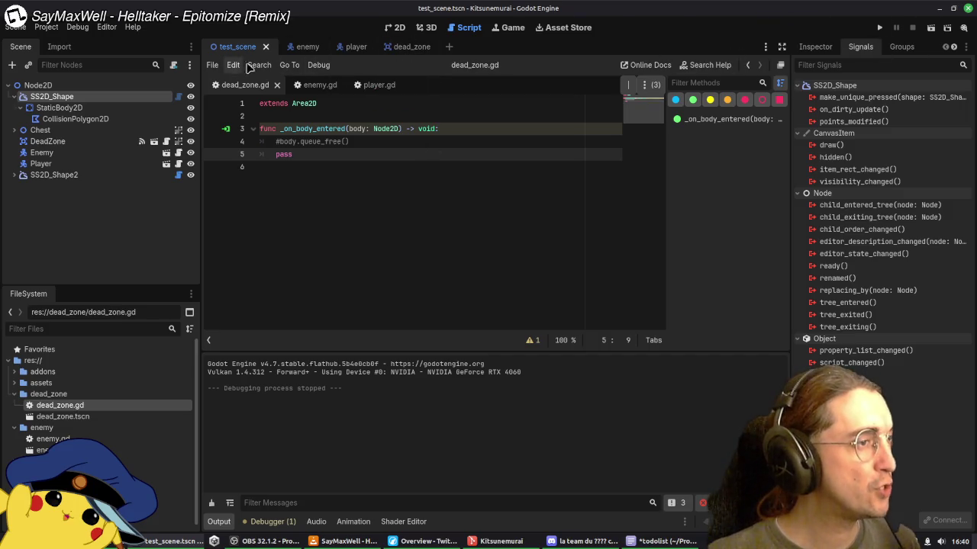
# Step: In the 2D view, raise the orange ground shape's two bottom vertices into place
pyautogui.click(395, 28)
pyautogui.scroll(4, 482, 291)
pyautogui.moveTo(510, 285); pyautogui.dragTo(502, 267)
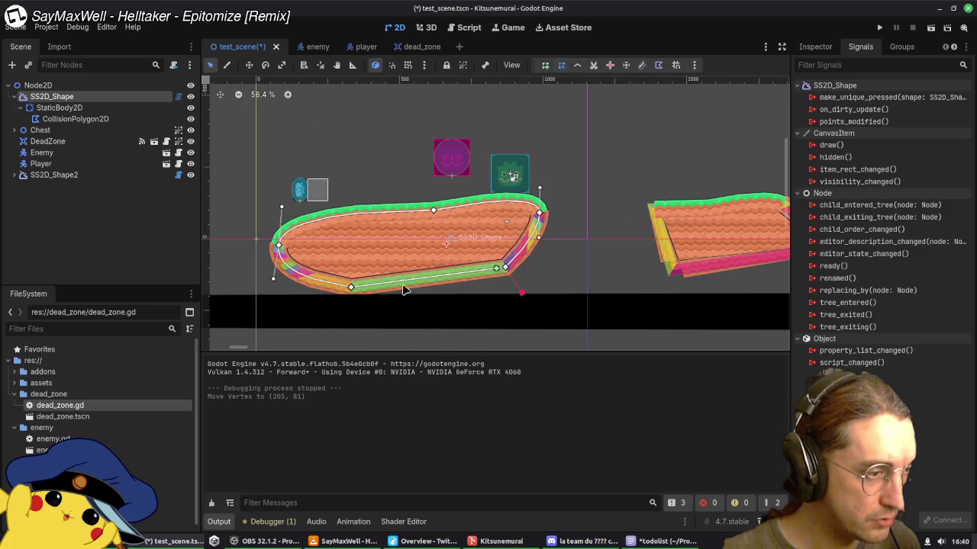
pyautogui.moveTo(350, 287); pyautogui.dragTo(345, 270)
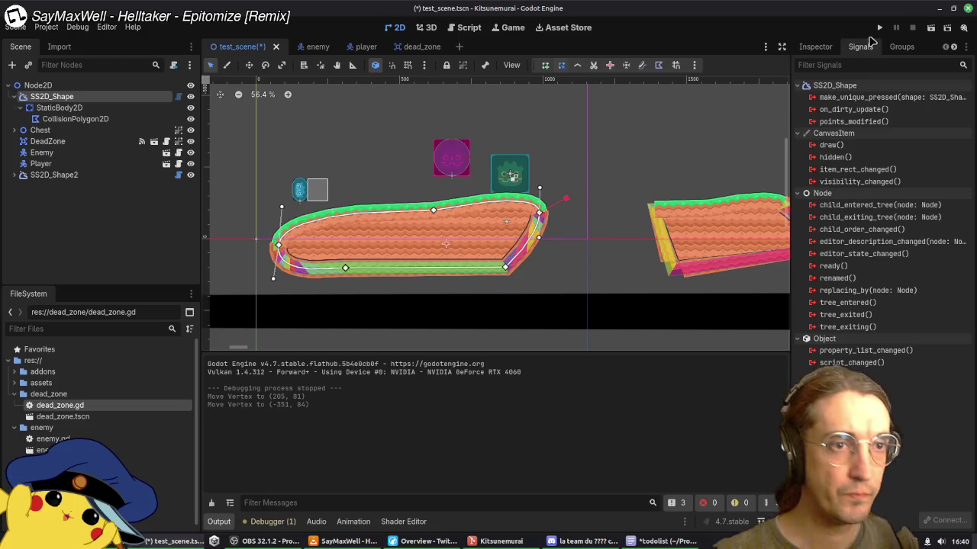
# Step: Save and test-run the level, then close the game and return to dead_zone.gd
pyautogui.click(879, 27)
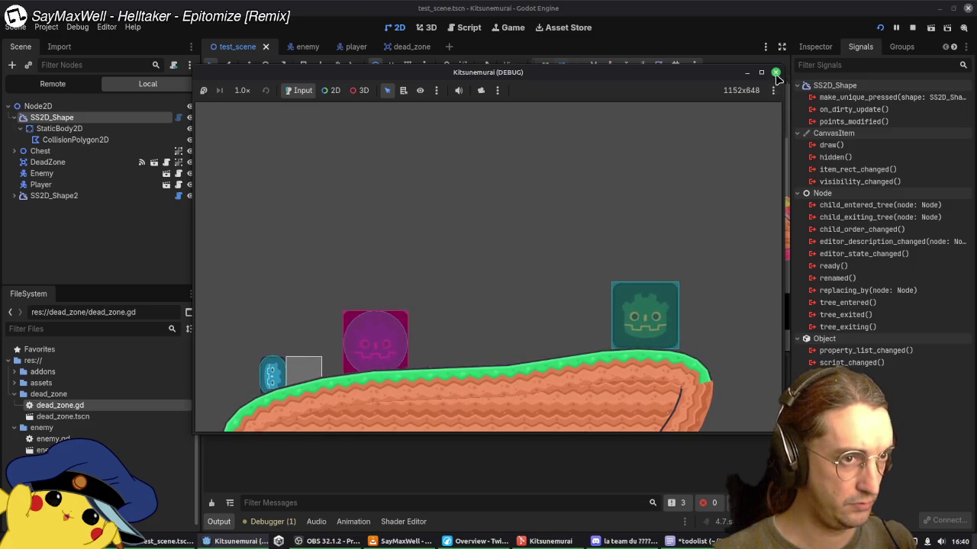
pyautogui.click(775, 72)
pyautogui.click(469, 27)
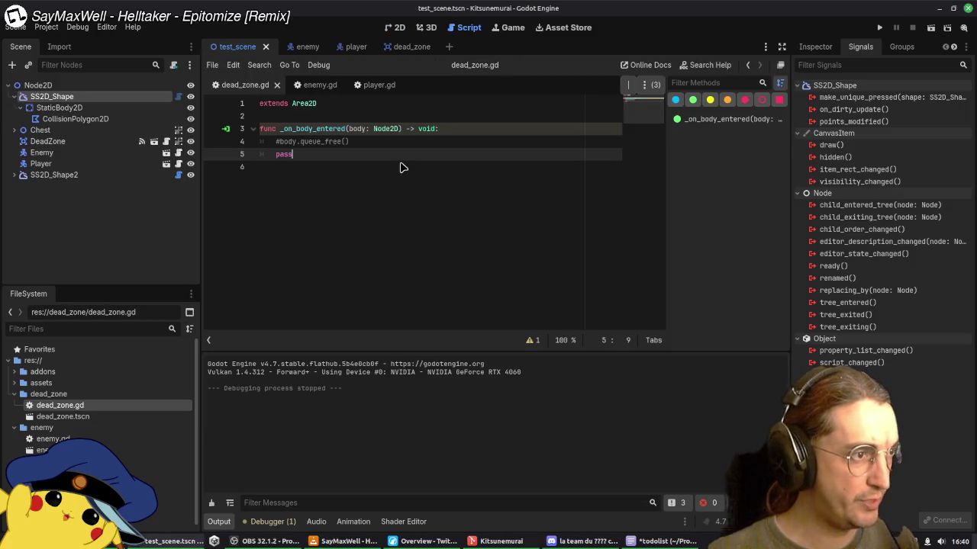
# Step: Uncomment body.queue_free() in dead_zone.gd, run the game and walk the player into the gap
pyautogui.click(386, 143)
pyautogui.hotkey('ctrl', 'k')
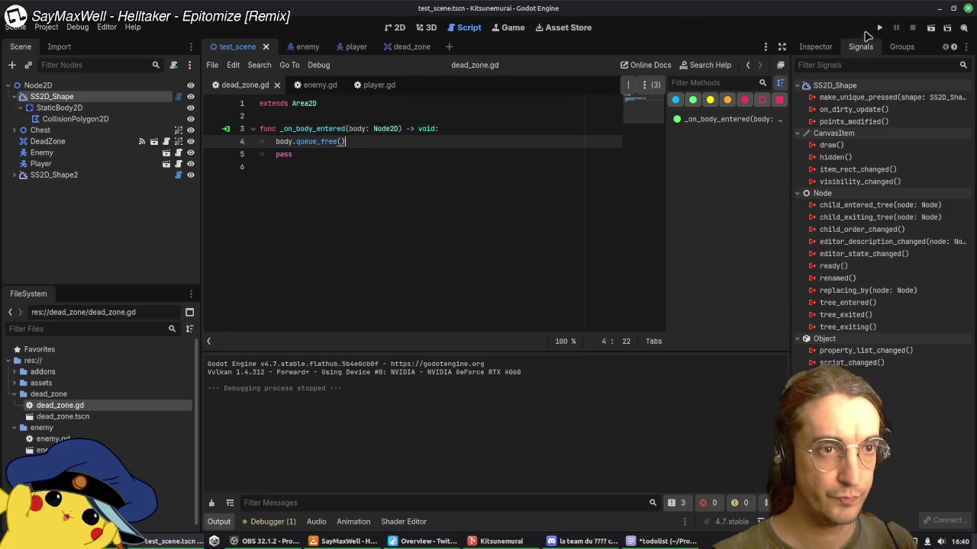
pyautogui.click(879, 27)
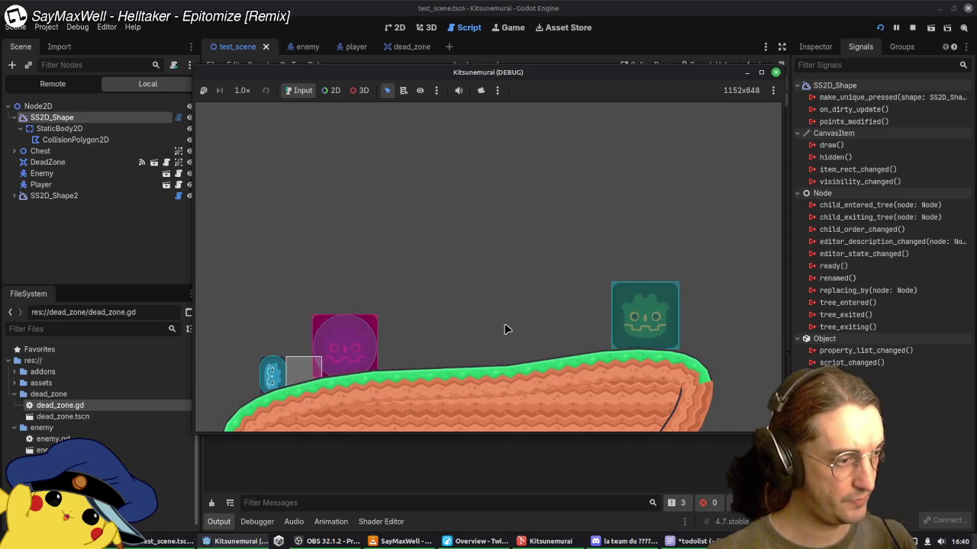
pyautogui.press('Right')
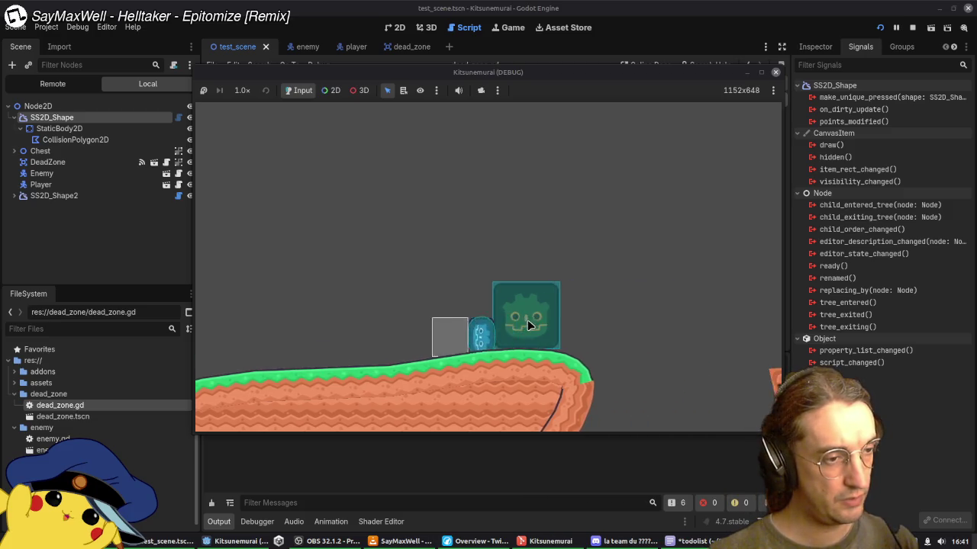
pyautogui.press('Left')
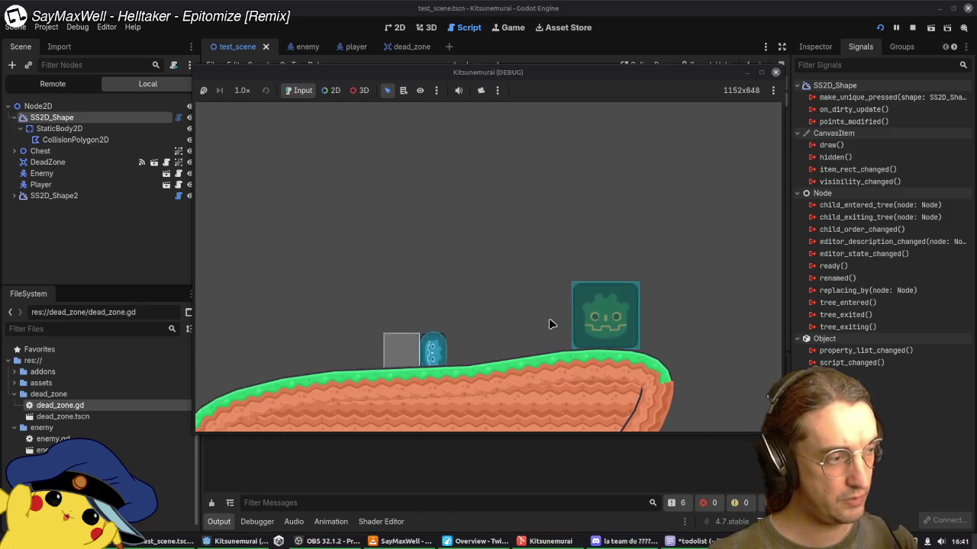
pyautogui.press('Right')
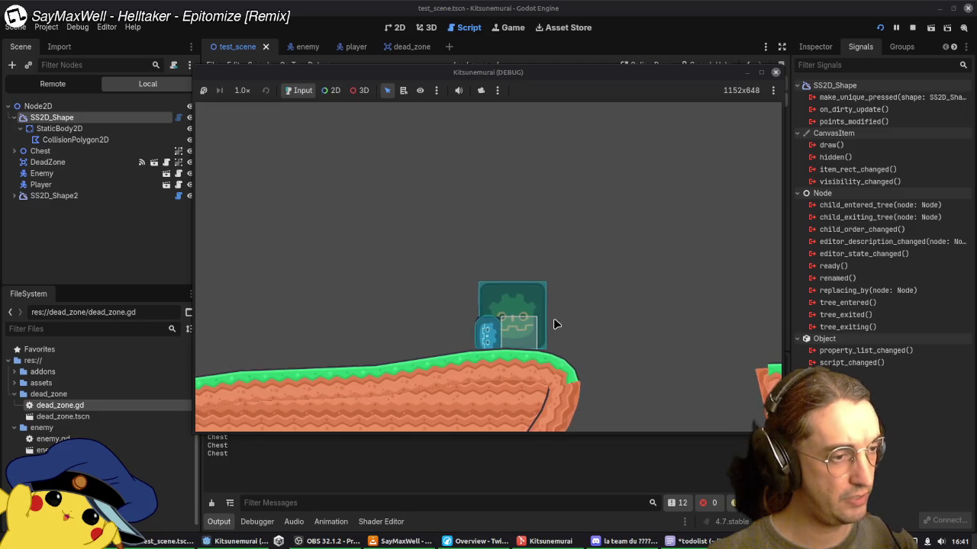
pyautogui.press('Right')
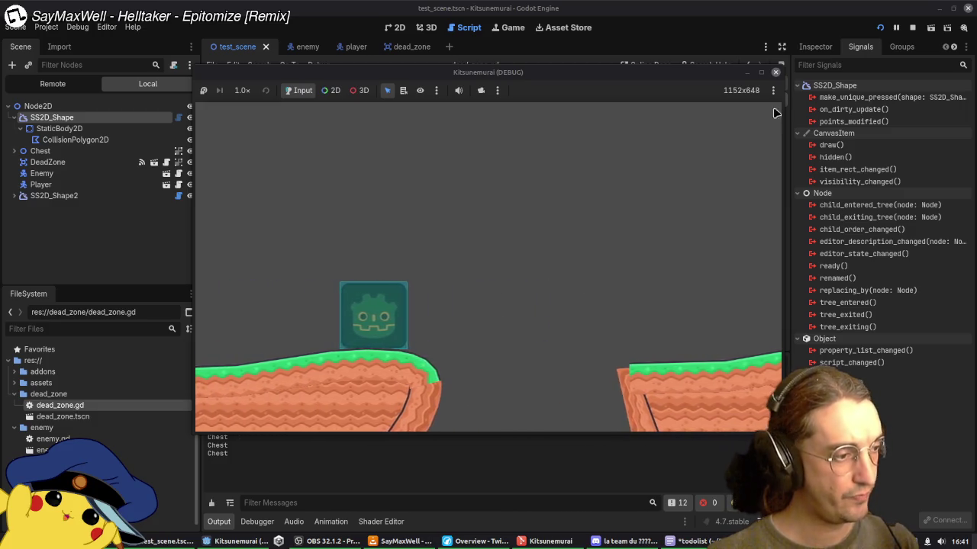
# Step: Check the Player node in the remote scene tree, then restart and close the game
pyautogui.click(53, 84)
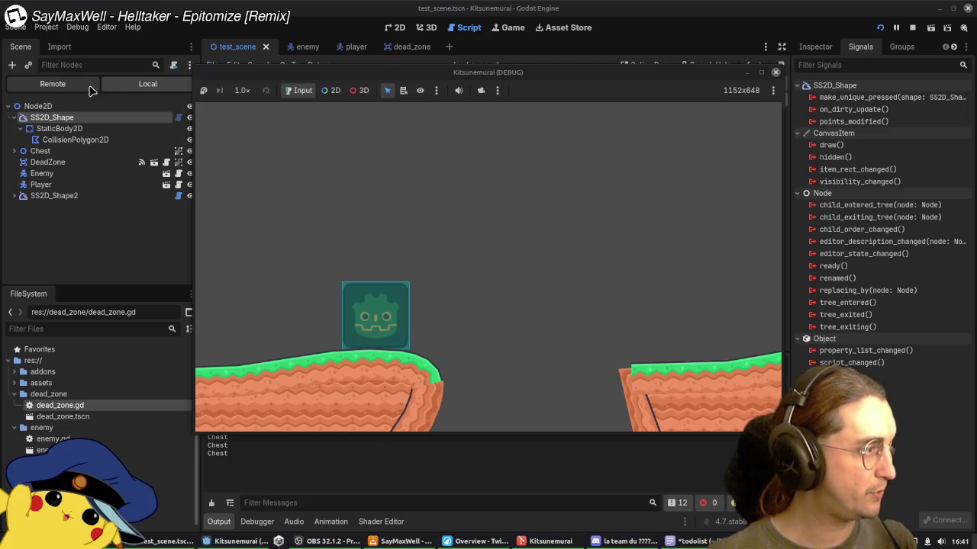
pyautogui.click(13, 123)
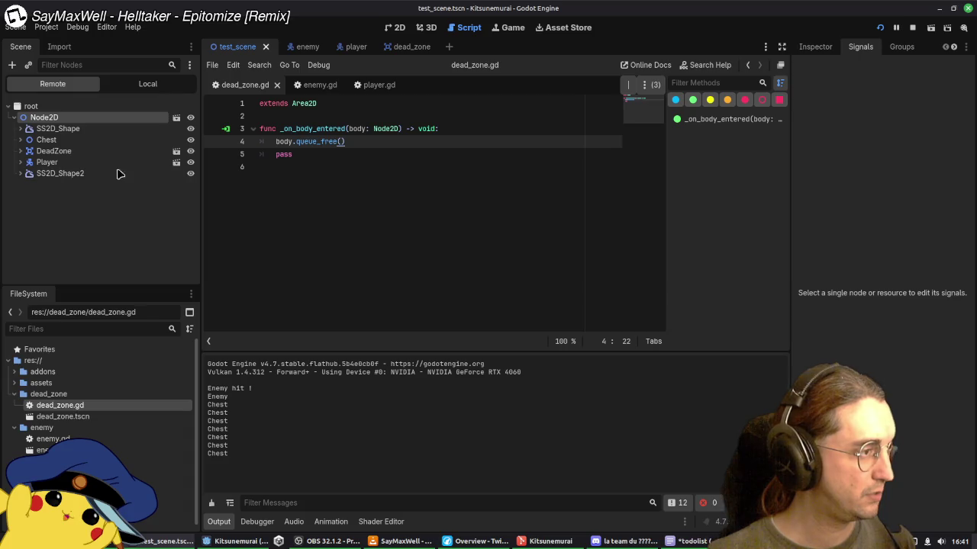
pyautogui.click(62, 163)
pyautogui.click(880, 27)
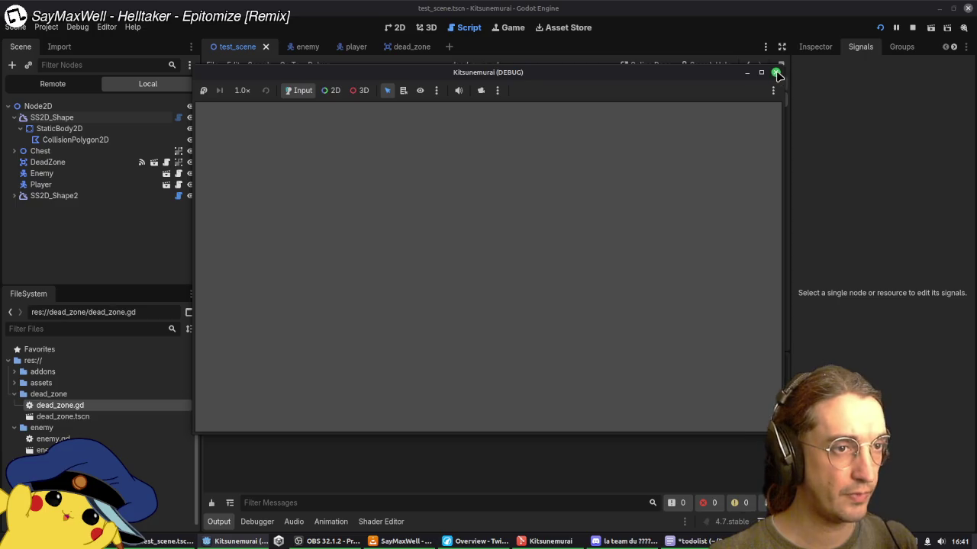
pyautogui.click(775, 72)
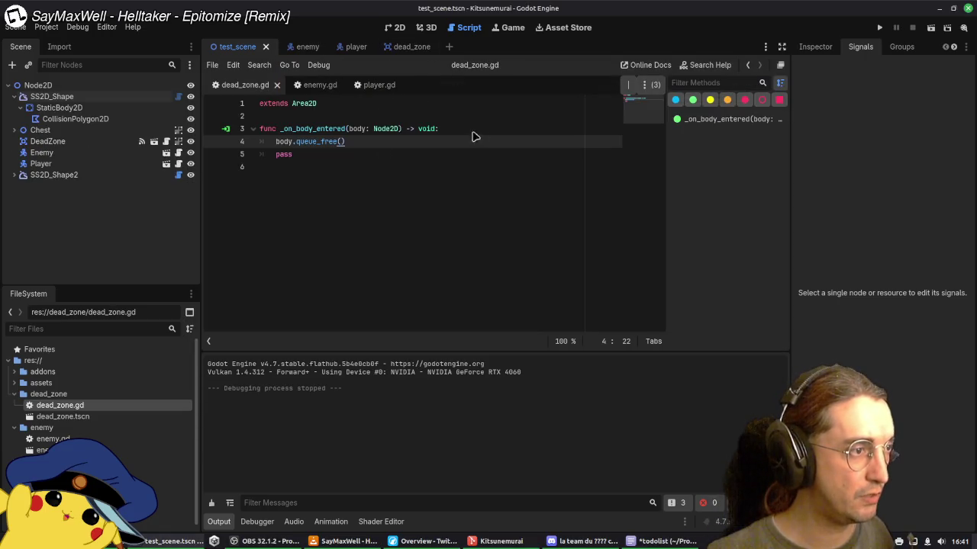
# Step: Add print(body.name) at the start of the dead zone handler and save the script
pyautogui.click(480, 130)
pyautogui.press('Return')
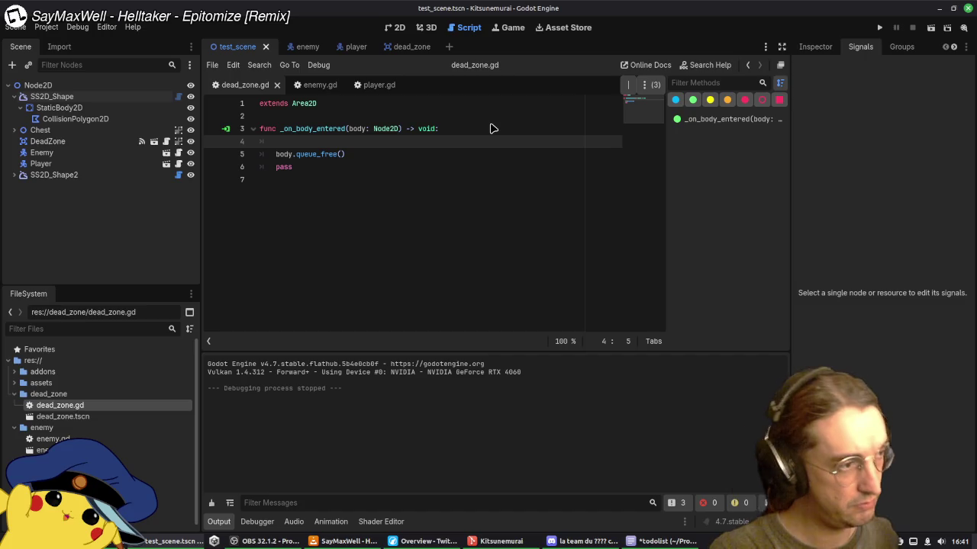
pyautogui.write('print')
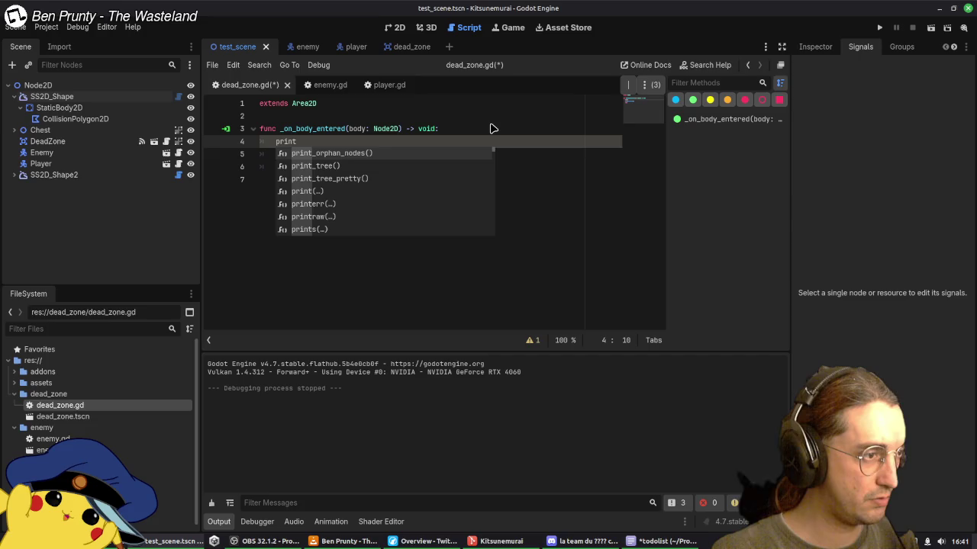
pyautogui.press('Down')
pyautogui.press('Down')
pyautogui.press('Down')
pyautogui.press('Return')
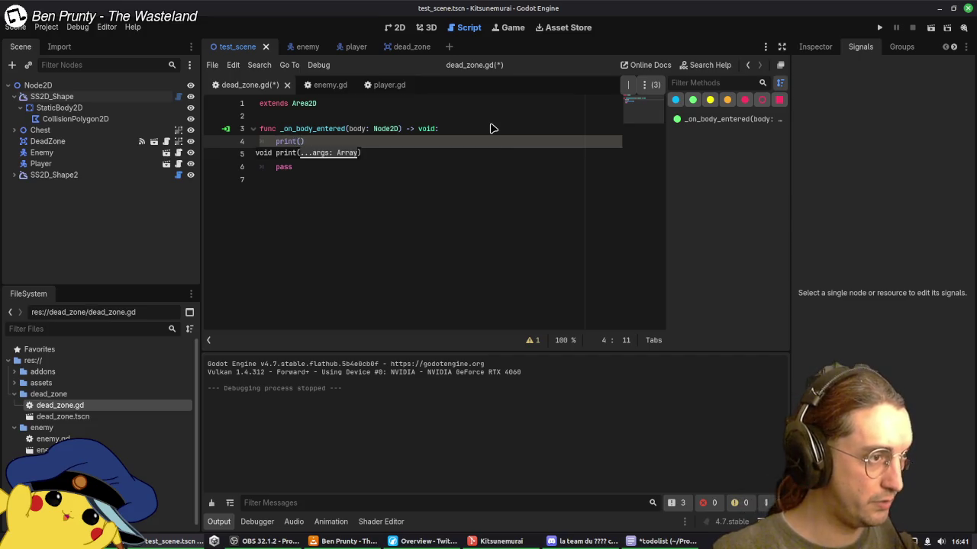
pyautogui.write('body')
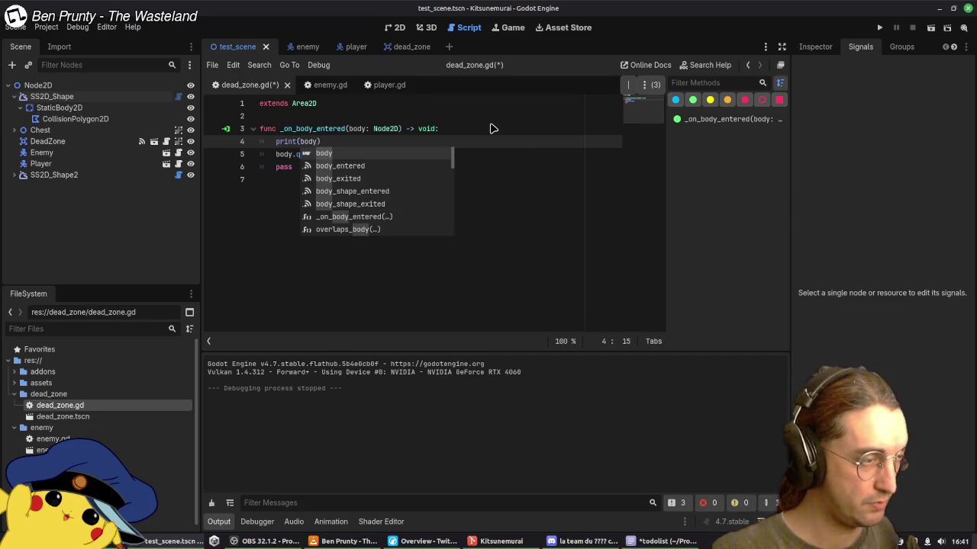
pyautogui.write('.name')
pyautogui.hotkey('ctrl', 's')
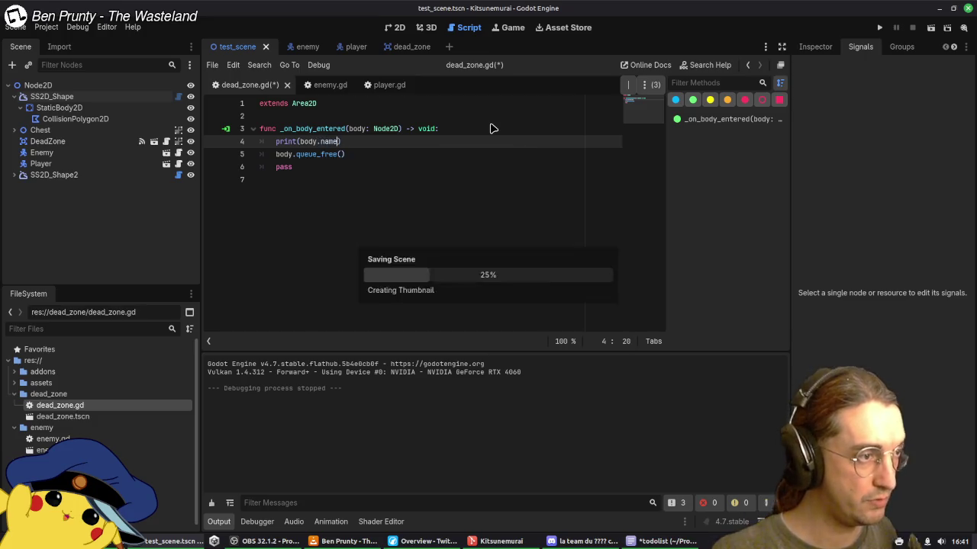
# Step: Run the game, walk the player into the enemy and off the ledge, then close it
pyautogui.click(879, 28)
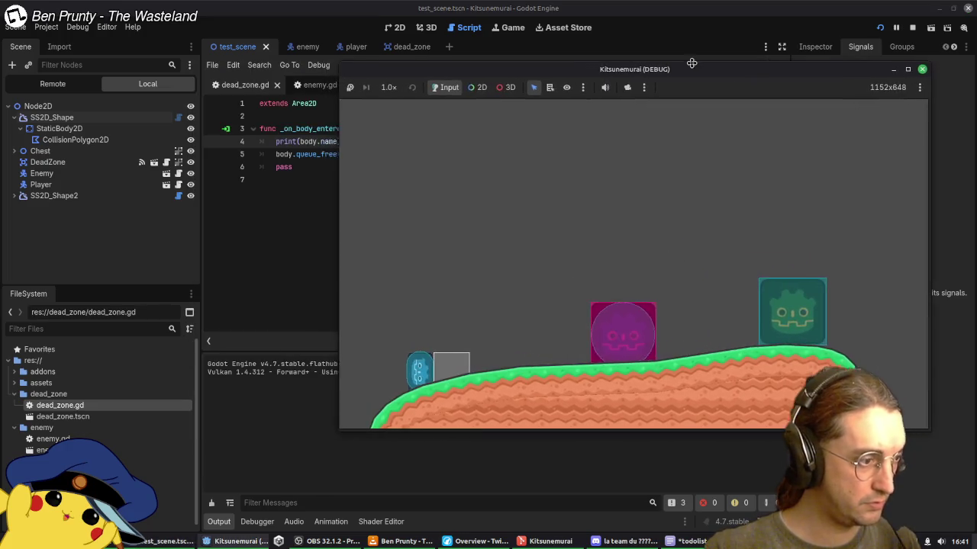
pyautogui.press('Right')
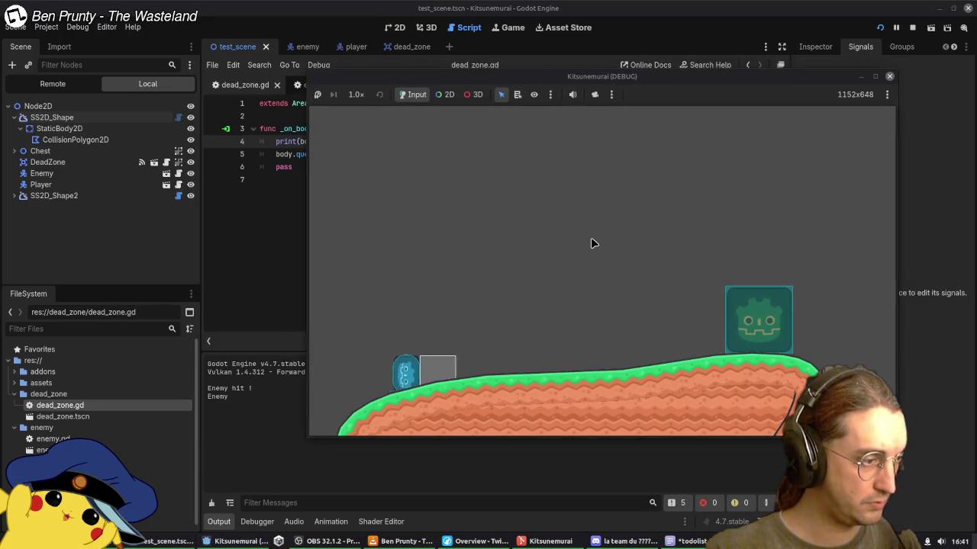
pyautogui.press('Right')
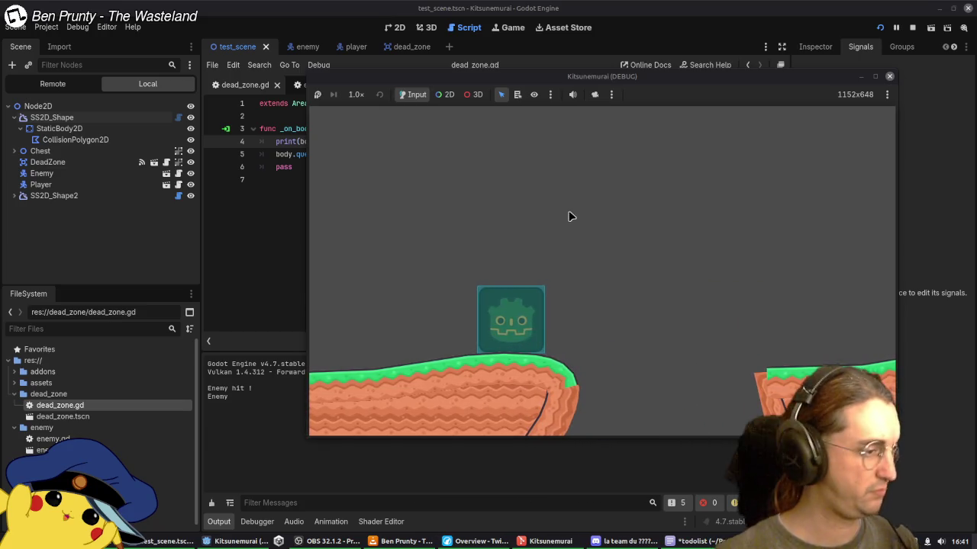
pyautogui.click(890, 76)
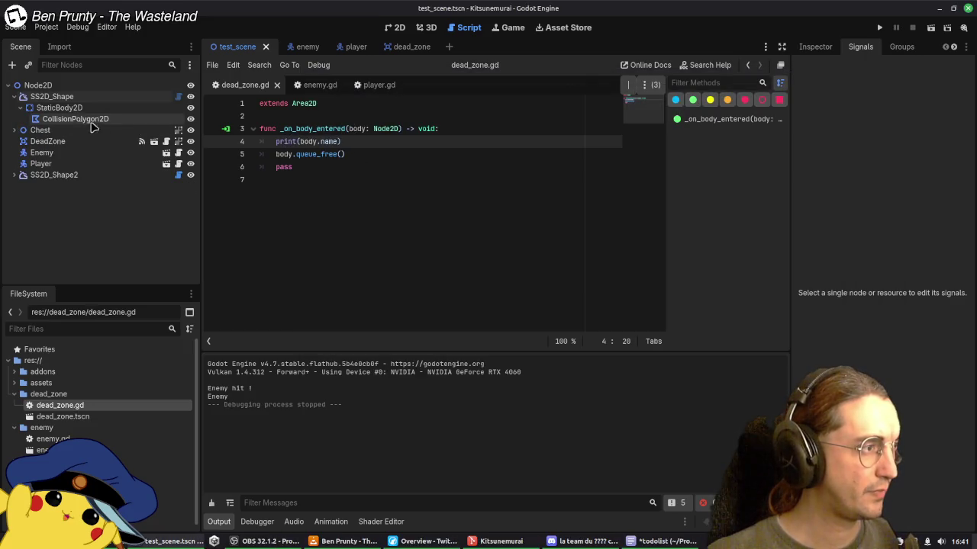
# Step: Inspect DeadZone's _on_body_entered and body_shape_entered signal connections
pyautogui.click(39, 129)
pyautogui.click(40, 142)
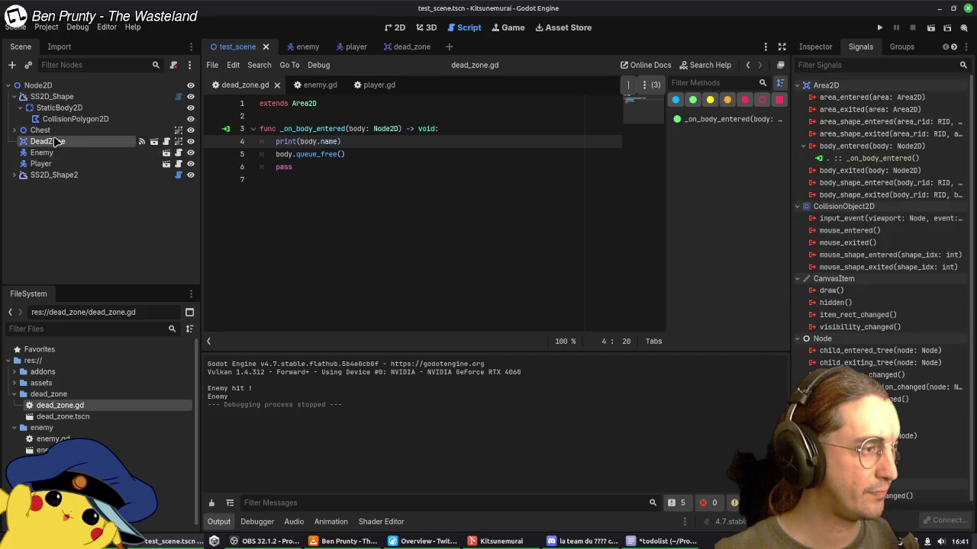
pyautogui.click(874, 161)
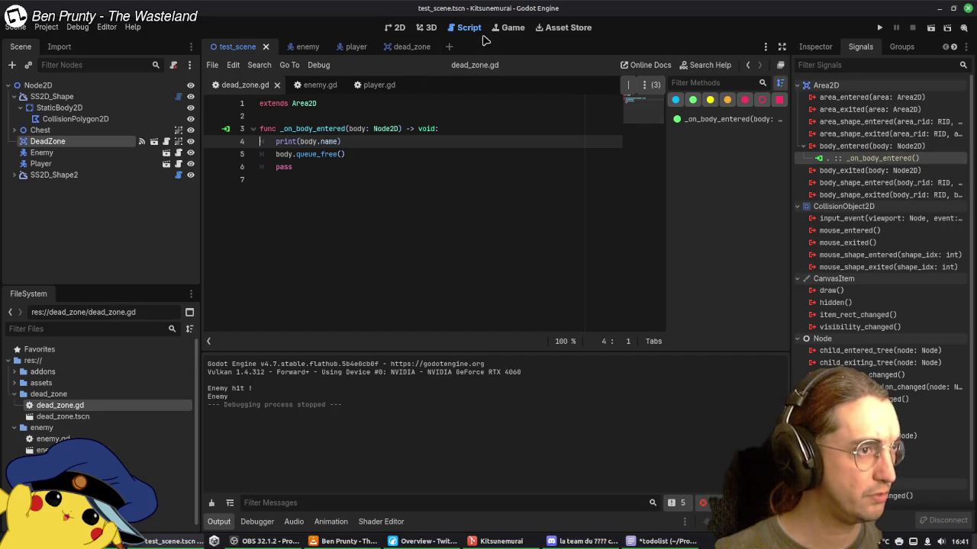
pyautogui.click(513, 28)
pyautogui.click(467, 28)
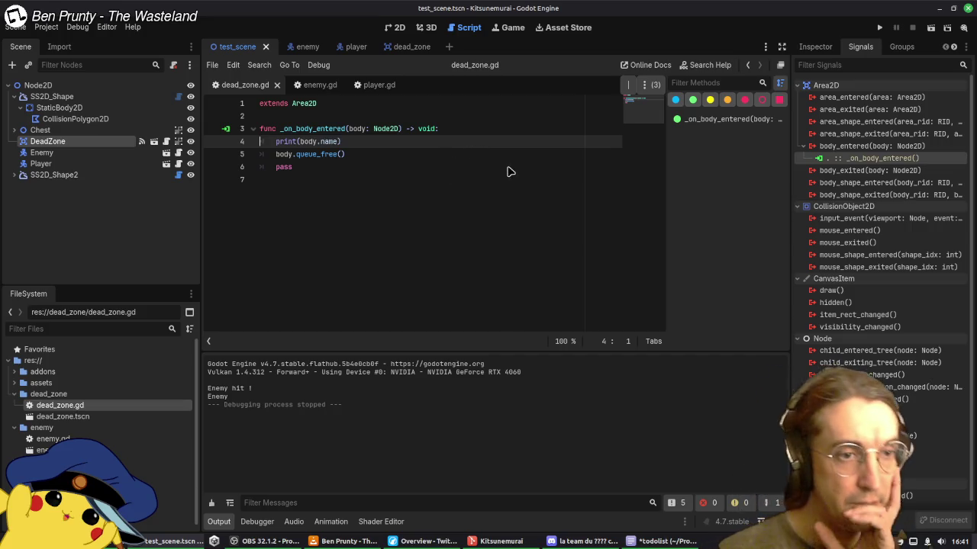
pyautogui.click(856, 186)
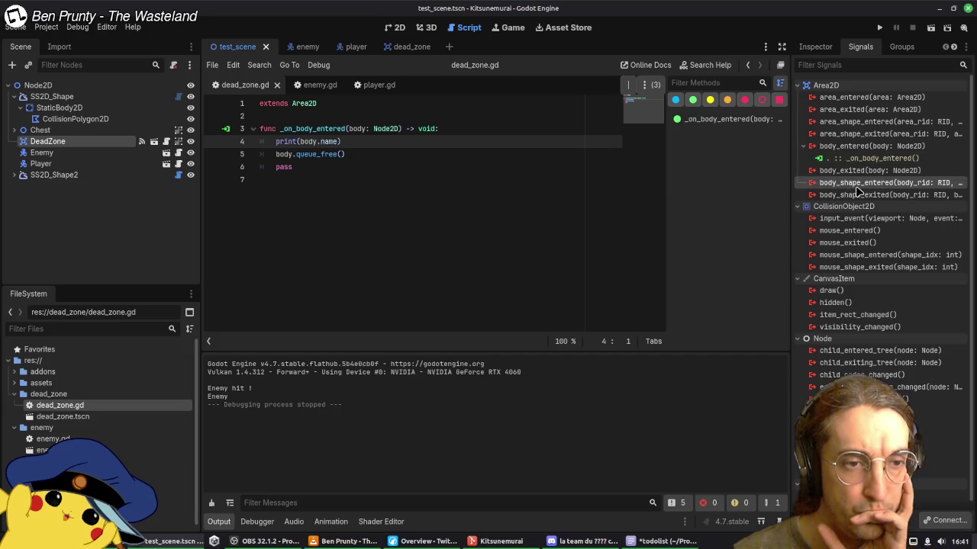
pyautogui.moveTo(867, 188)
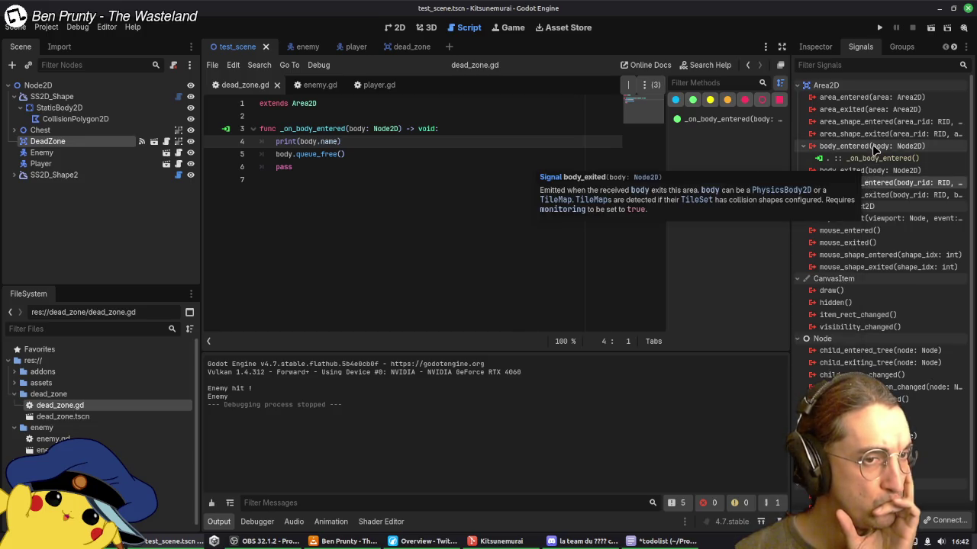
pyautogui.moveTo(876, 151)
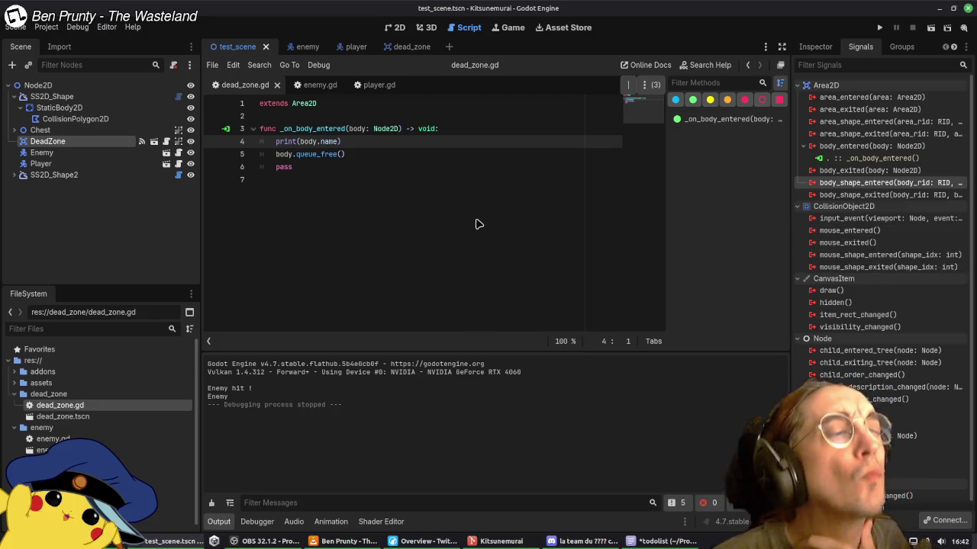
# Step: Insert a blank line below extends Area2D in dead_zone.gd
pyautogui.click(394, 119)
pyautogui.press('Return')
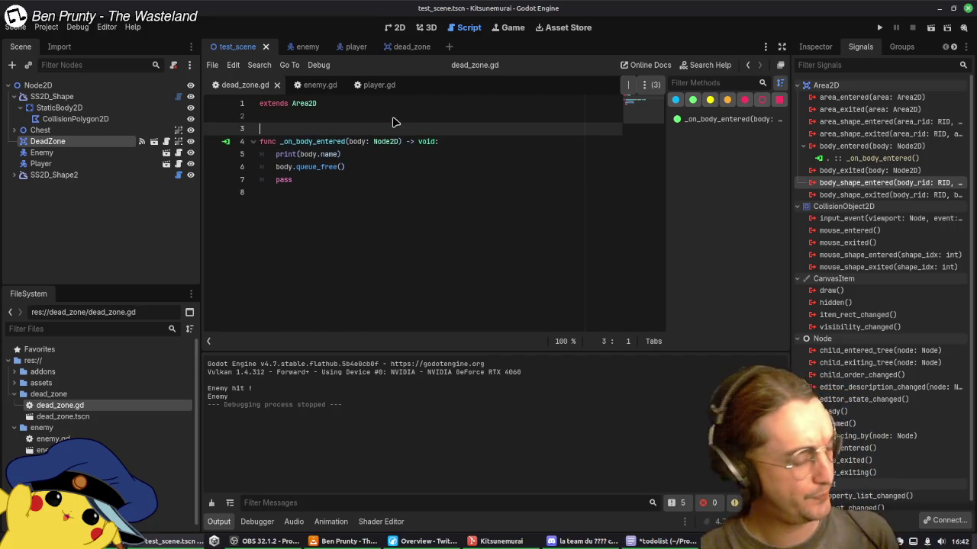
pyautogui.click(416, 154)
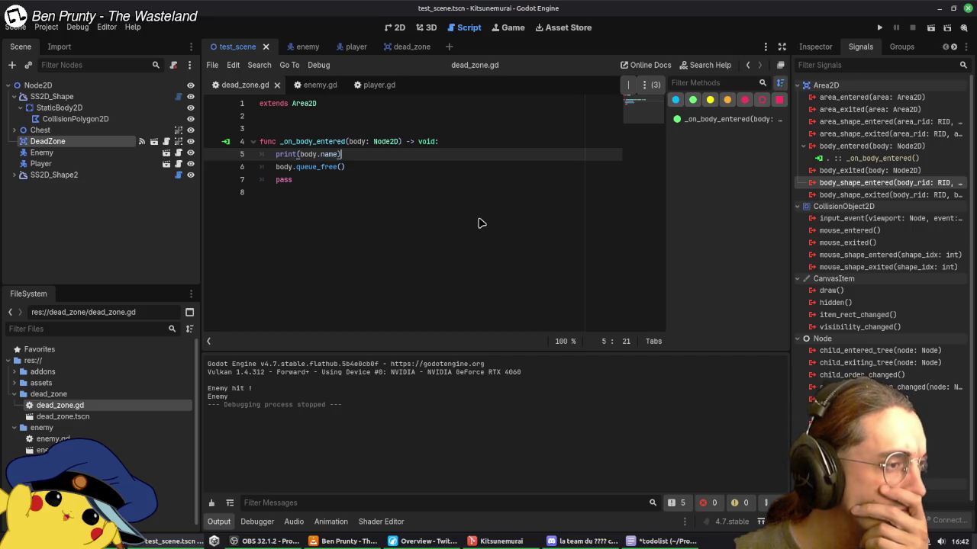
# Step: Save the todo list file in its editor and return to Godot
pyautogui.click(661, 541)
pyautogui.hotkey('ctrl', 's')
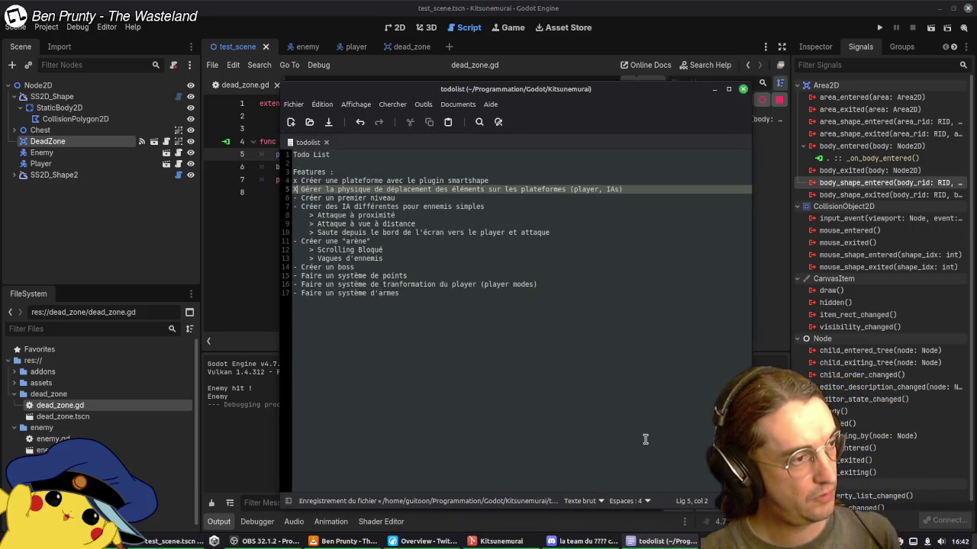
pyautogui.hotkey('alt', 'Tab')
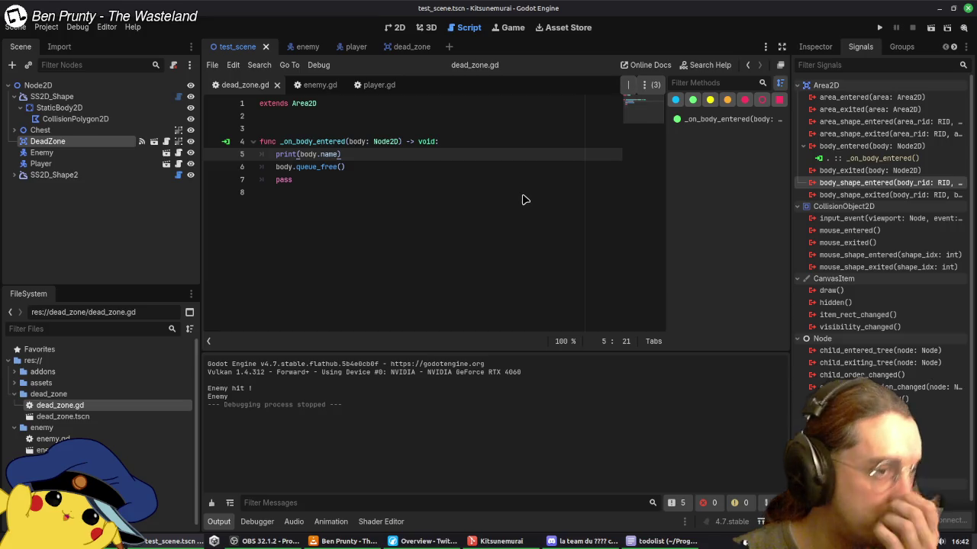
# Step: Browse enemy.gd, then player.gd to its _on_attack_area_area_entered handler; expand the Chest node
pyautogui.moveTo(628, 85); pyautogui.dragTo(611, 87)
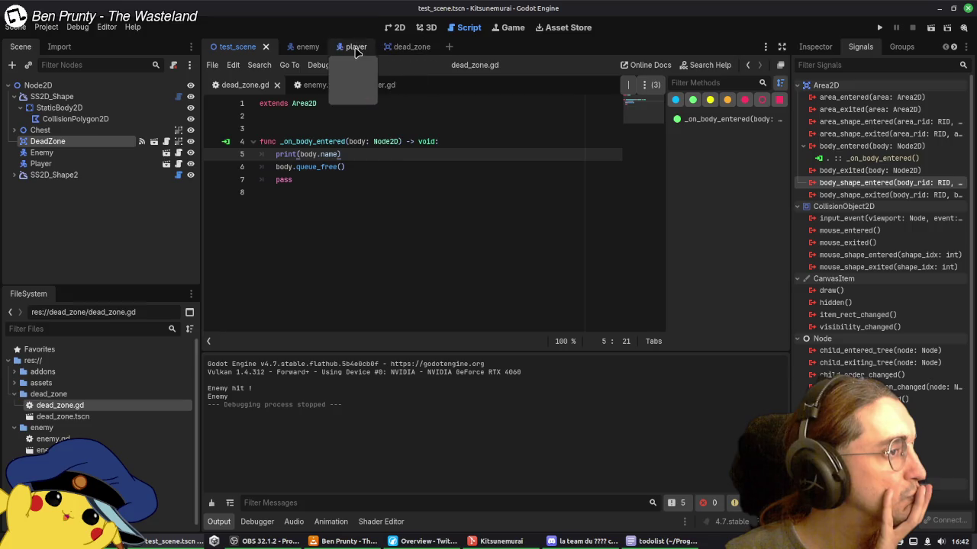
pyautogui.click(314, 85)
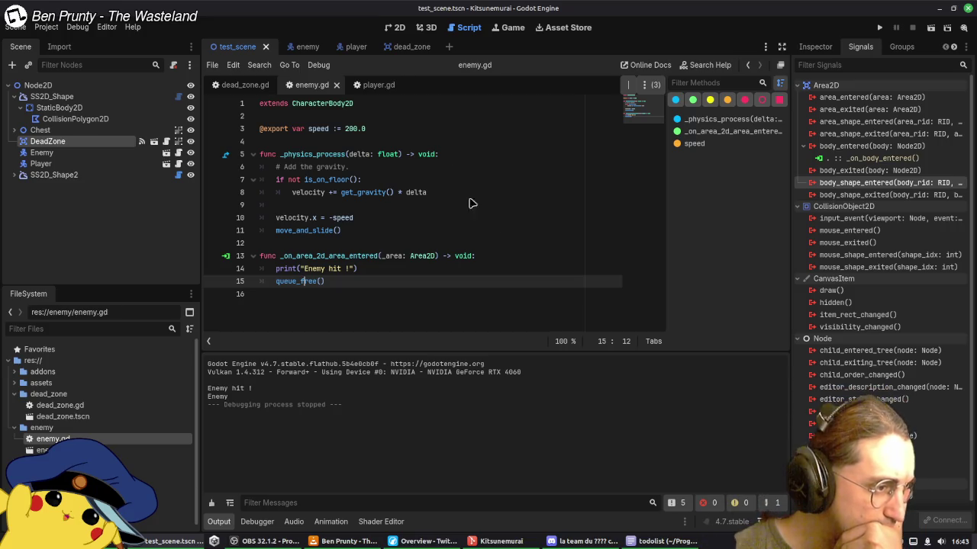
pyautogui.click(374, 85)
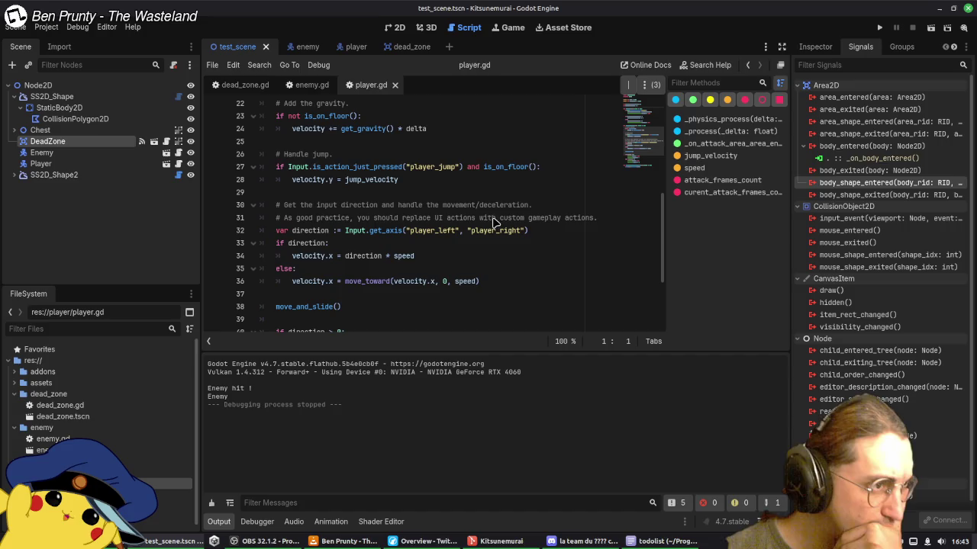
pyautogui.scroll(5, 489, 190)
pyautogui.scroll(-8, 485, 193)
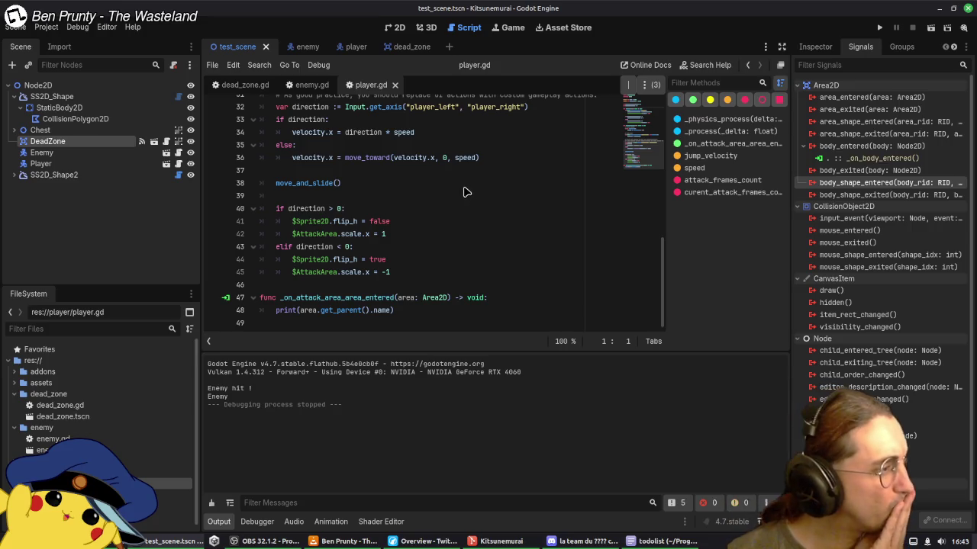
pyautogui.click(14, 130)
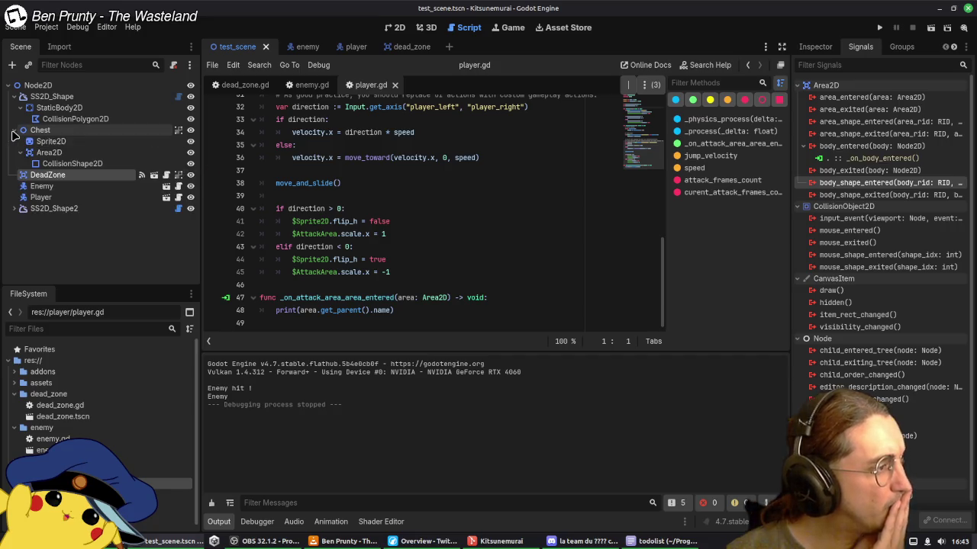
# Step: Reparent Sprite2D under the Area2D and move the Area2D out beside Chest
pyautogui.click(63, 153)
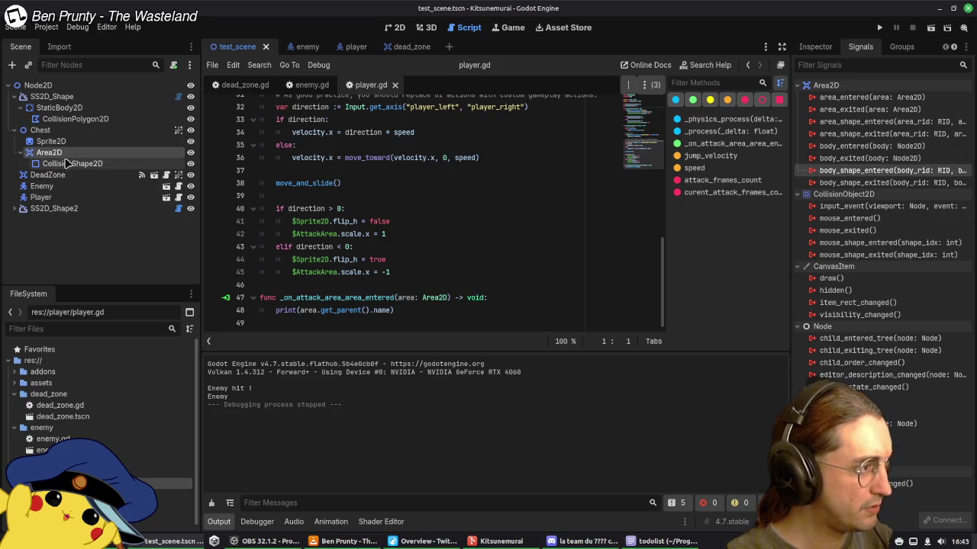
pyautogui.moveTo(51, 142)
pyautogui.mouseDown()
pyautogui.moveTo(55, 157)
pyautogui.moveTo(38, 86)
pyautogui.mouseUp()
pyautogui.click(44, 129)
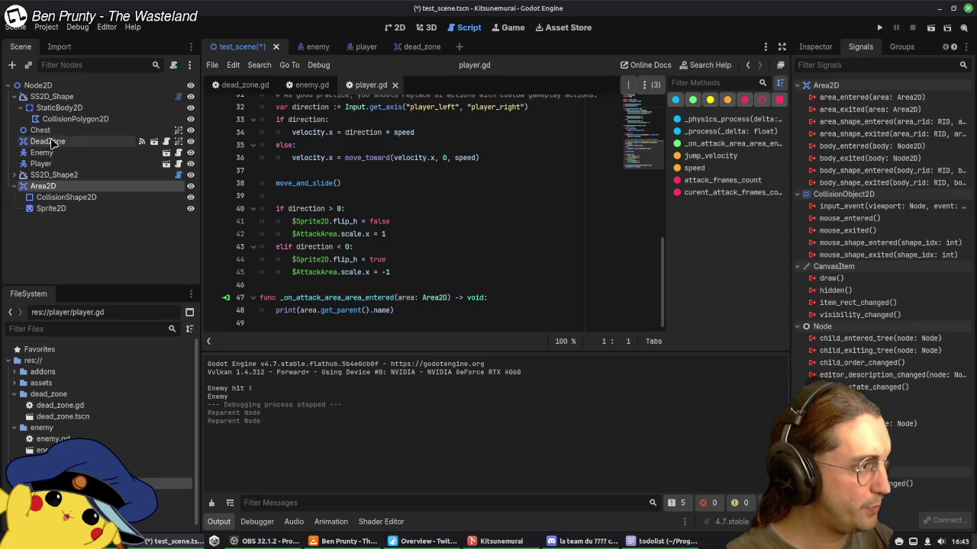
pyautogui.moveTo(53, 188); pyautogui.dragTo(50, 135)
pyautogui.click(46, 130)
pyautogui.click(49, 144)
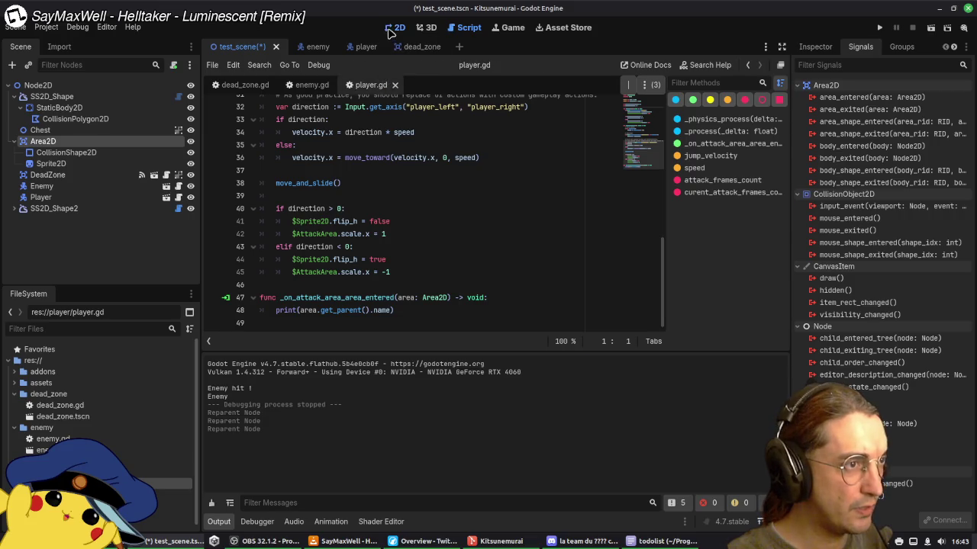
# Step: Make the Area2D's children group-selected and delete the old Chest node
pyautogui.click(394, 28)
pyautogui.click(463, 65)
pyautogui.click(59, 131)
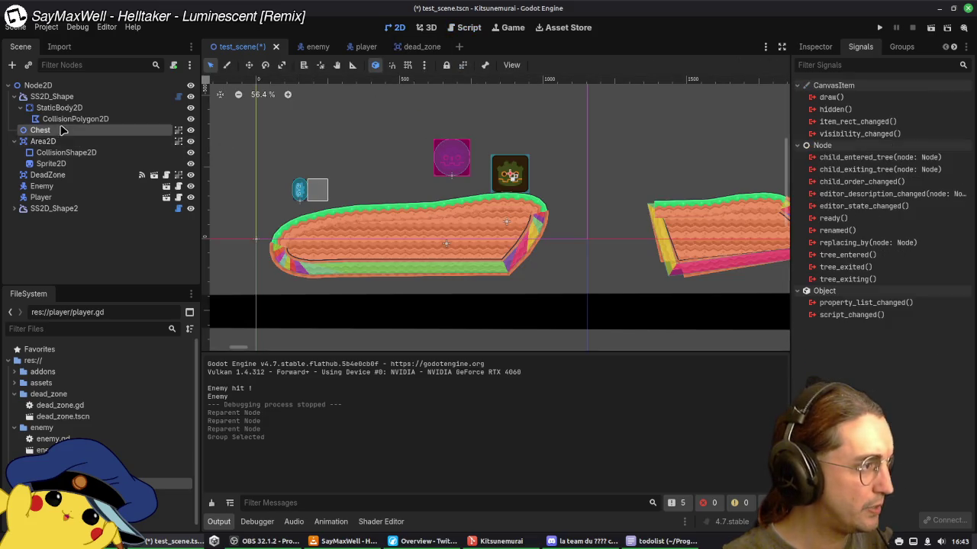
pyautogui.click(815, 46)
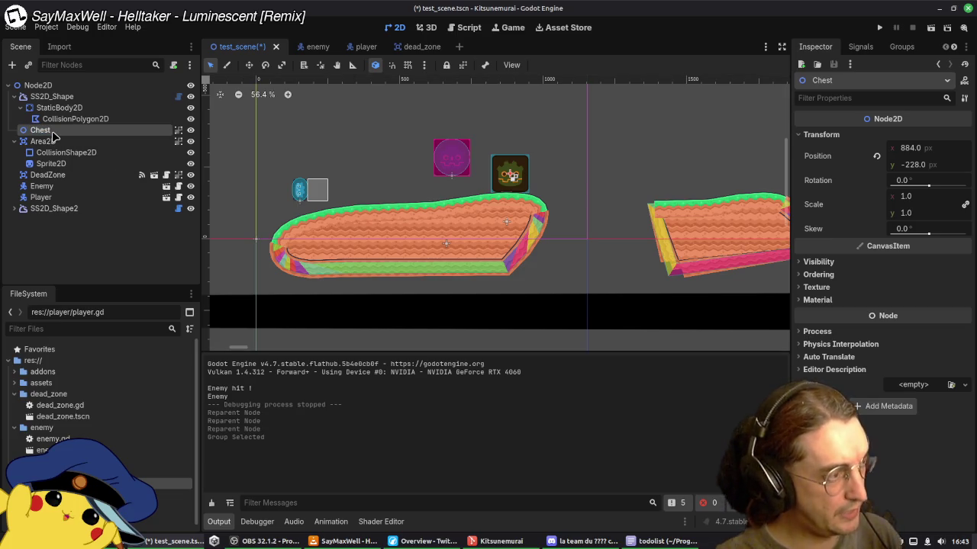
pyautogui.press('Delete')
pyautogui.click(519, 283)
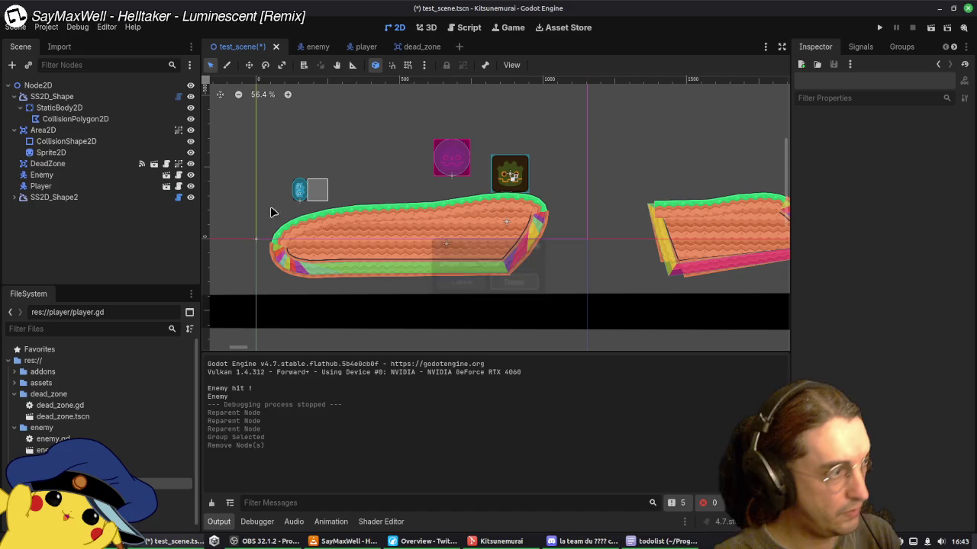
# Step: Rename the Area2D to Chest
pyautogui.click(59, 131)
pyautogui.write('Chest')
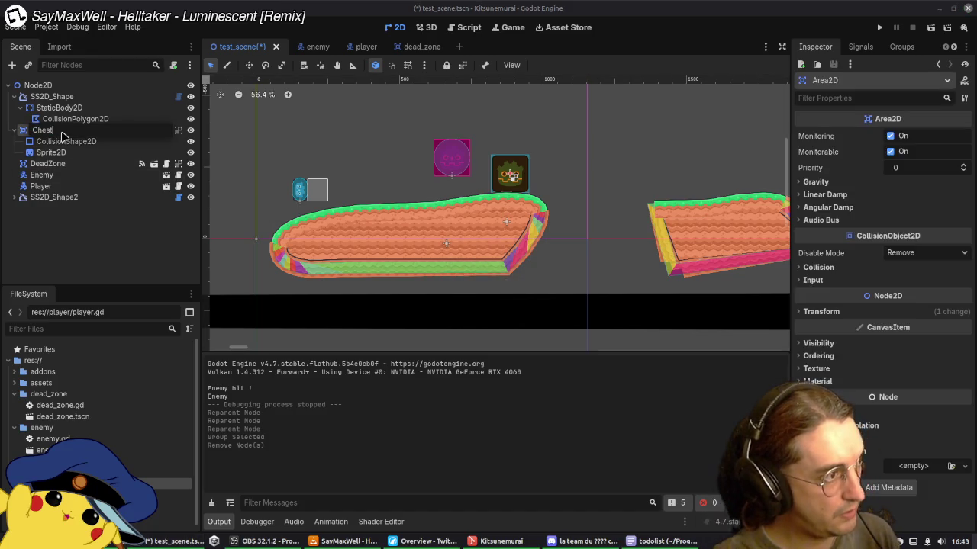
pyautogui.press('Return')
# Step: Remove get_parent() on line 48 of player.gd so the handler prints area.name, and save
pyautogui.click(469, 28)
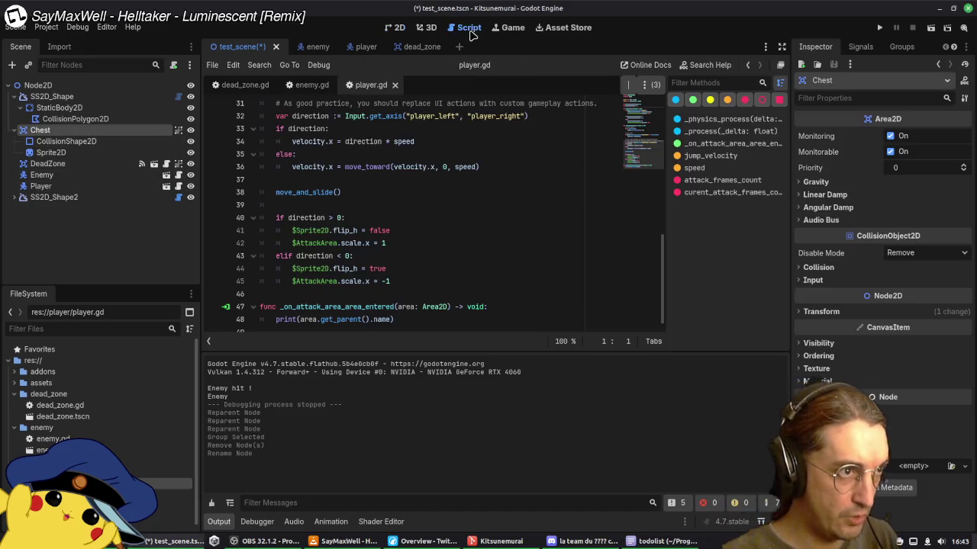
pyautogui.scroll(-1, 359, 305)
pyautogui.click(359, 309)
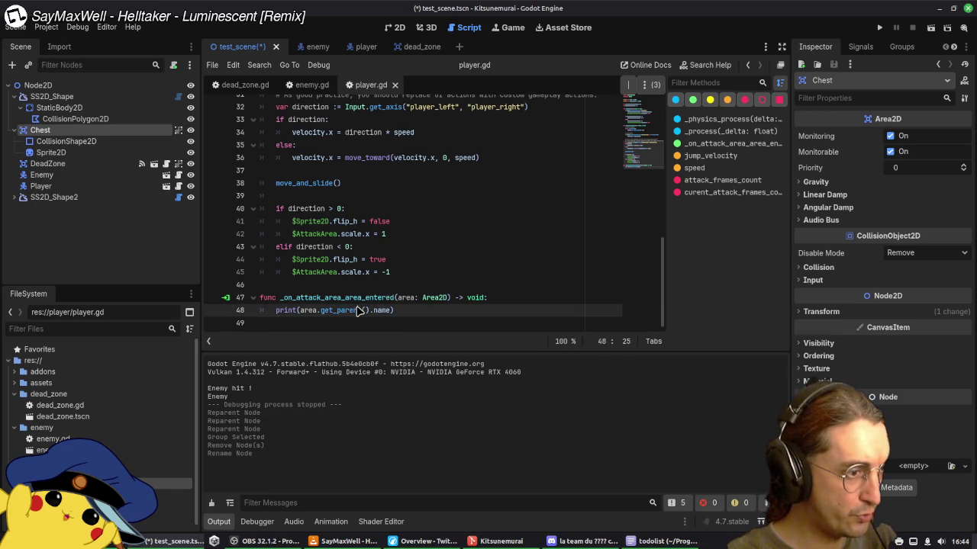
pyautogui.doubleClick(355, 311)
pyautogui.press('BackSpace')
pyautogui.press('Delete')
pyautogui.press('Delete')
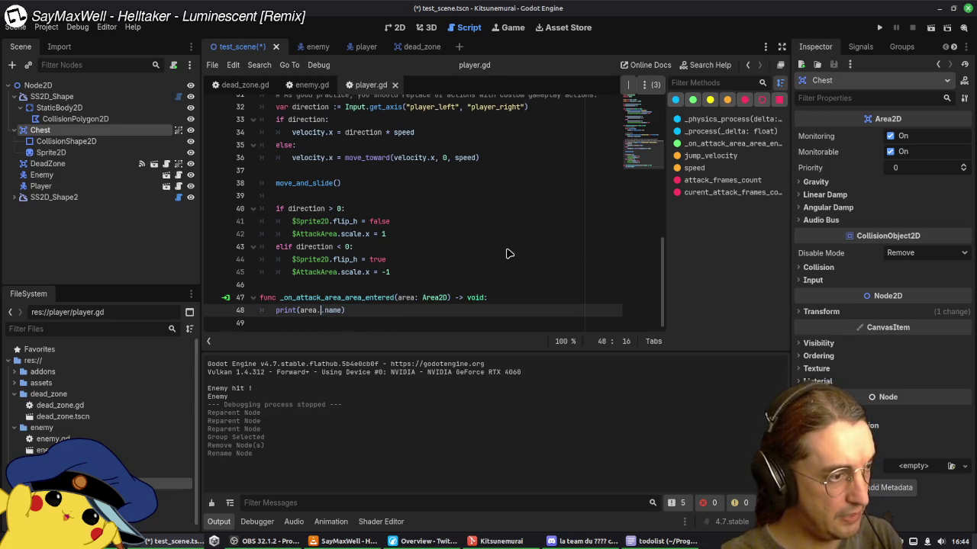
pyautogui.hotkey('ctrl', 's')
pyautogui.click(509, 252)
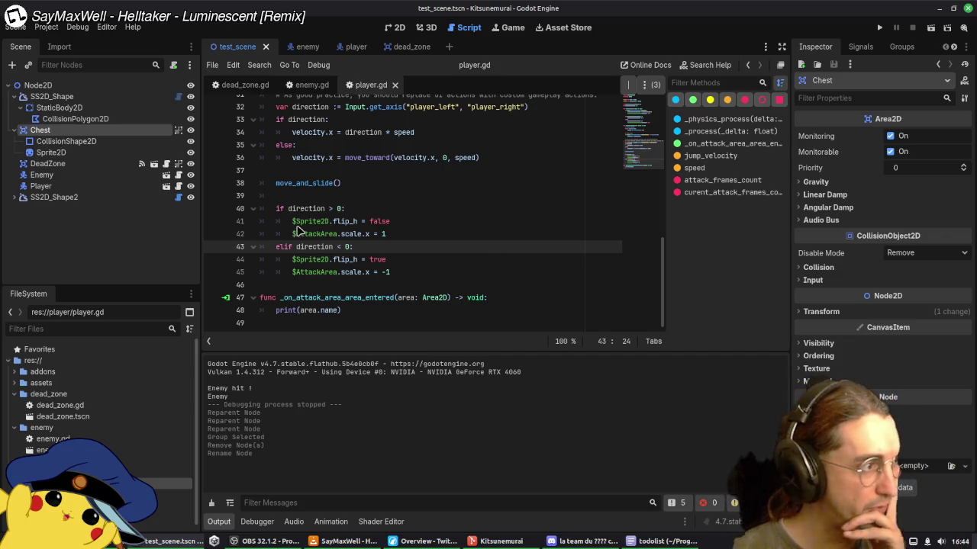
# Step: Open the player scene and select its AttackArea node in the 2D view
pyautogui.click(336, 55)
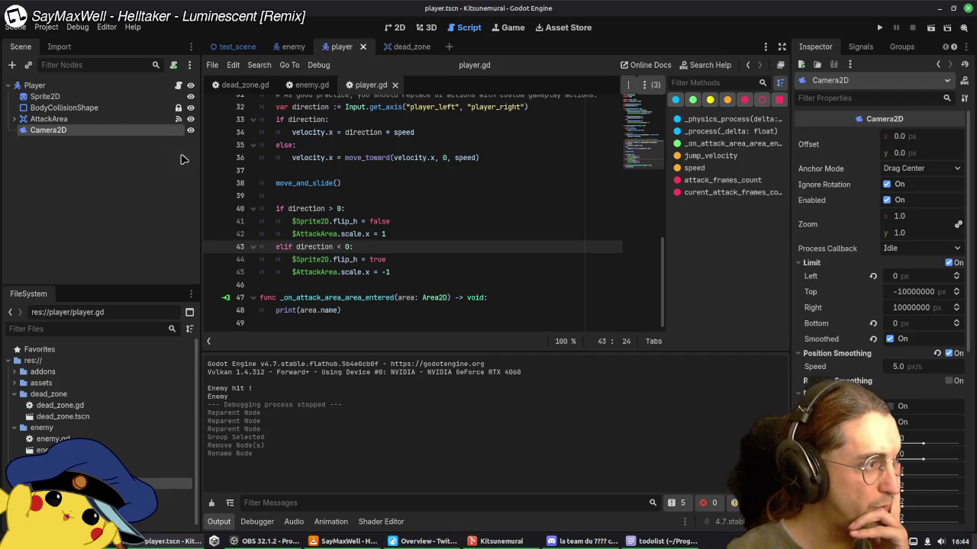
pyautogui.click(31, 121)
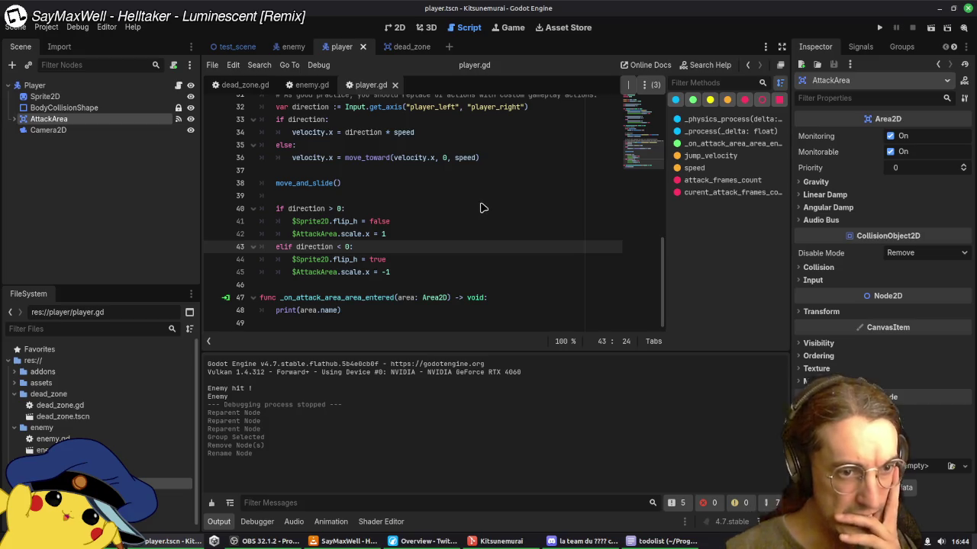
pyautogui.click(393, 27)
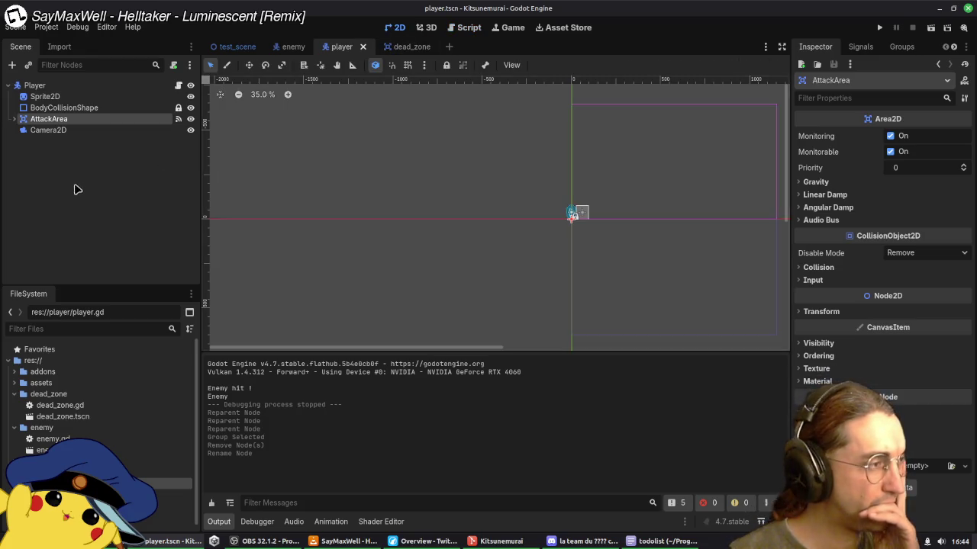
# Step: Switch to test_scene, select DeadZone and pan the level view
pyautogui.click(237, 49)
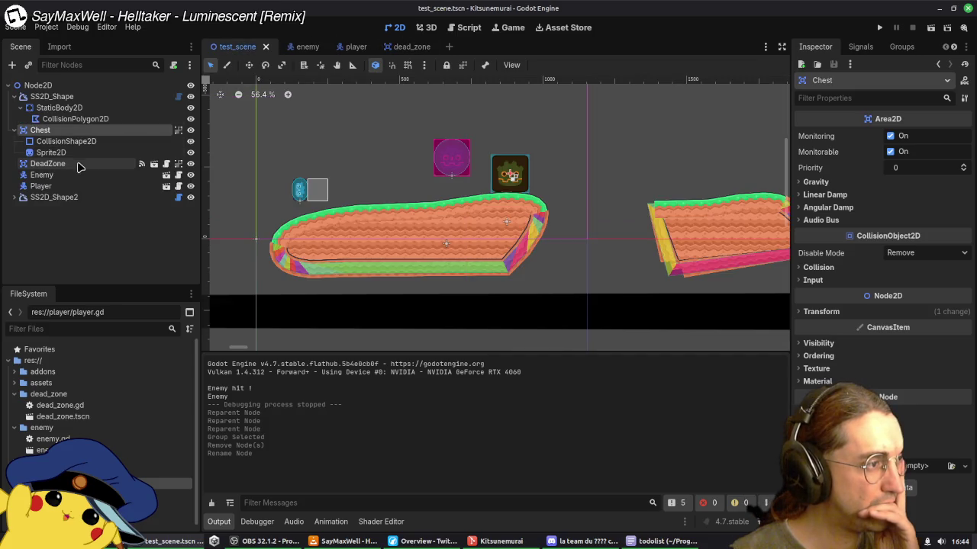
pyautogui.click(69, 168)
pyautogui.scroll(-4, 590, 259)
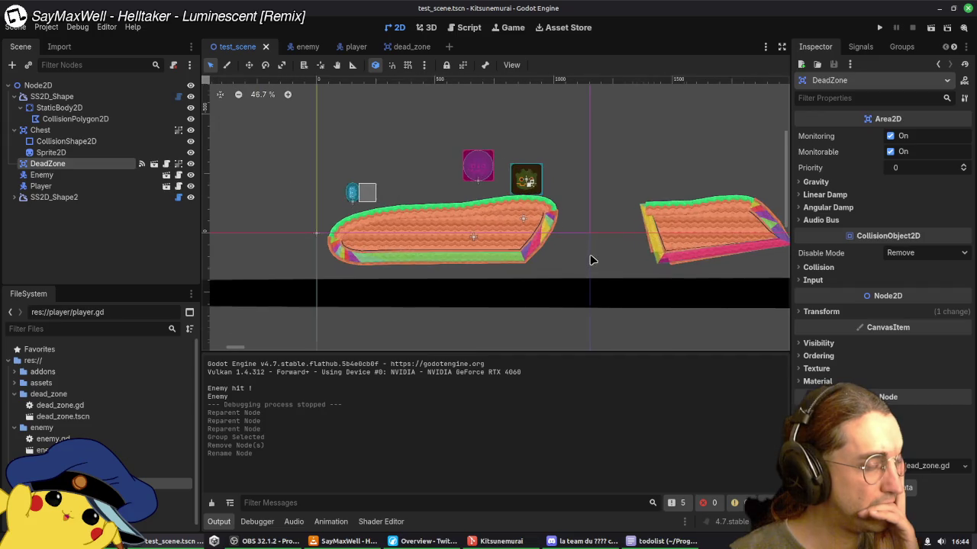
pyautogui.moveTo(610, 283)
pyautogui.mouseDown()
pyautogui.moveTo(580, 235)
pyautogui.moveTo(588, 232)
pyautogui.mouseUp()
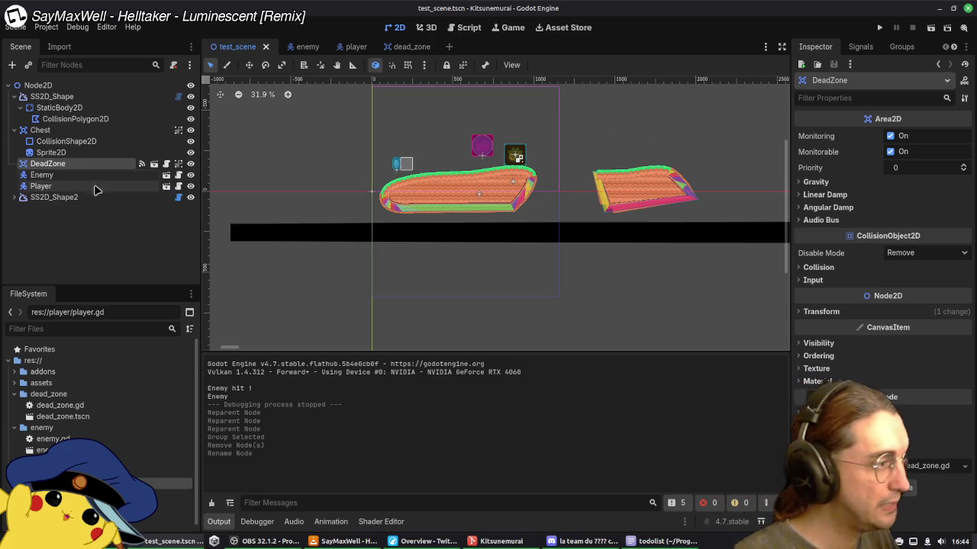
# Step: Add a StaticBody2D child under DeadZone via 'stat' search, then undo it
pyautogui.rightClick(57, 164)
pyautogui.click(131, 192)
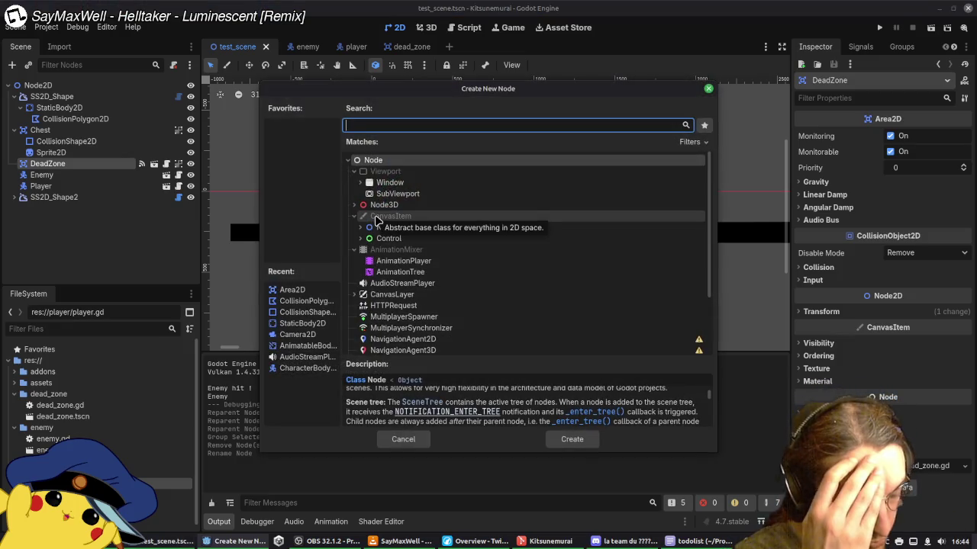
pyautogui.write('stat')
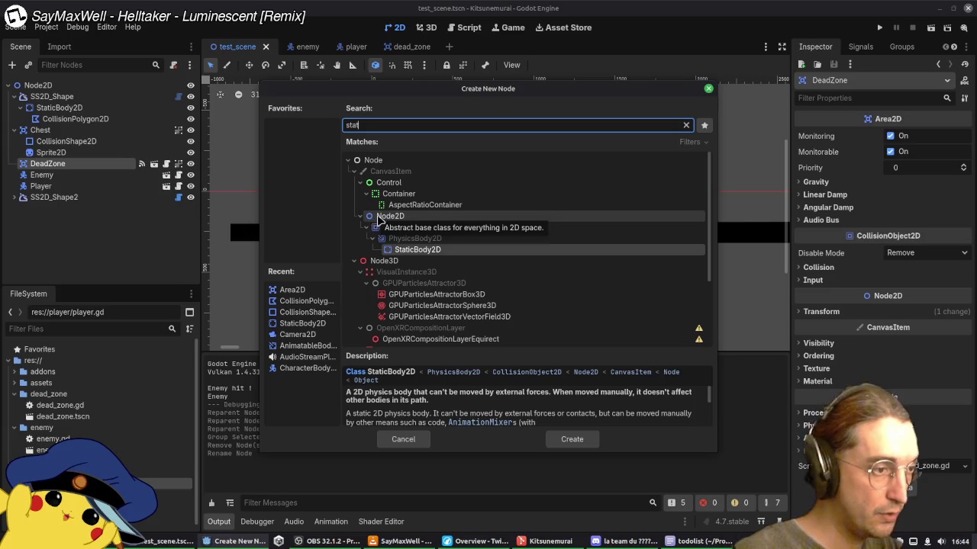
pyautogui.press('Return')
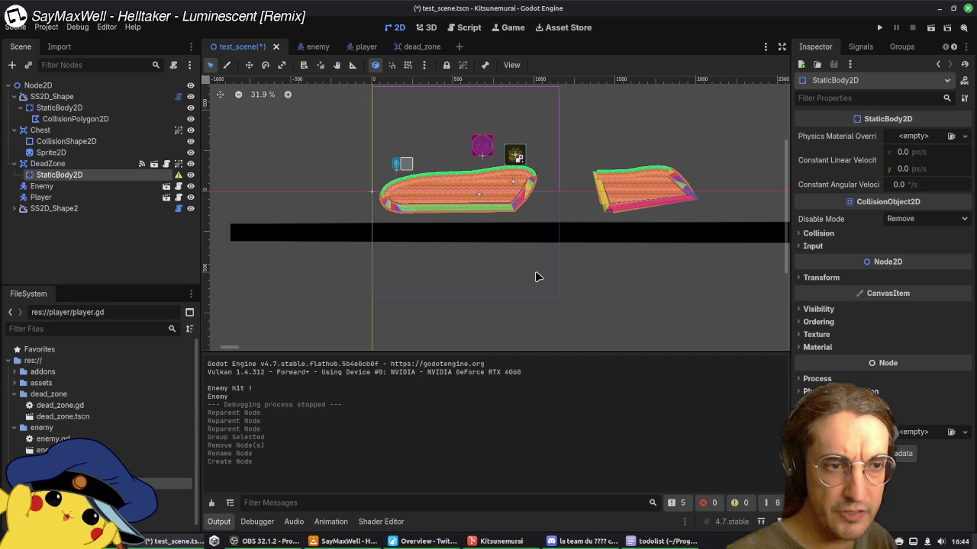
pyautogui.hotkey('ctrl', 'z')
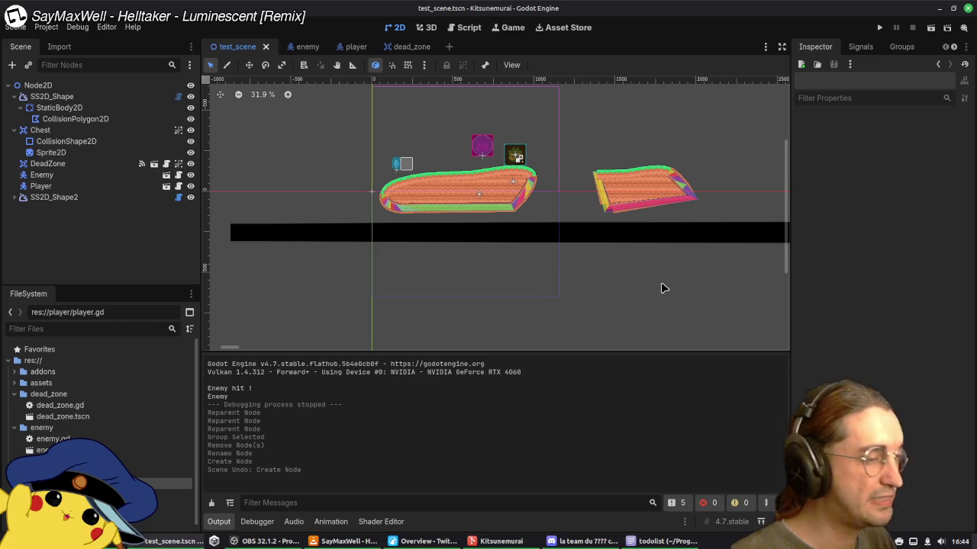
pyautogui.scroll(-5, 662, 286)
pyautogui.scroll(3, 656, 288)
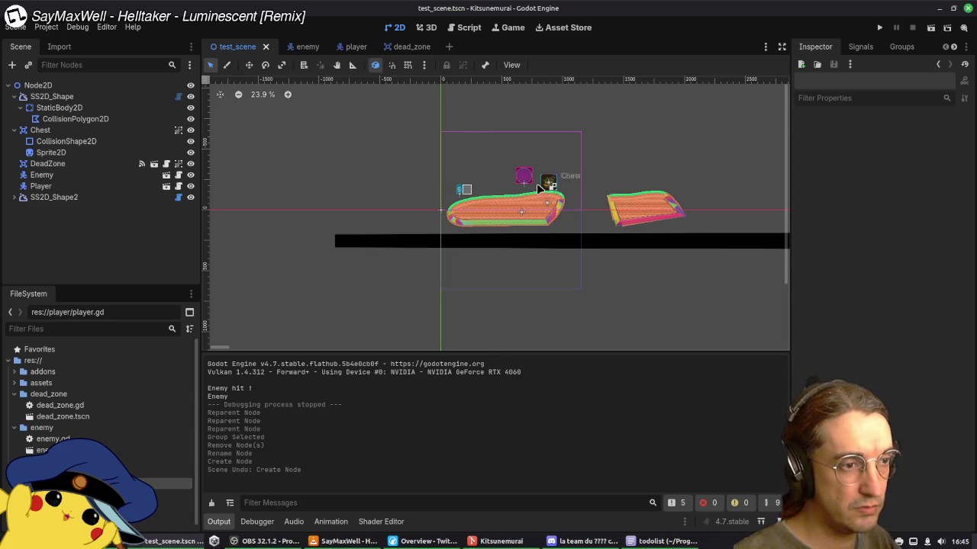
# Step: Raise the DeadZone bar, stretch the ground's left vertex out to (-951, 96), and save
pyautogui.click(716, 245)
pyautogui.moveTo(717, 245)
pyautogui.mouseDown()
pyautogui.moveTo(716, 216)
pyautogui.moveTo(697, 211)
pyautogui.mouseUp()
pyautogui.click(496, 225)
pyautogui.moveTo(455, 222); pyautogui.dragTo(405, 227)
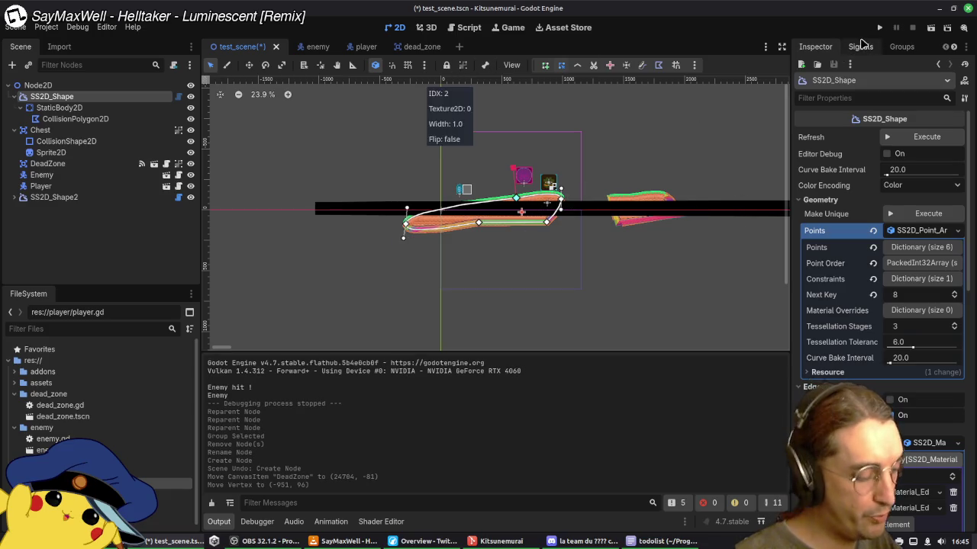
pyautogui.hotkey('ctrl', 's')
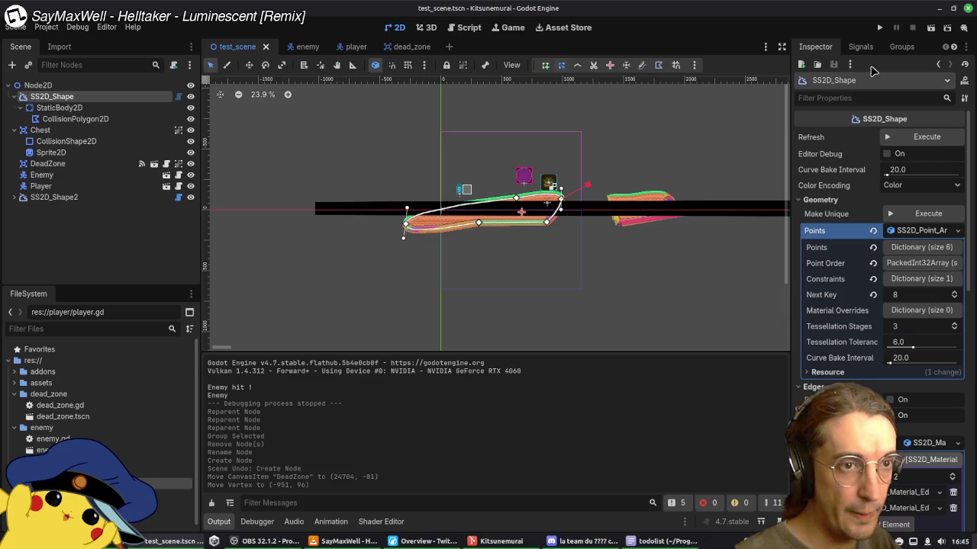
# Step: Peek at the player scene, return to test_scene and shift the Player right to (419, -162)
pyautogui.doubleClick(479, 188)
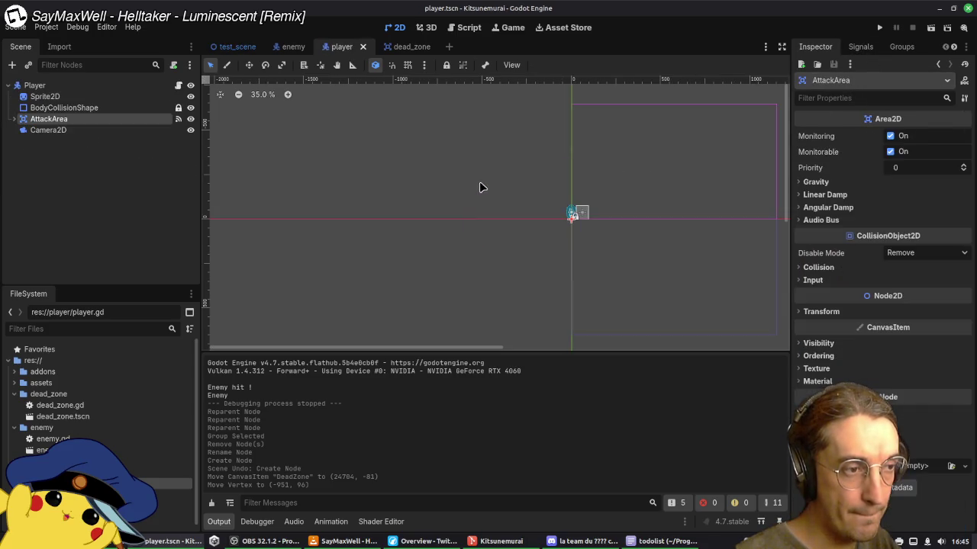
pyautogui.click(237, 47)
pyautogui.moveTo(467, 197); pyautogui.dragTo(498, 193)
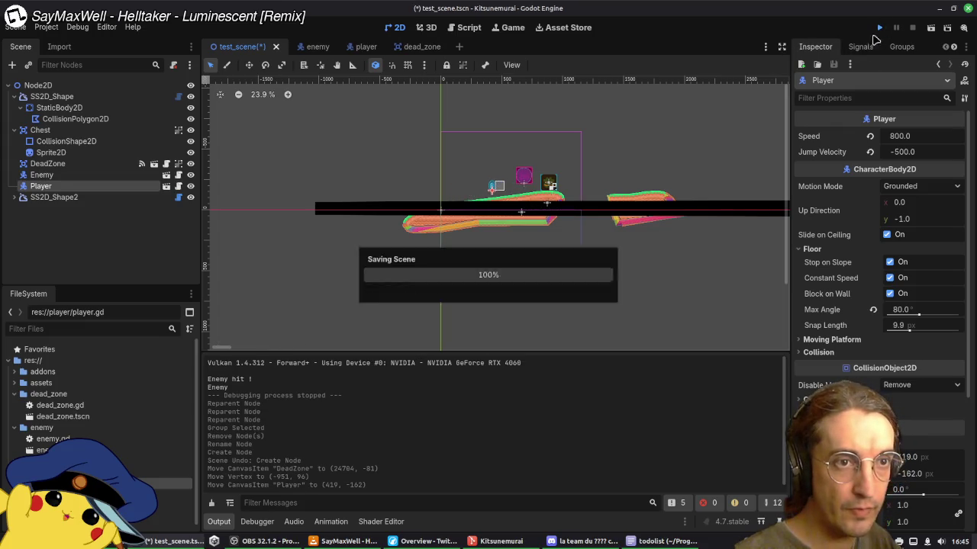
# Step: Run the level, restart it once, and close the game
pyautogui.click(880, 29)
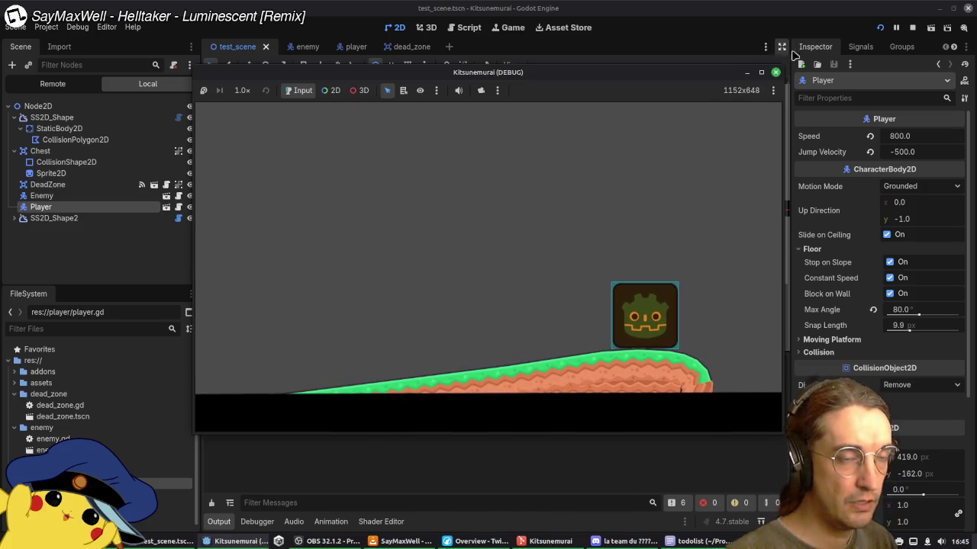
pyautogui.click(881, 28)
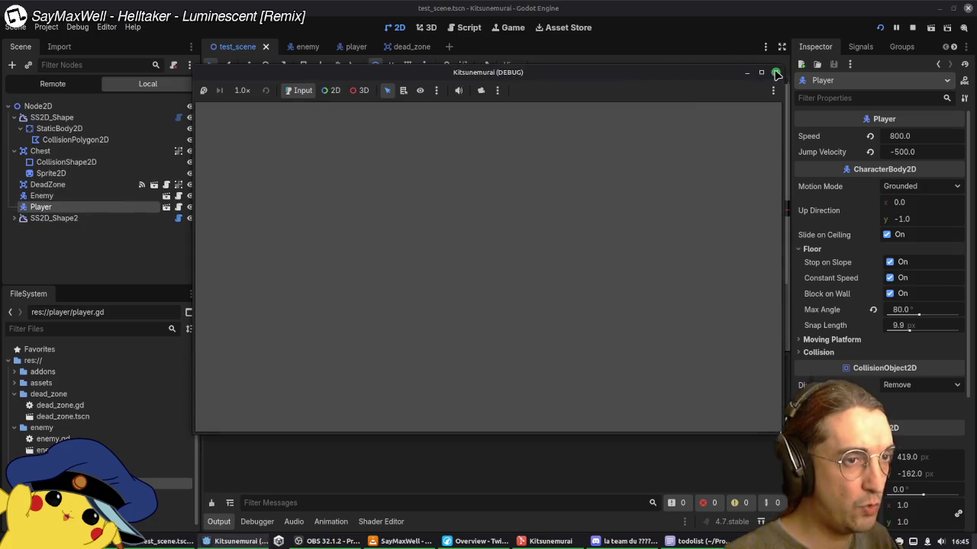
pyautogui.click(776, 74)
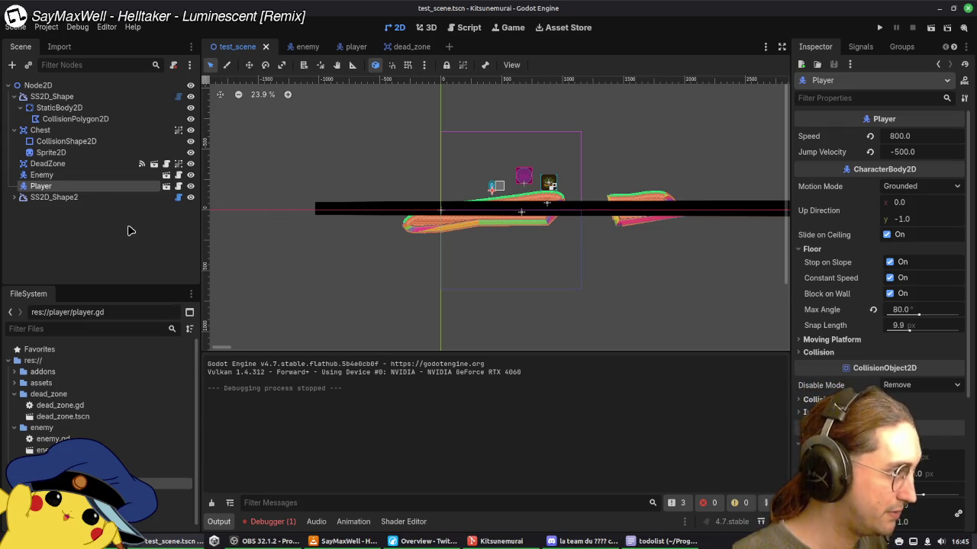
# Step: Expand SS2D_Shape2 in the Scene tree and select its StaticBody2D
pyautogui.click(39, 131)
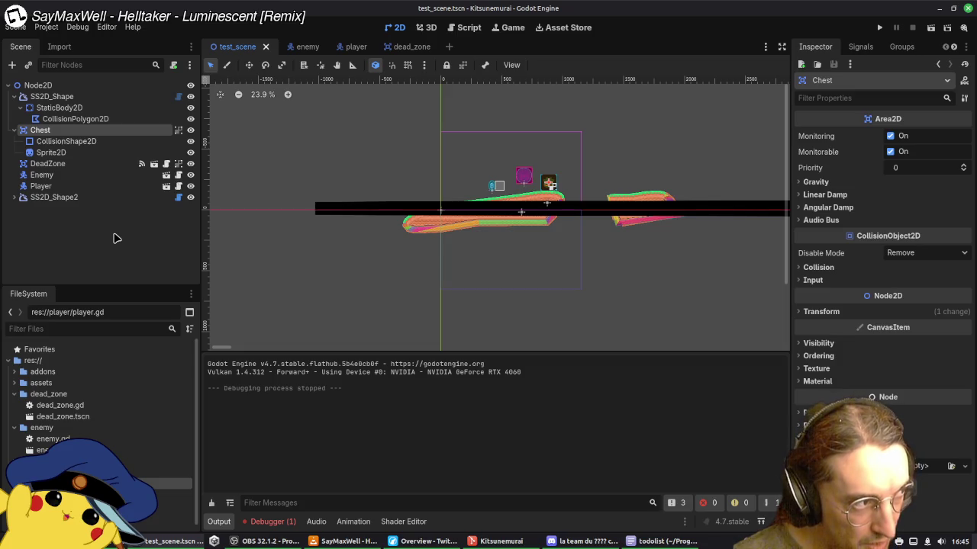
pyautogui.click(14, 197)
pyautogui.click(61, 209)
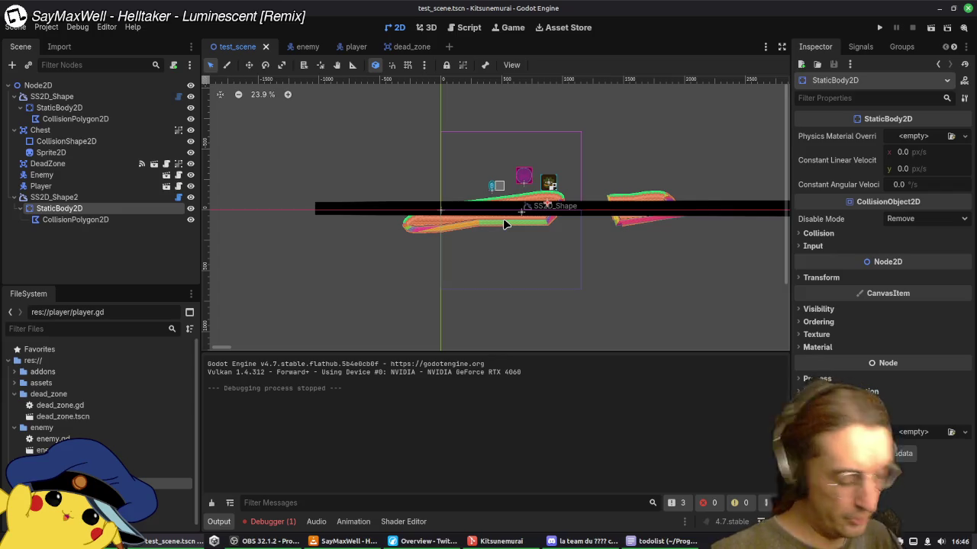
# Step: Create a Player group in the node groups panel and toggle the node's membership in it
pyautogui.click(901, 46)
pyautogui.click(801, 65)
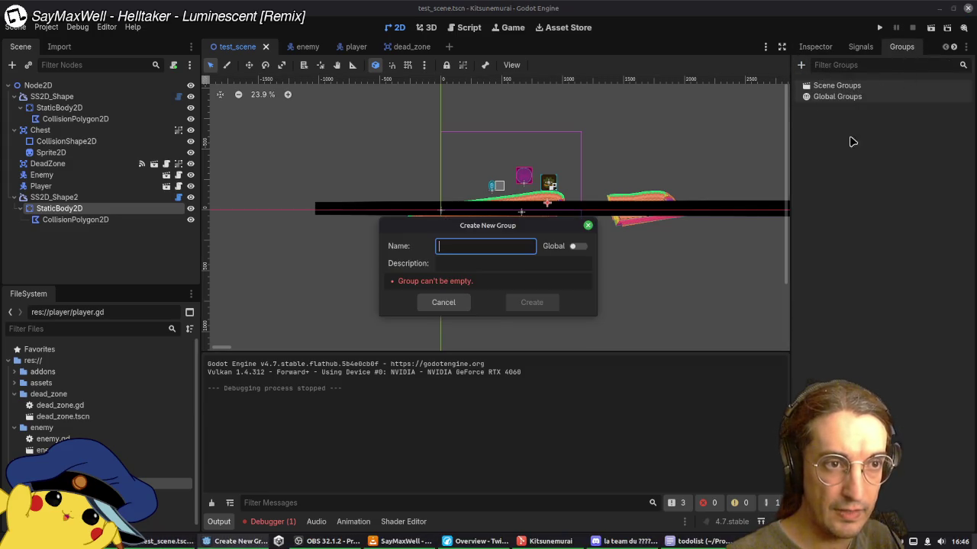
pyautogui.write('Player')
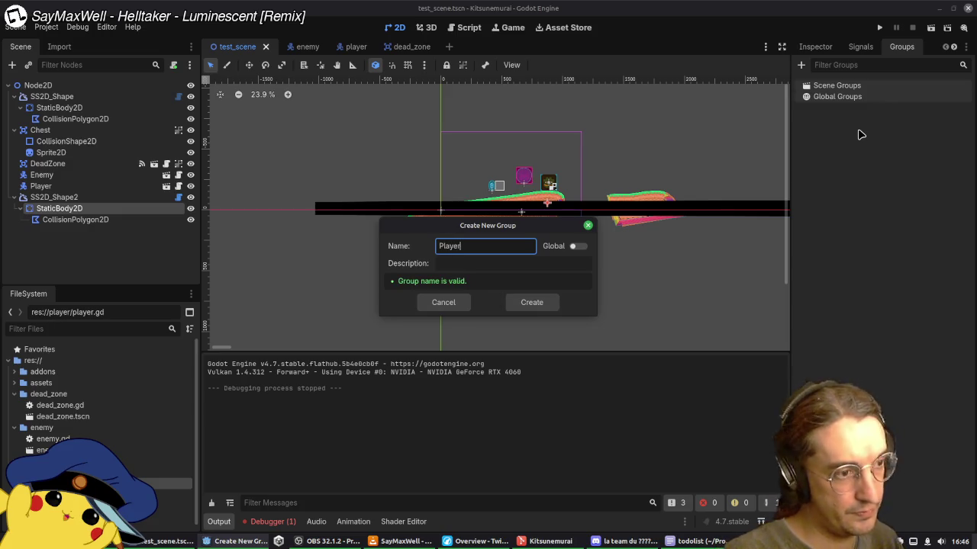
pyautogui.press('Return')
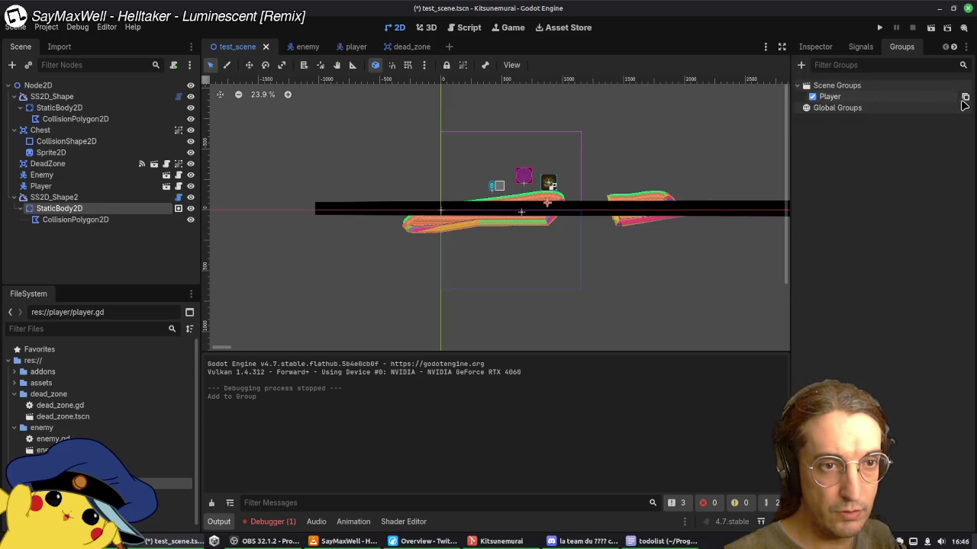
pyautogui.click(813, 97)
pyautogui.click(831, 102)
pyautogui.click(815, 97)
pyautogui.click(826, 100)
pyautogui.click(825, 100)
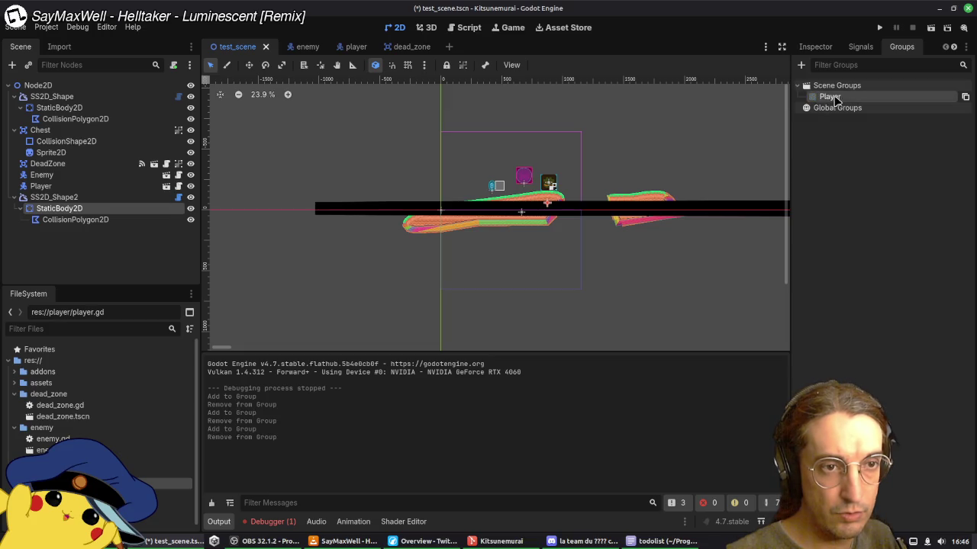
# Step: Convert the existing Player group into a global group
pyautogui.click(802, 66)
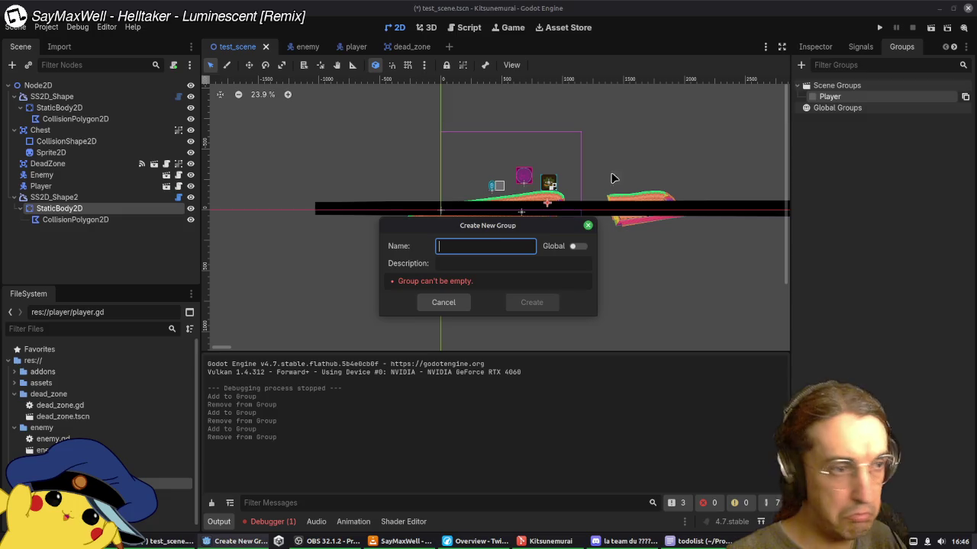
pyautogui.click(576, 247)
pyautogui.write('Player')
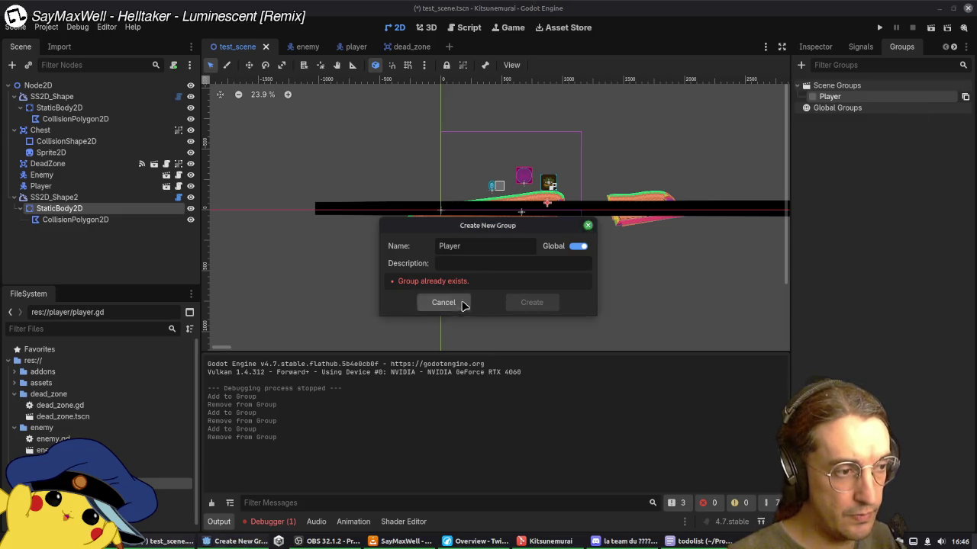
pyautogui.click(444, 302)
pyautogui.rightClick(831, 97)
pyautogui.click(856, 129)
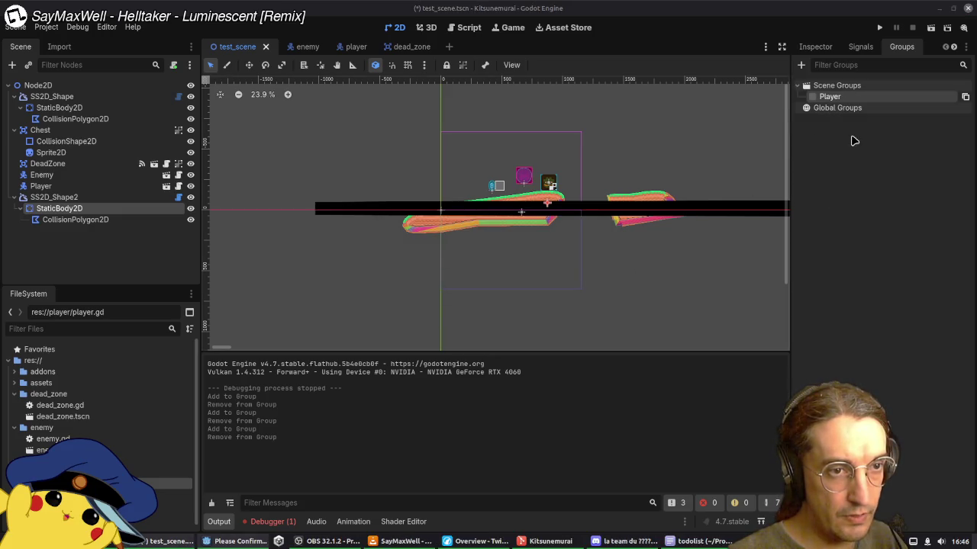
pyautogui.click(453, 286)
pyautogui.rightClick(869, 97)
pyautogui.click(883, 102)
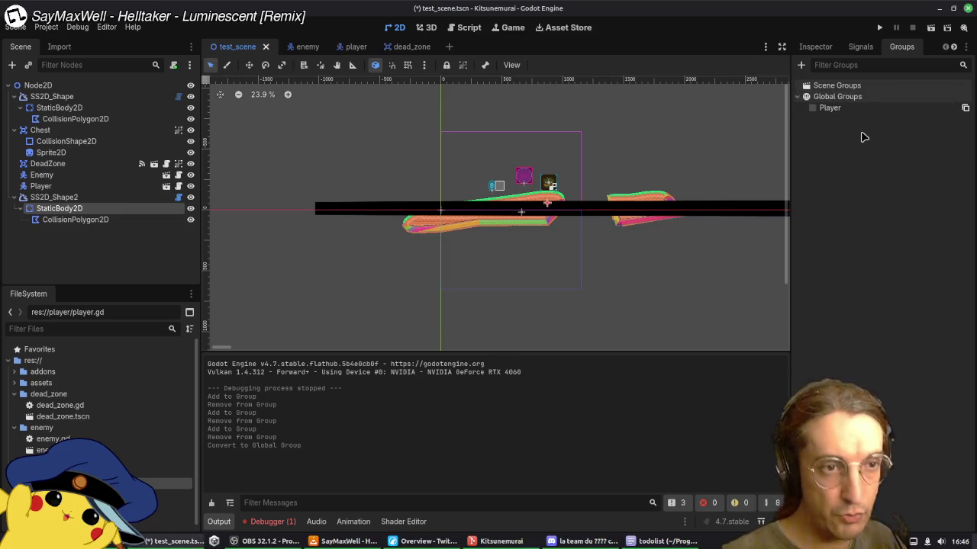
# Step: Add SS2D_Shape2's StaticBody2D to the global Player group and open the player scene
pyautogui.rightClick(866, 109)
pyautogui.click(865, 214)
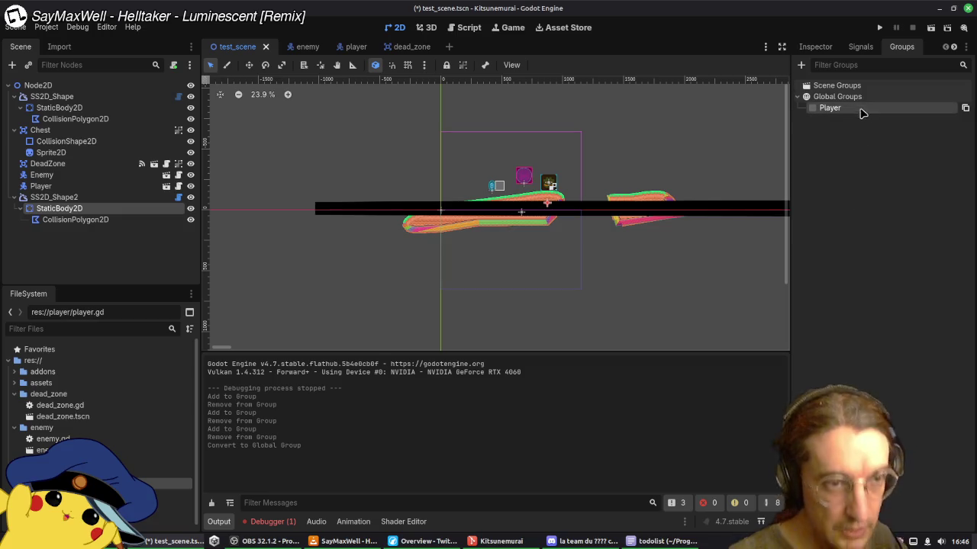
pyautogui.click(813, 109)
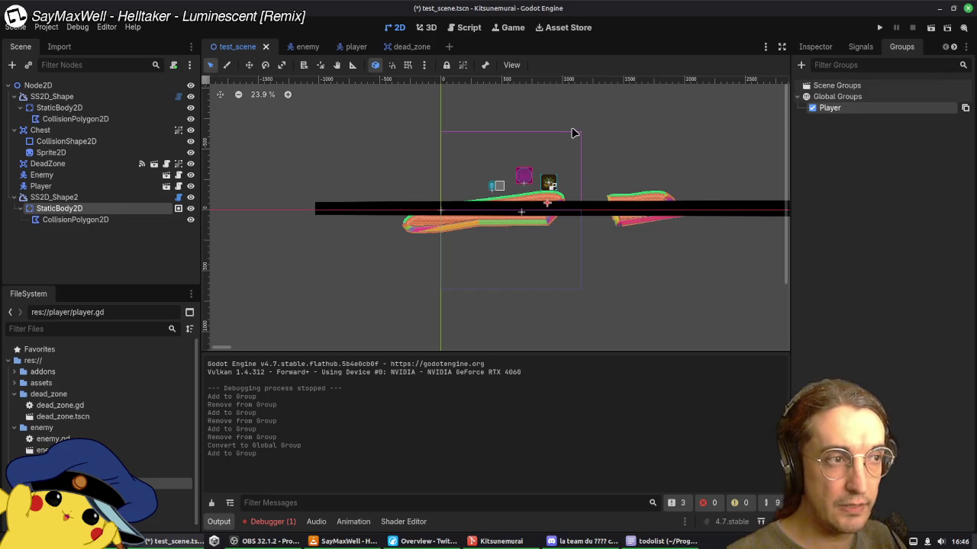
pyautogui.click(356, 47)
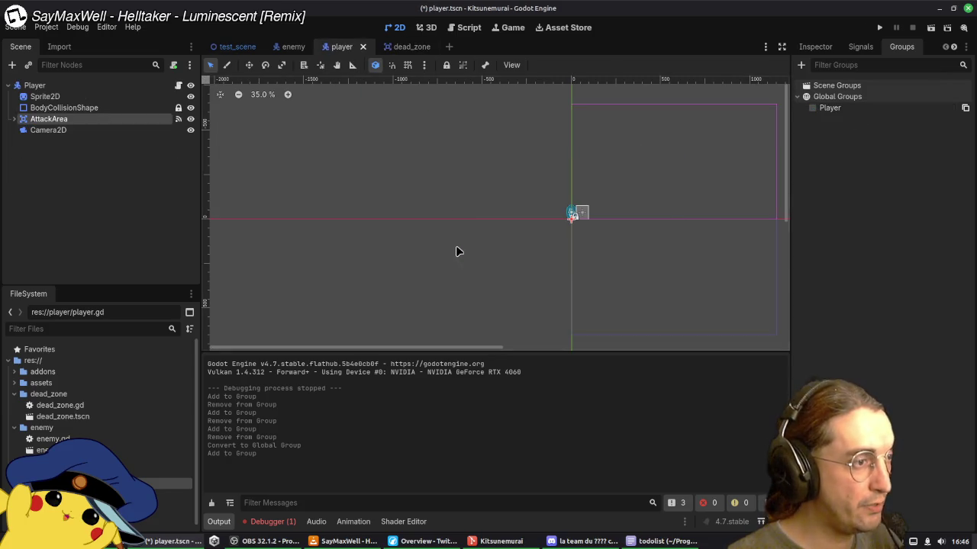
# Step: Add a func _init() -> void to player.gd that calls add_to_group("Player")
pyautogui.click(469, 27)
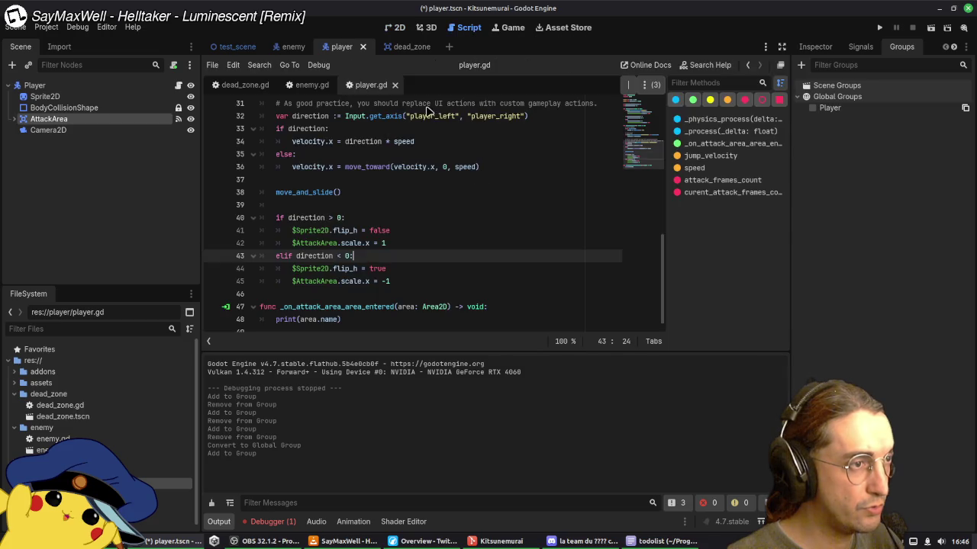
pyautogui.scroll(10, 467, 225)
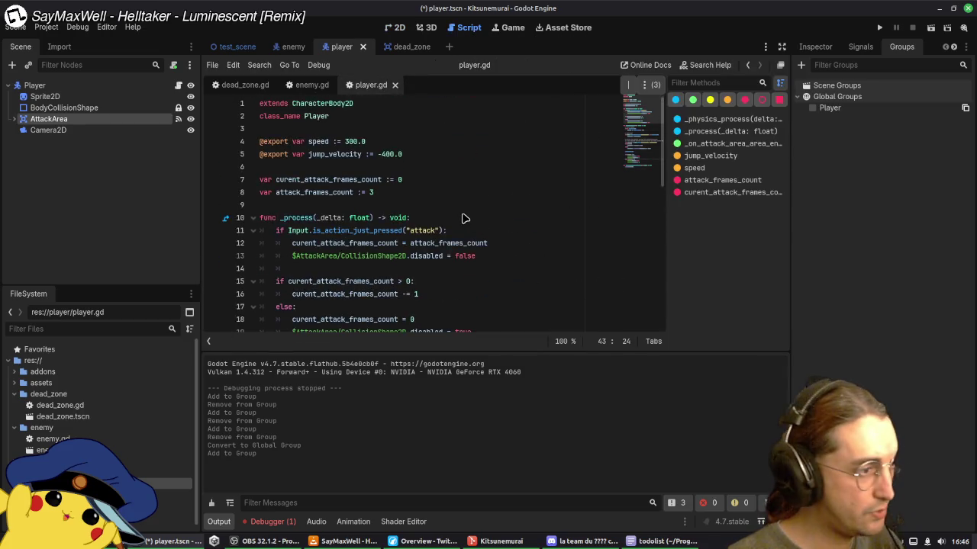
pyautogui.click(428, 183)
pyautogui.click(438, 192)
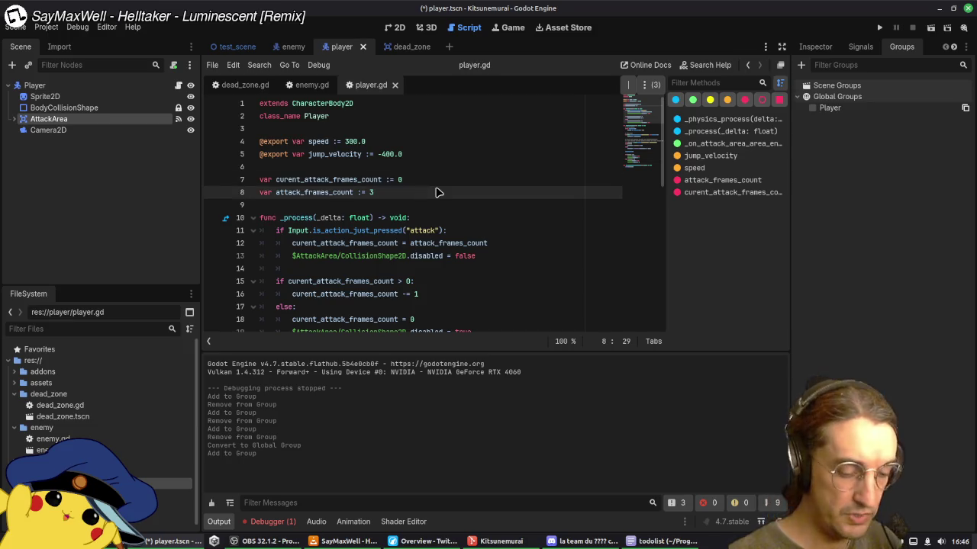
pyautogui.press('Return')
pyautogui.press('Return')
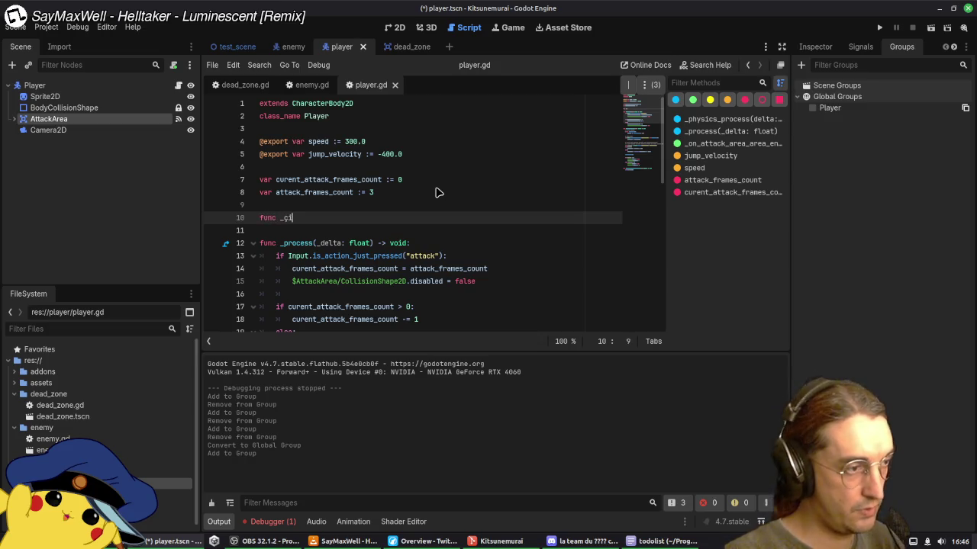
pyautogui.press('Return')
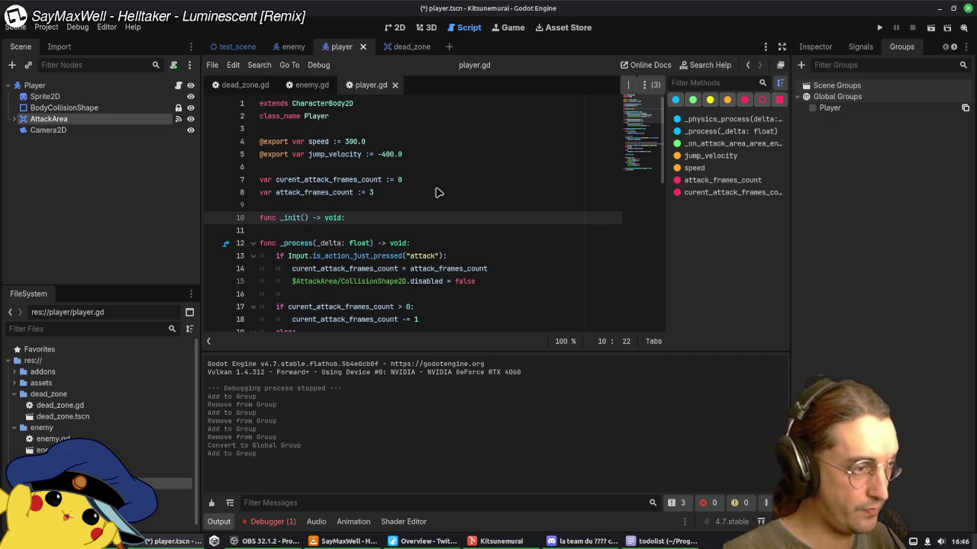
pyautogui.press('Return')
pyautogui.write('a')
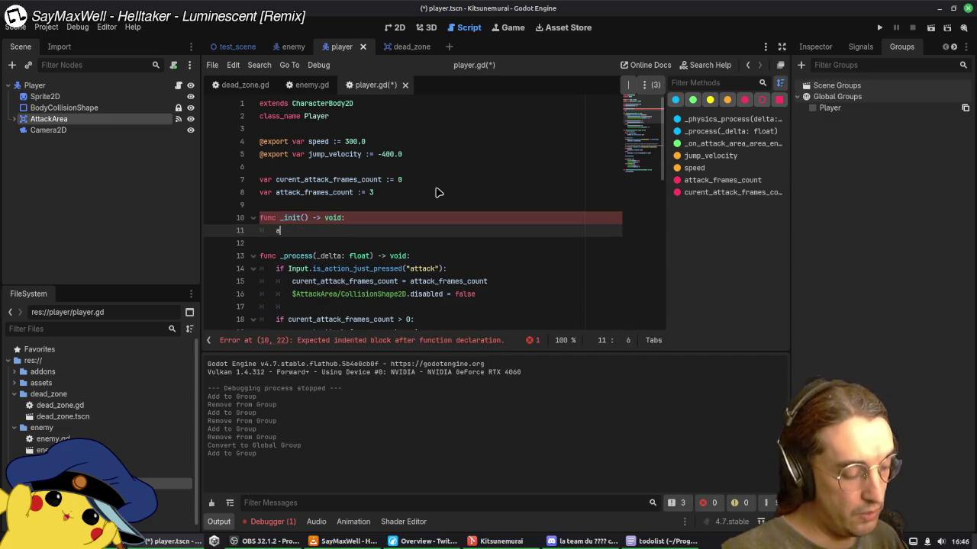
pyautogui.press('BackSpace')
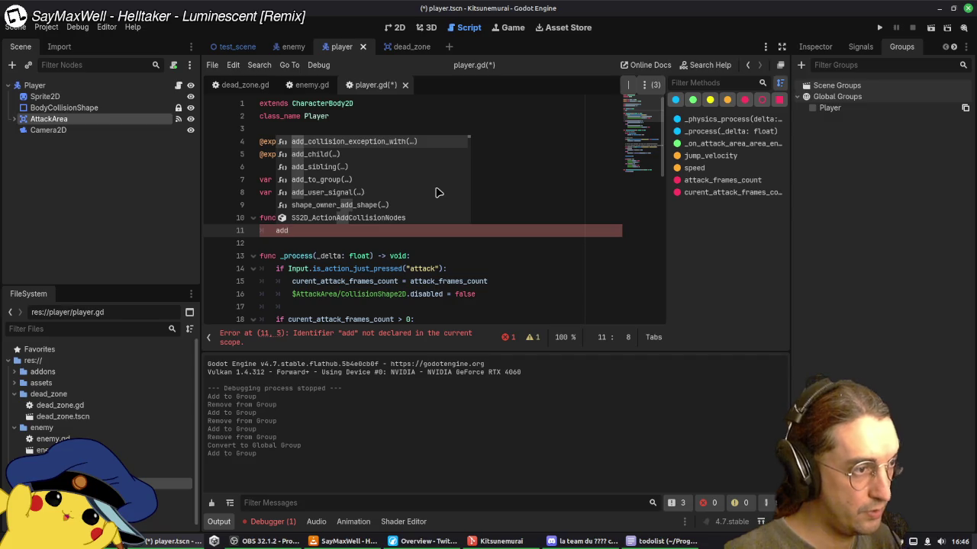
pyautogui.press('Down')
pyautogui.press('Down')
pyautogui.press('Down')
pyautogui.press('Return')
pyautogui.write('"player')
pyautogui.hotkey('ctrl', 's')
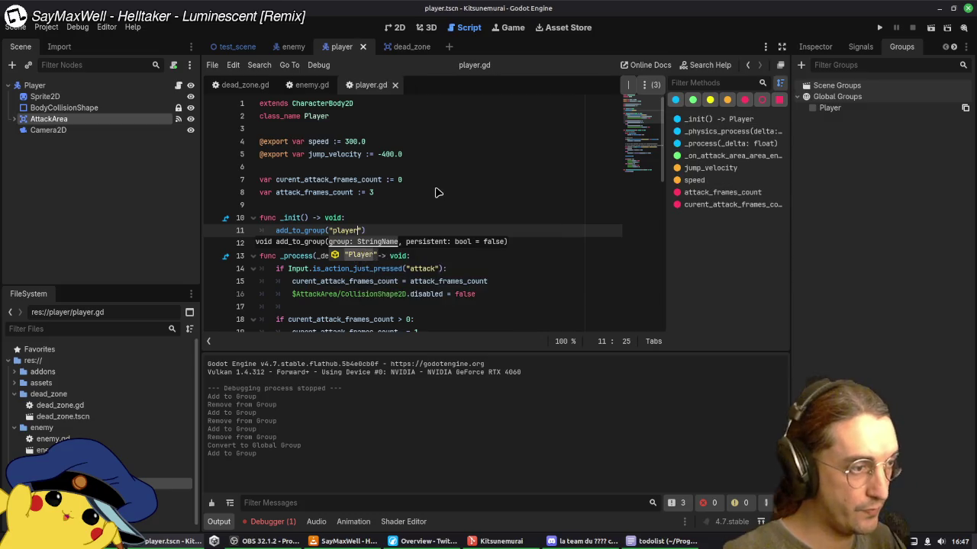
# Step: Save player.gd, tick the global Player group for the Player node, and save the scene
pyautogui.click(359, 256)
pyautogui.hotkey('ctrl', 's')
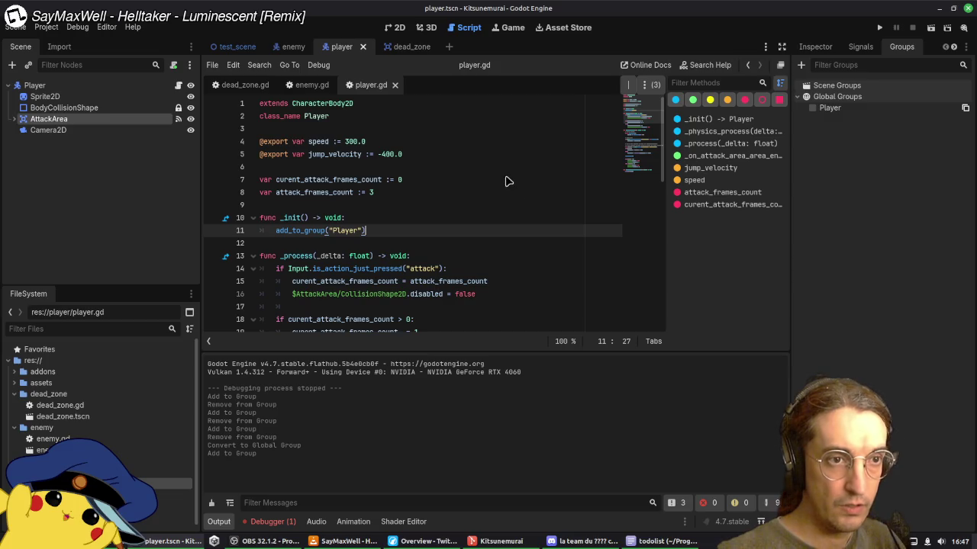
pyautogui.click(812, 107)
pyautogui.hotkey('ctrl', 's')
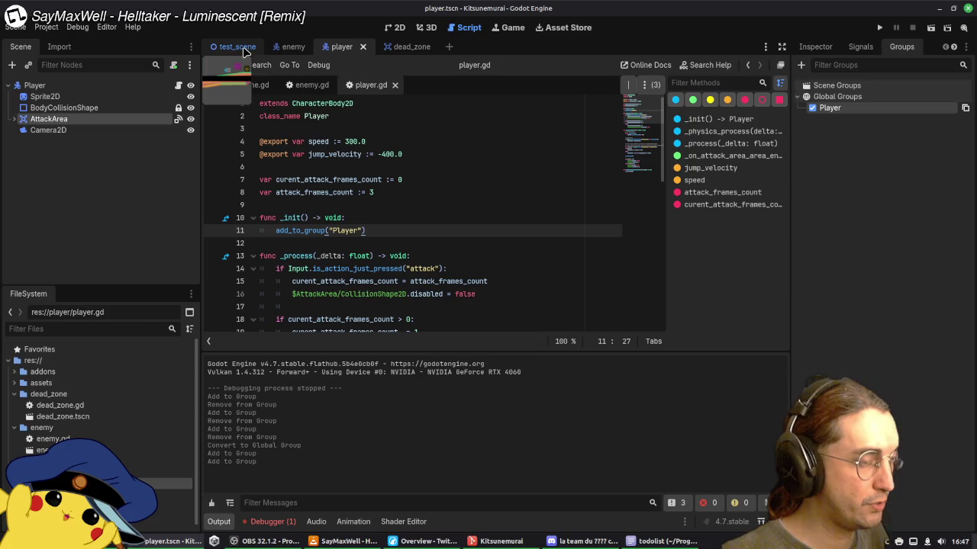
# Step: Open dead_zone.gd from the test scene and start a new line in the body_entered handler
pyautogui.click(244, 50)
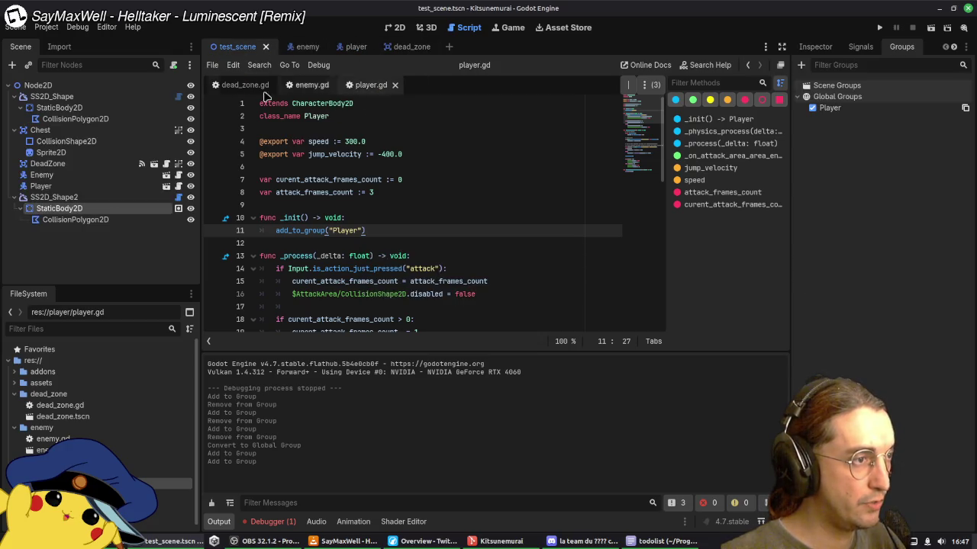
pyautogui.click(245, 85)
pyautogui.click(462, 141)
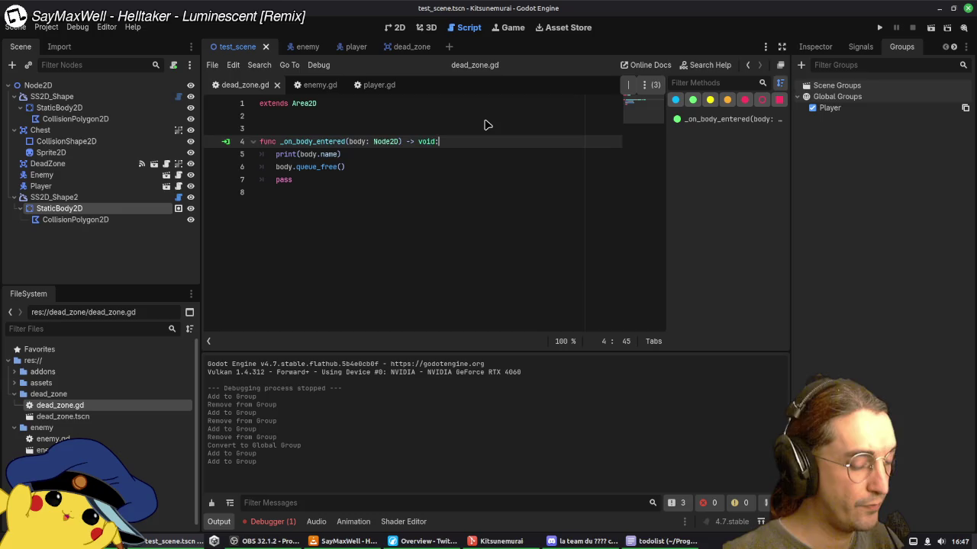
pyautogui.press('Return')
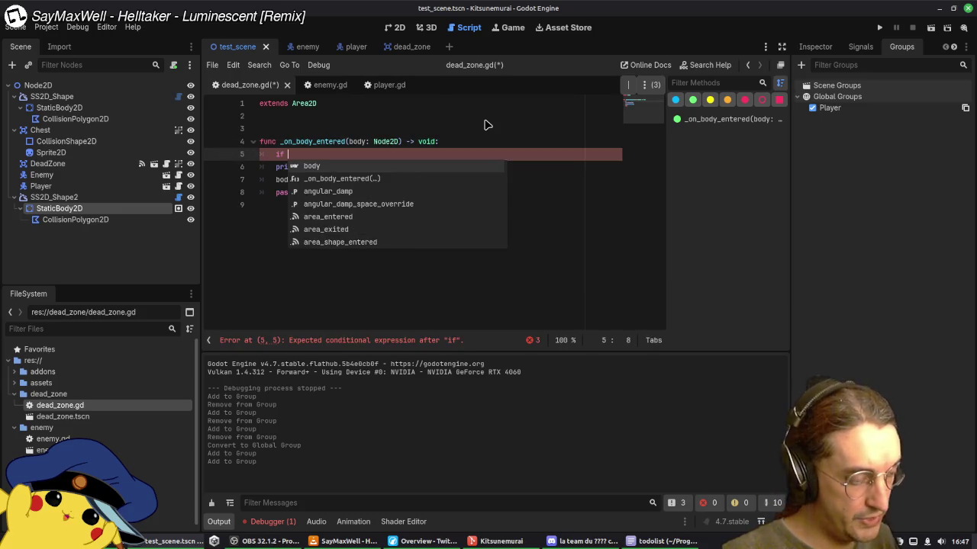
pyautogui.press('Return')
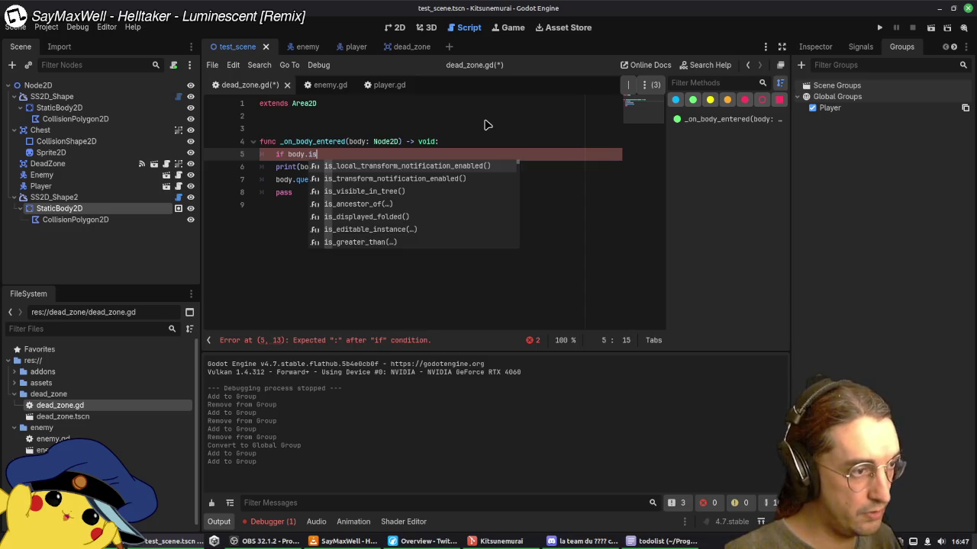
pyautogui.press('BackSpace')
pyautogui.press('BackSpace')
pyautogui.write('getg')
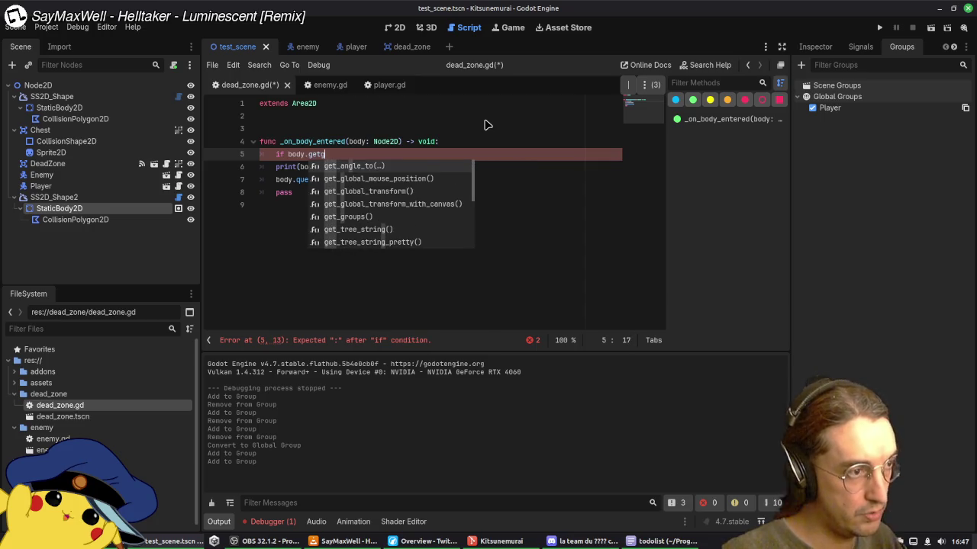
pyautogui.press('Down')
pyautogui.press('Down')
pyautogui.press('Down')
pyautogui.press('Return')
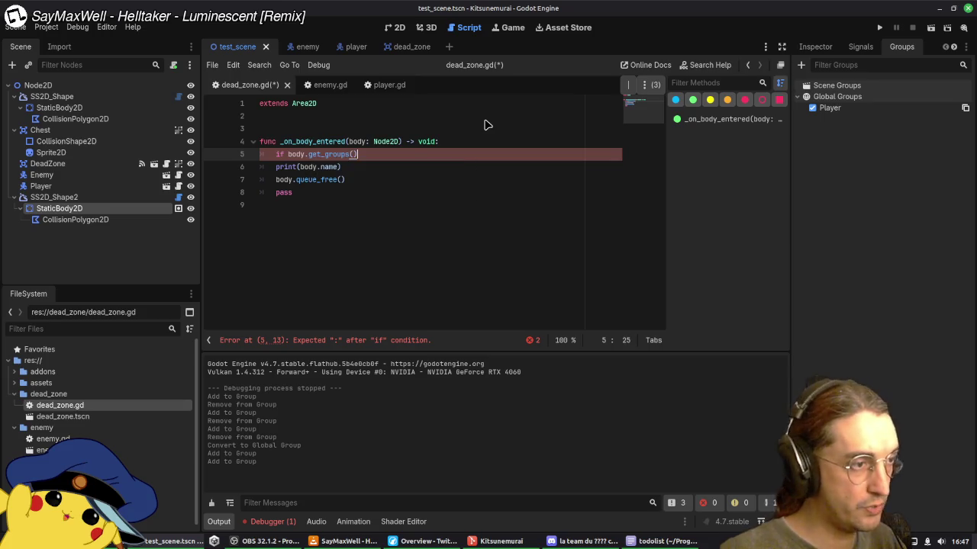
pyautogui.hotkey('ctrl', 'BackSpace')
pyautogui.hotkey('ctrl', 'BackSpace')
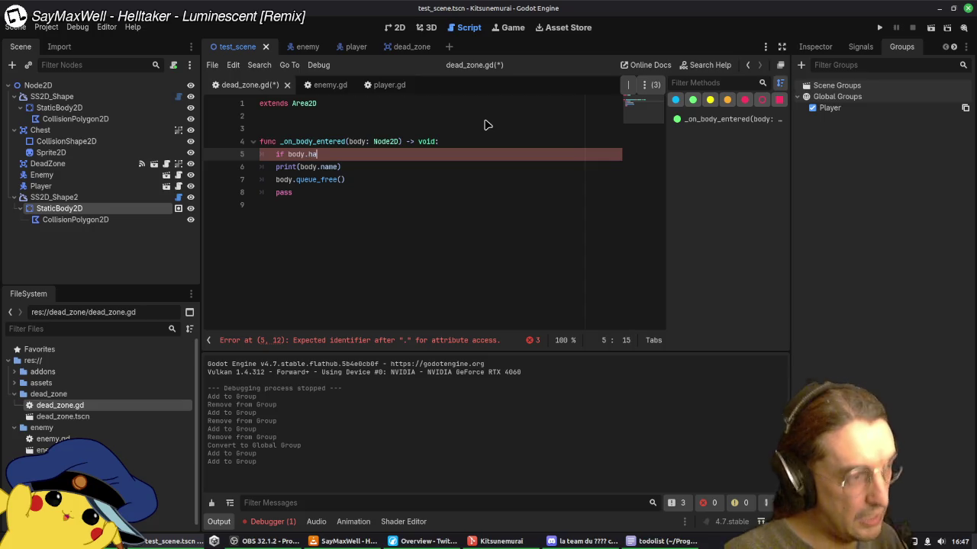
# Step: Write the condition if body.is_in_group("Player") in the handler and save
pyautogui.write('s')
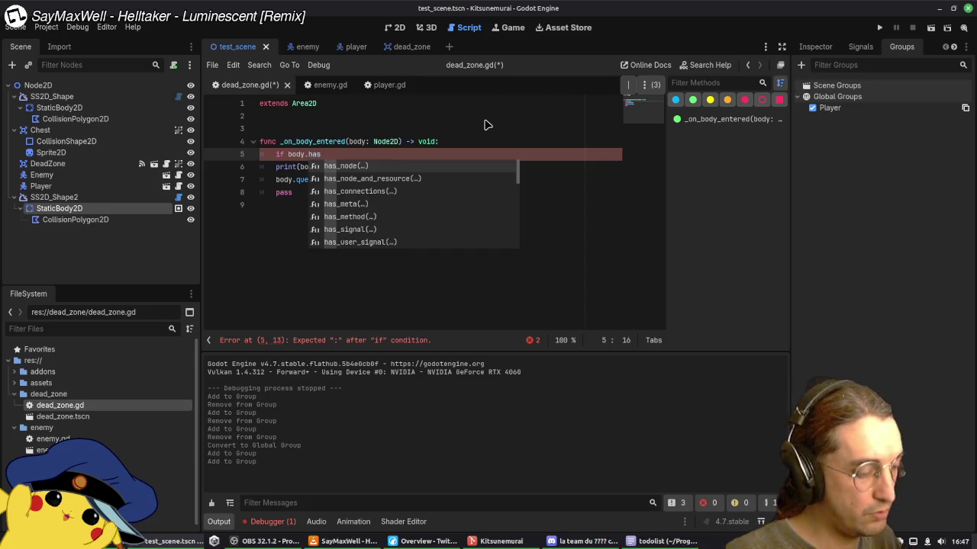
pyautogui.write('g')
pyautogui.press('BackSpace')
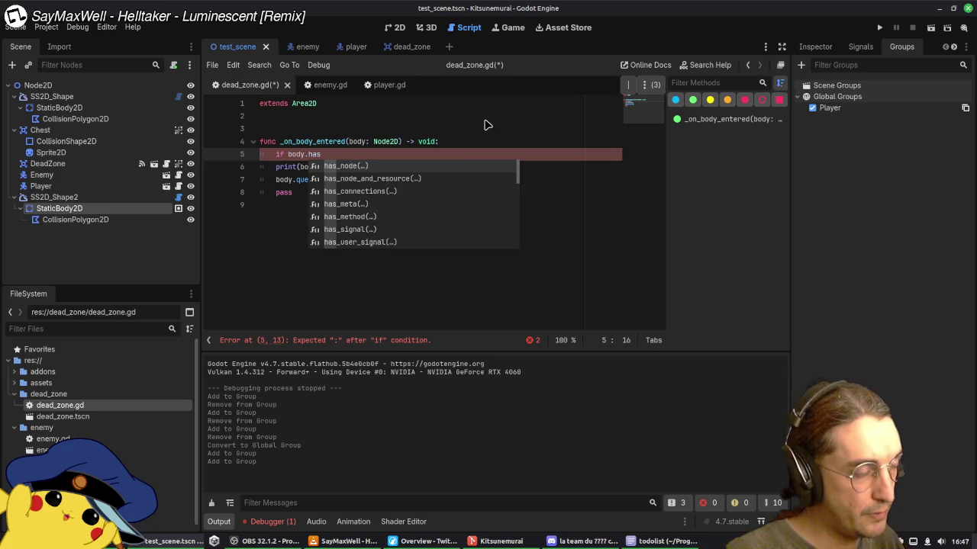
pyautogui.press('BackSpace')
pyautogui.press('BackSpace')
pyautogui.press('BackSpace')
pyautogui.write('fin')
pyautogui.press('BackSpace')
pyautogui.press('BackSpace')
pyautogui.press('BackSpace')
pyautogui.write('go')
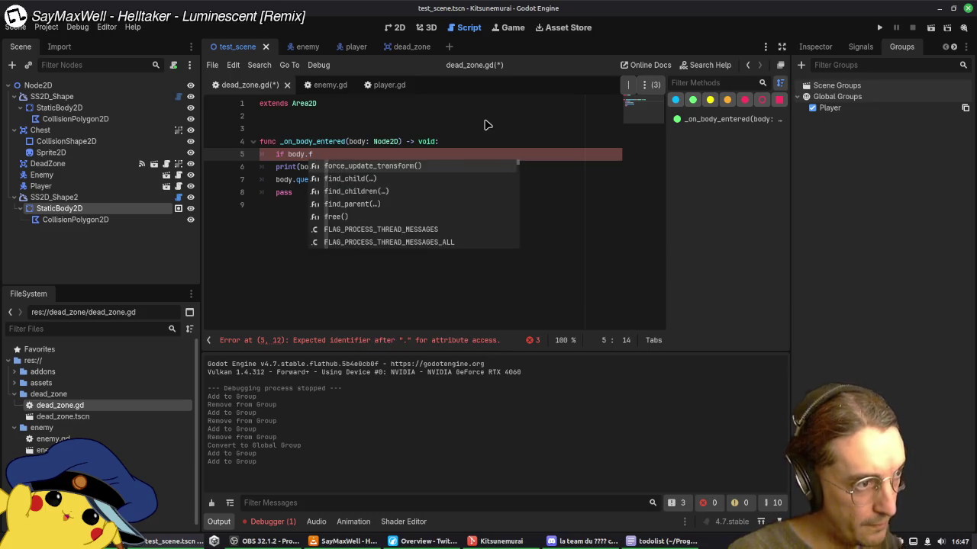
pyautogui.write('upr')
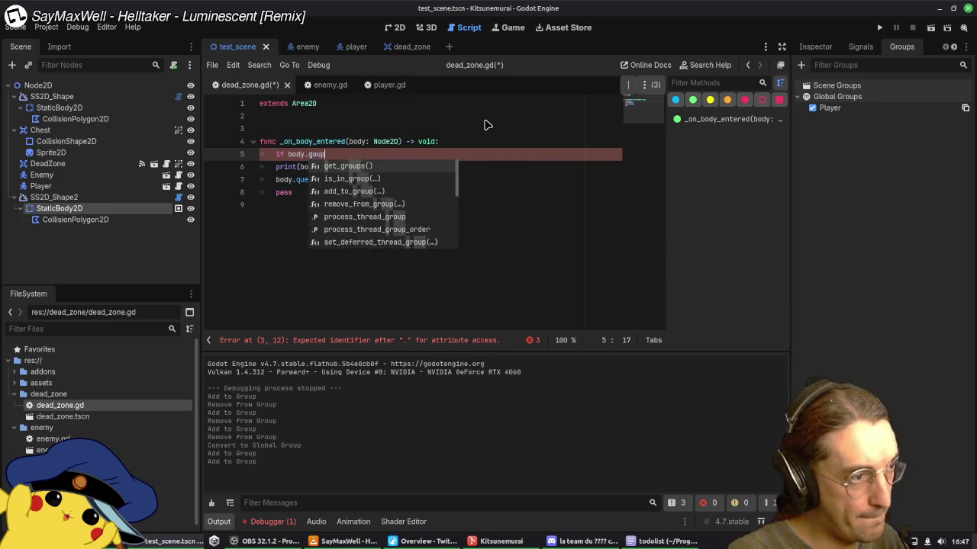
pyautogui.press('BackSpace')
pyautogui.press('BackSpace')
pyautogui.press('BackSpace')
pyautogui.write('roup')
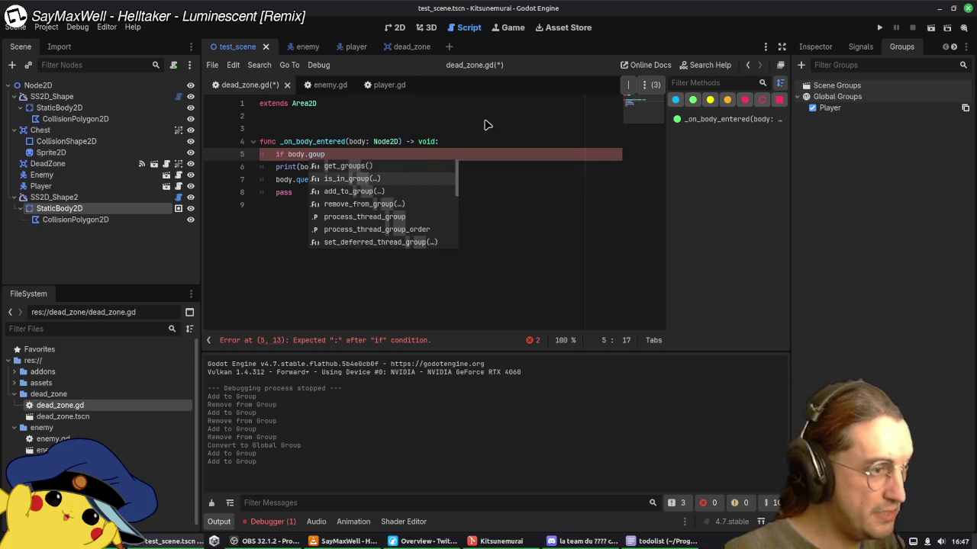
pyautogui.press('Return')
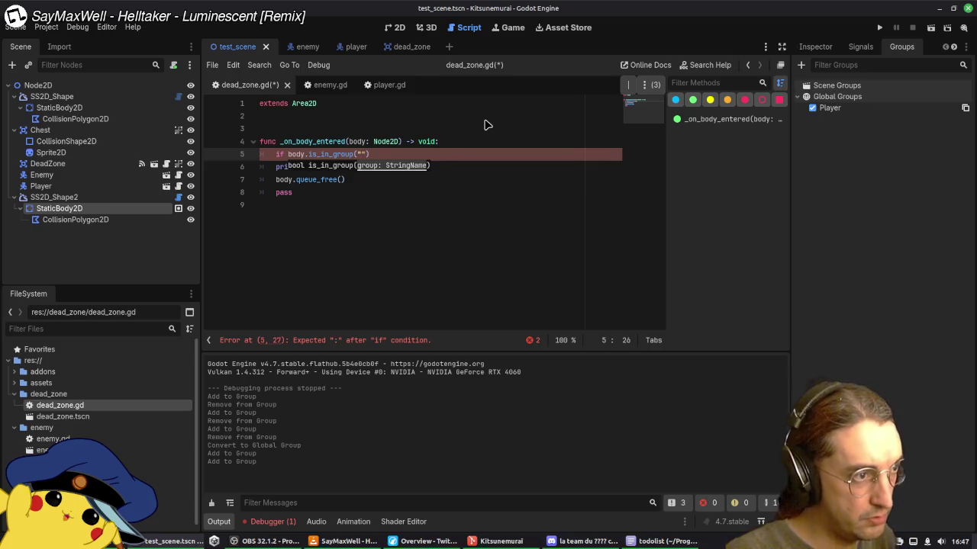
pyautogui.write('Player')
pyautogui.press('End')
pyautogui.hotkey('ctrl', 's')
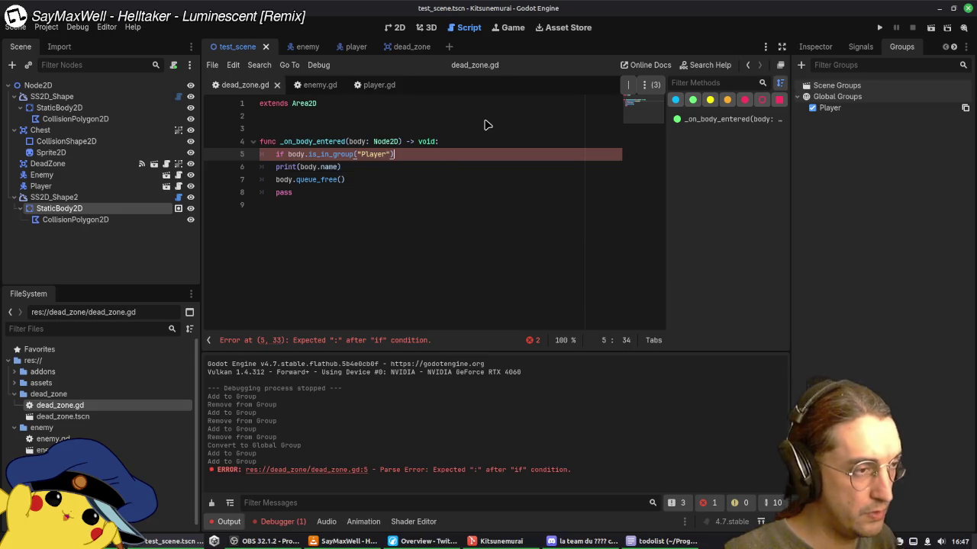
# Step: Indent the print and queue_free lines under the if, add its colon, and run with F5
pyautogui.press('Down')
pyautogui.press('Home')
pyautogui.hotkey('shift', 'Down')
pyautogui.hotkey('shift', 'End')
pyautogui.press('Tab')
pyautogui.hotkey('ctrl', 's')
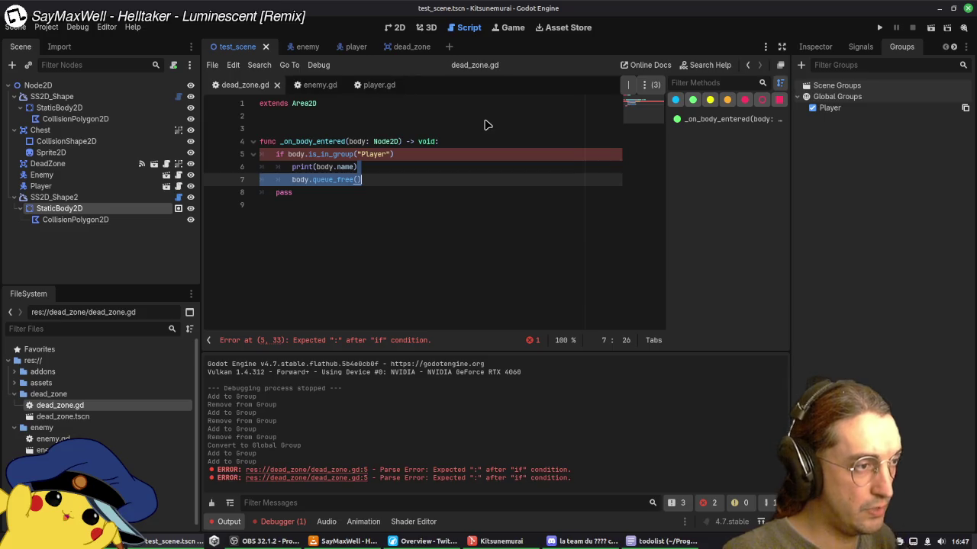
pyautogui.click(535, 122)
pyautogui.click(519, 183)
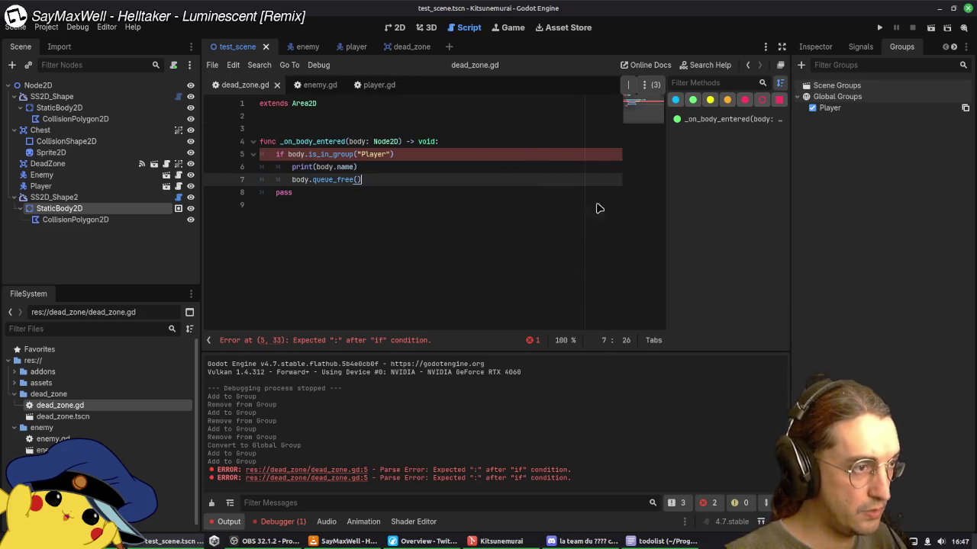
pyautogui.click(467, 156)
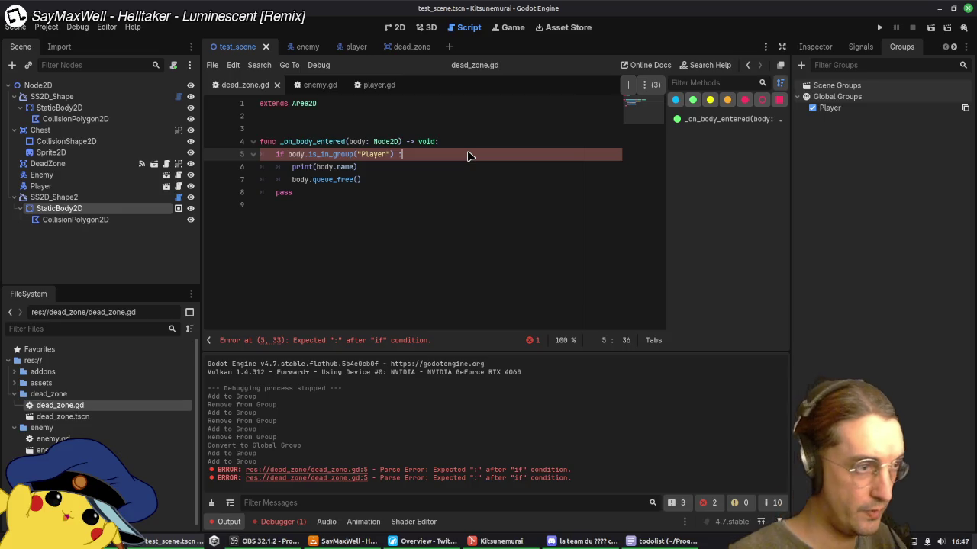
pyautogui.write(':')
pyautogui.press('F5')
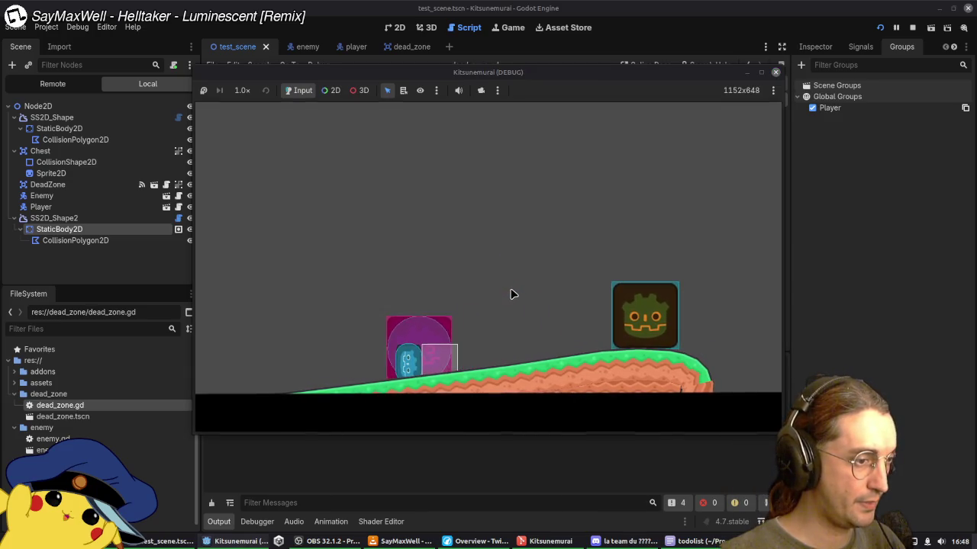
# Step: Walk the player left, then close and relaunch the game
pyautogui.press('Left')
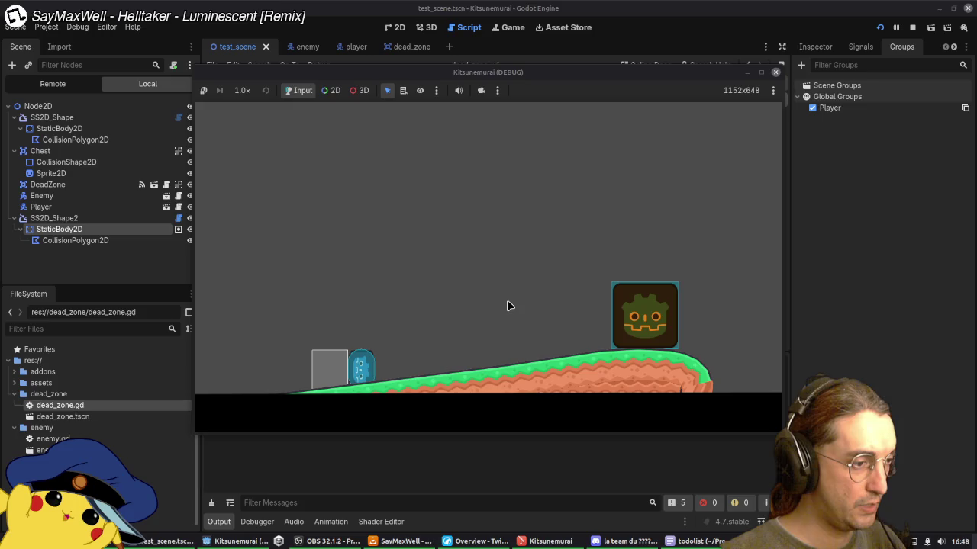
pyautogui.press('Left')
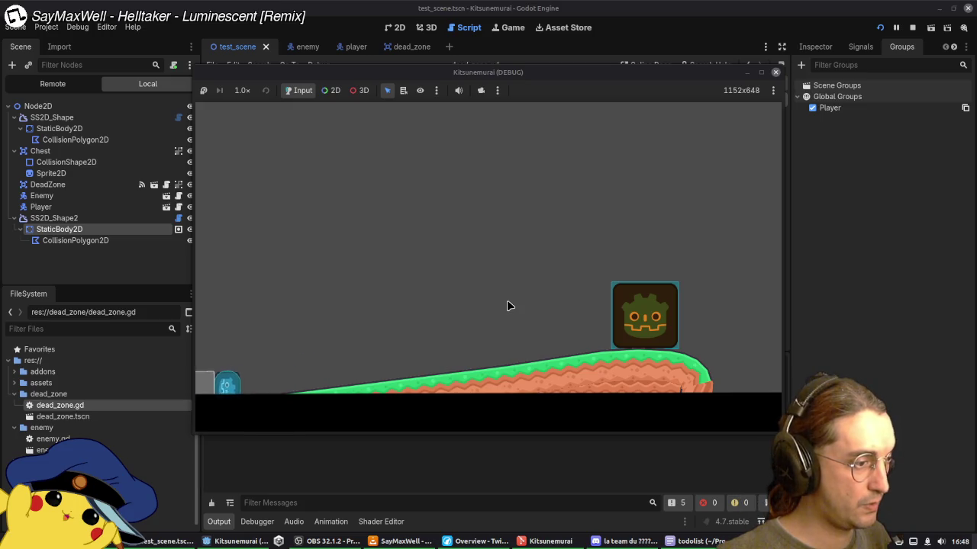
pyautogui.press('F8')
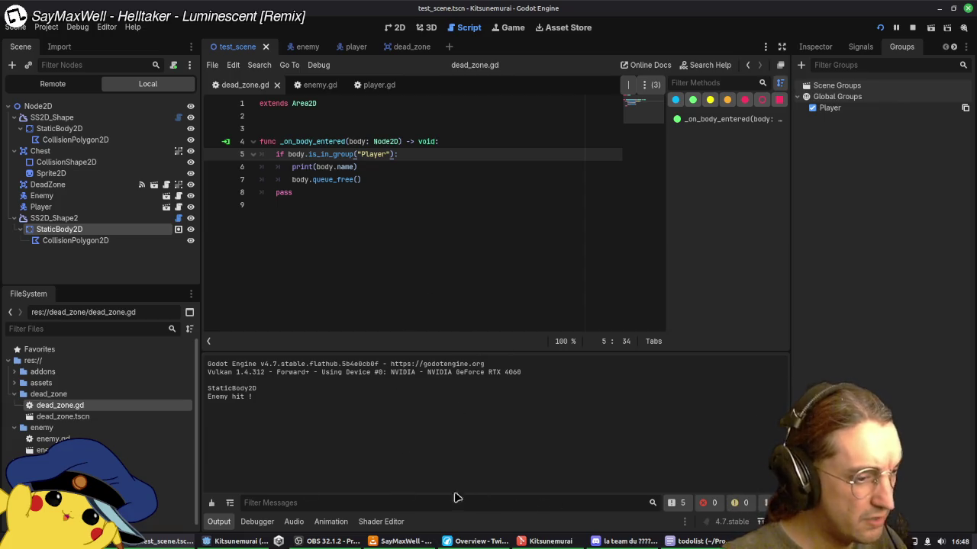
pyautogui.press('Right')
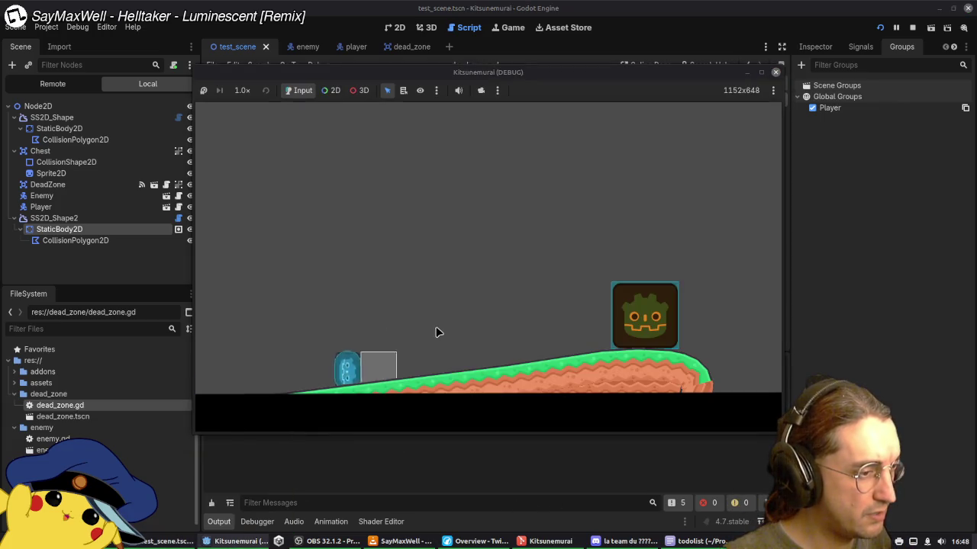
# Step: Walk the player back and forth along the slope past the grey box, then bring the editor forward
pyautogui.press('Left')
pyautogui.press('Right')
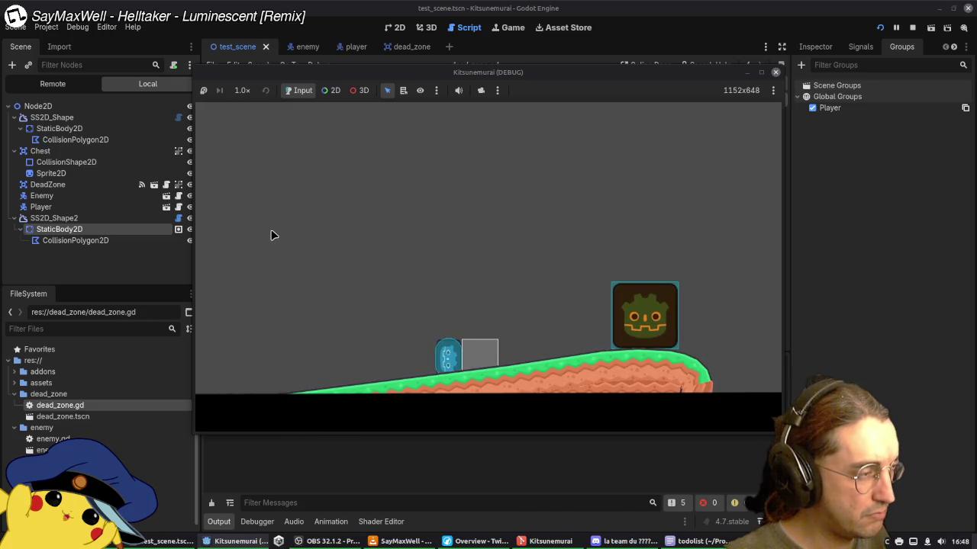
pyautogui.press('Left')
pyautogui.press('Right')
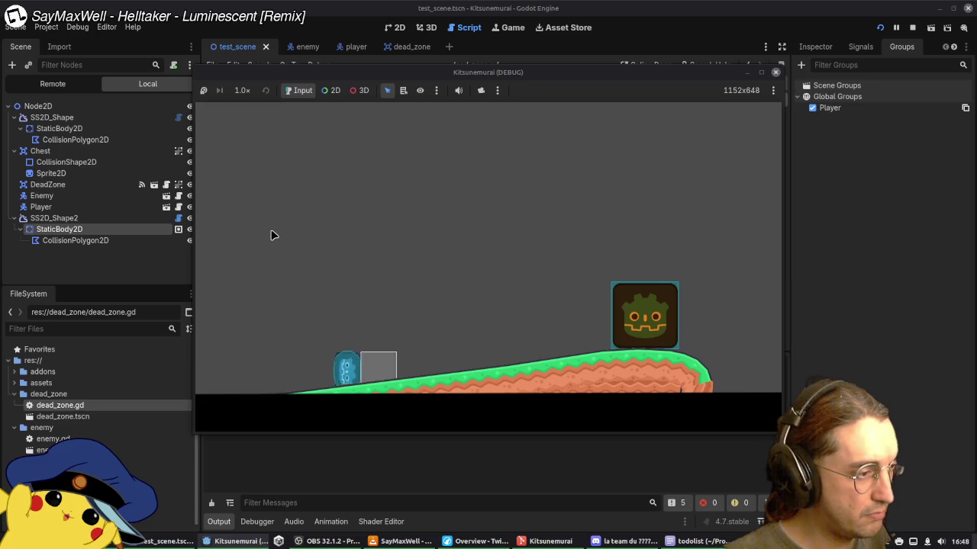
pyautogui.press('Right')
pyautogui.press('Left')
pyautogui.press('Right')
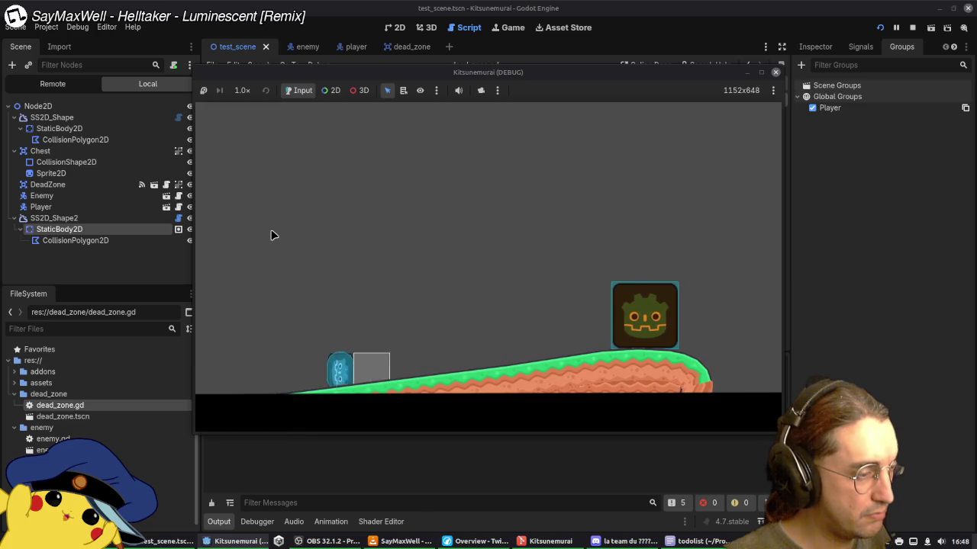
pyautogui.press('Left')
pyautogui.press('Right')
pyautogui.press('Left')
pyautogui.press('Right')
pyautogui.press('Left')
pyautogui.press('Right')
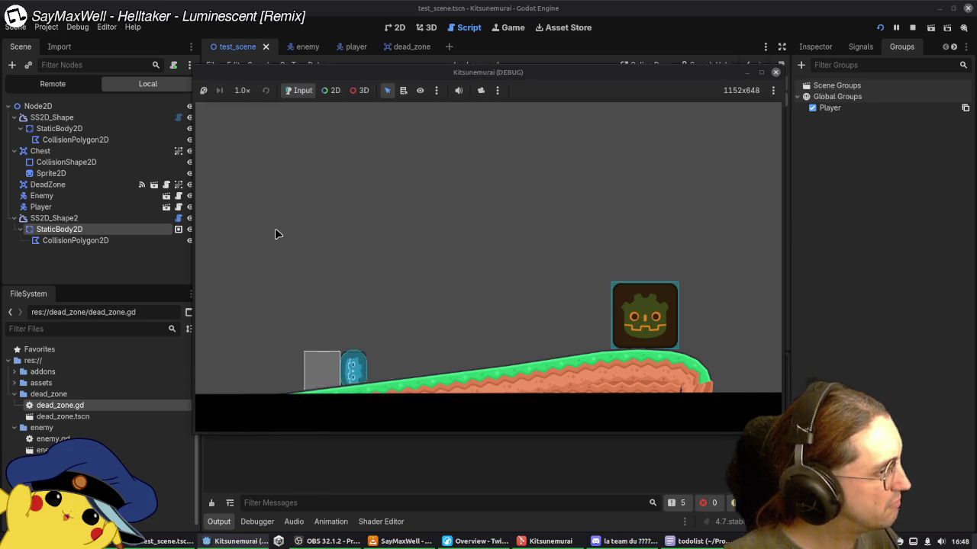
pyautogui.press('Left')
pyautogui.moveTo(354, 75)
pyautogui.mouseDown()
pyautogui.moveTo(430, 107)
pyautogui.moveTo(405, 107)
pyautogui.moveTo(471, 128)
pyautogui.moveTo(448, 111)
pyautogui.mouseUp()
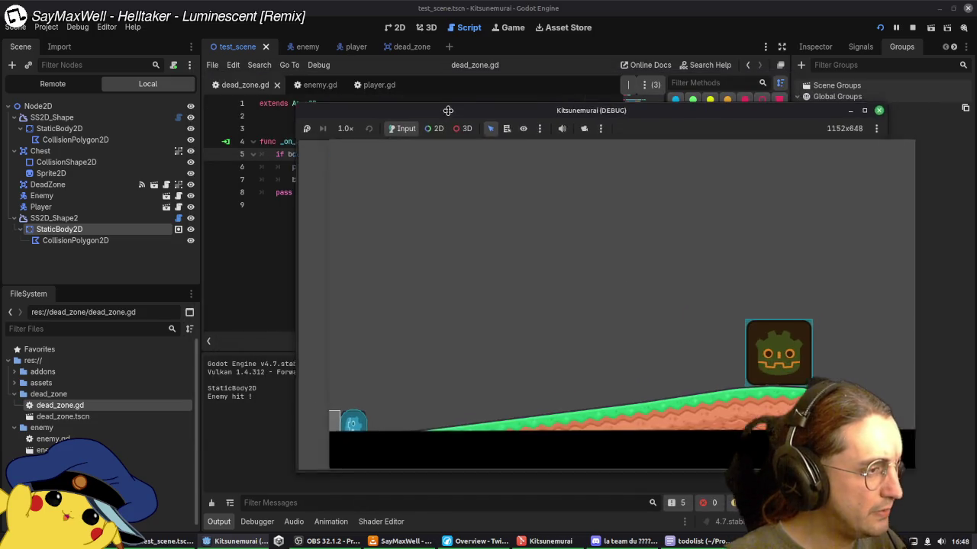
pyautogui.click(277, 229)
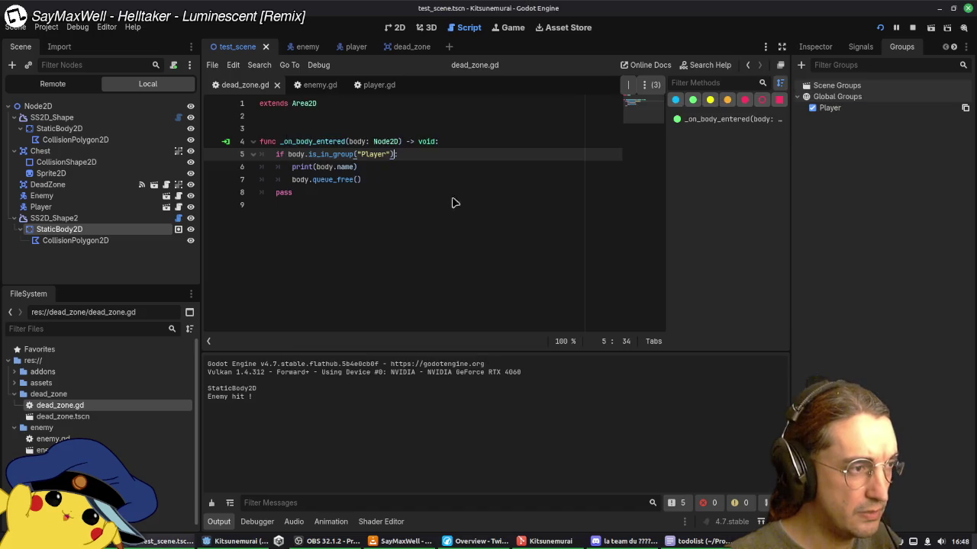
# Step: Check the DeadZone node's signals, collapse the SS2D_Shape2 branch, and switch to the dead_zone scene
pyautogui.click(860, 47)
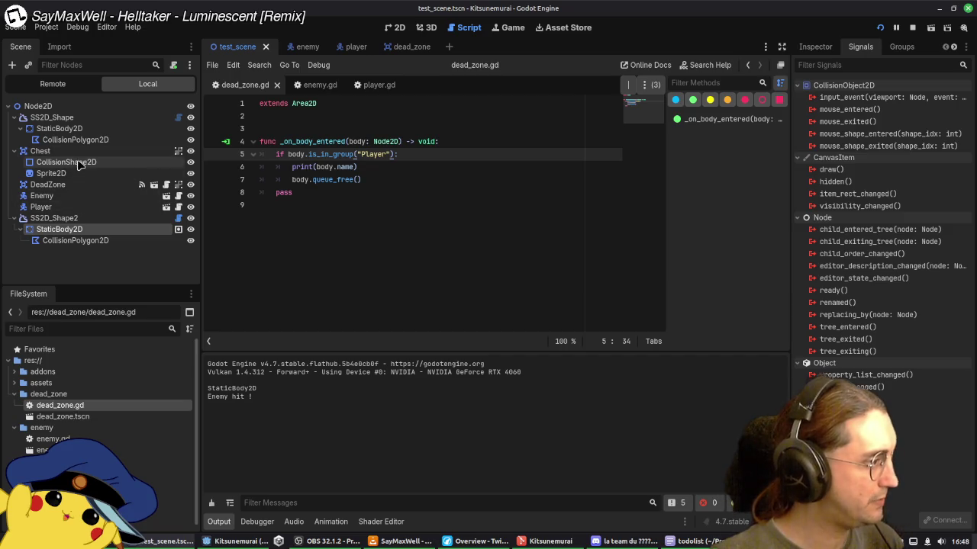
pyautogui.click(77, 185)
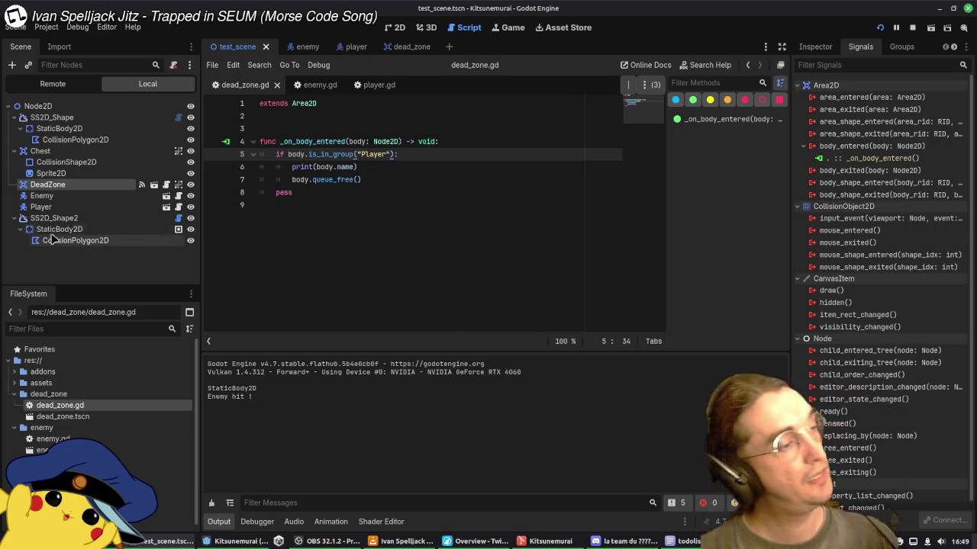
pyautogui.click(21, 219)
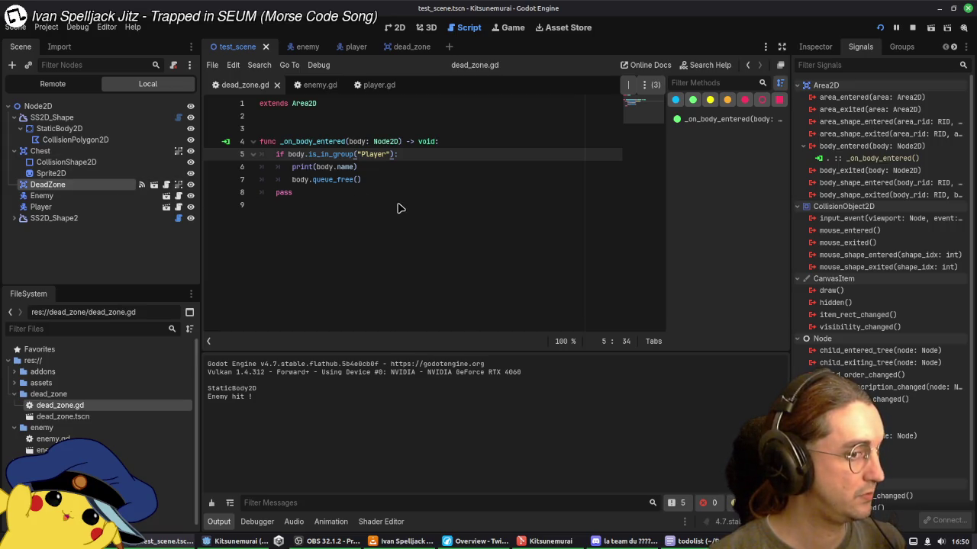
pyautogui.click(402, 48)
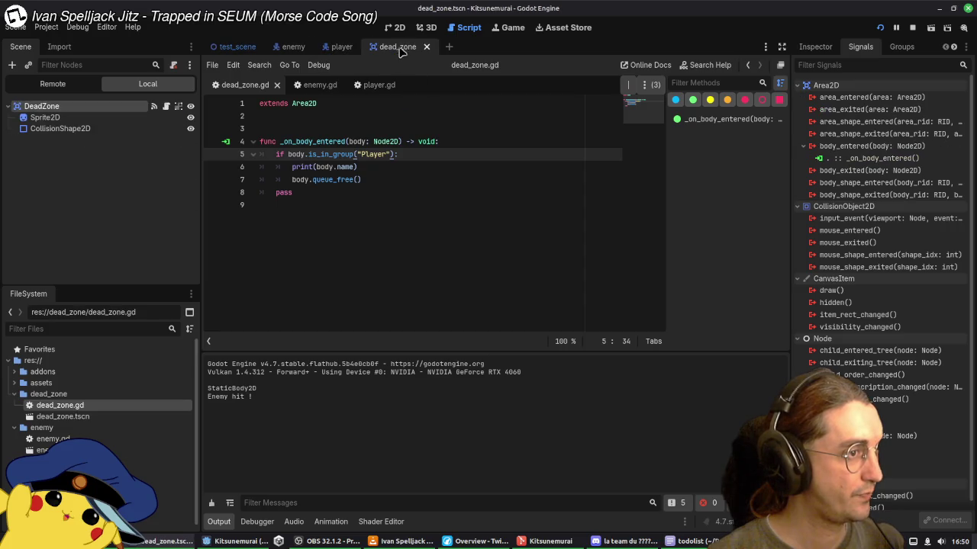
# Step: Run the project, walk right and attack the enemy, then stop the game and return to test_scene
pyautogui.click(340, 47)
pyautogui.click(373, 85)
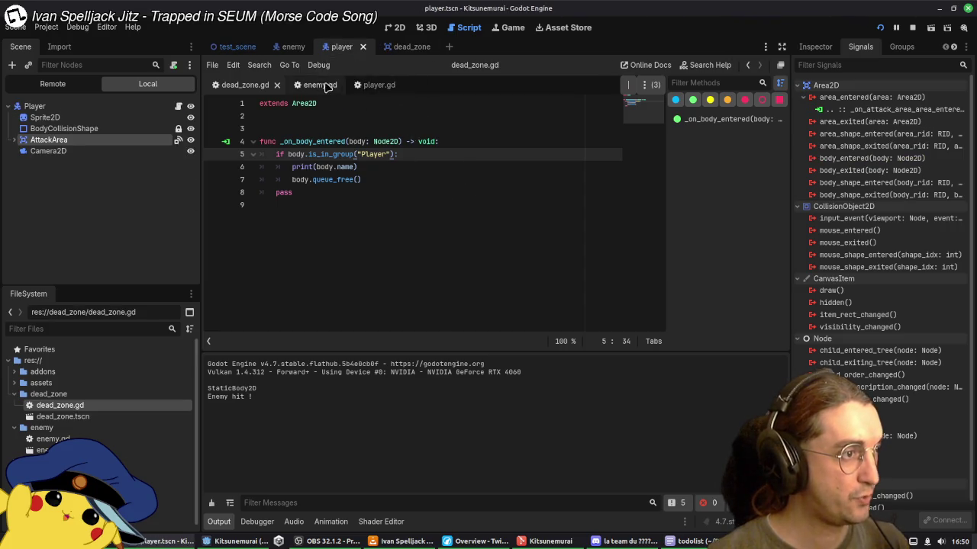
pyautogui.scroll(-10, 450, 272)
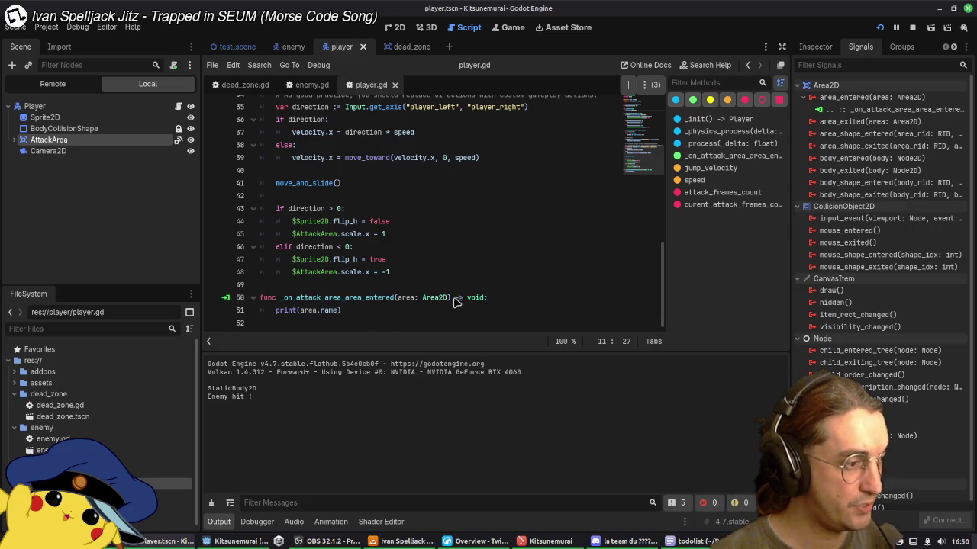
pyautogui.click(880, 27)
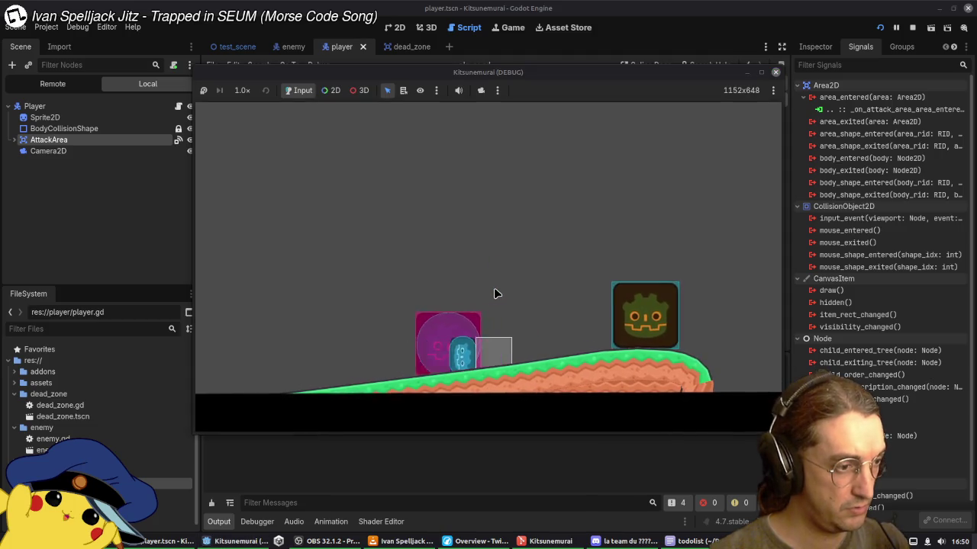
pyautogui.press('Right')
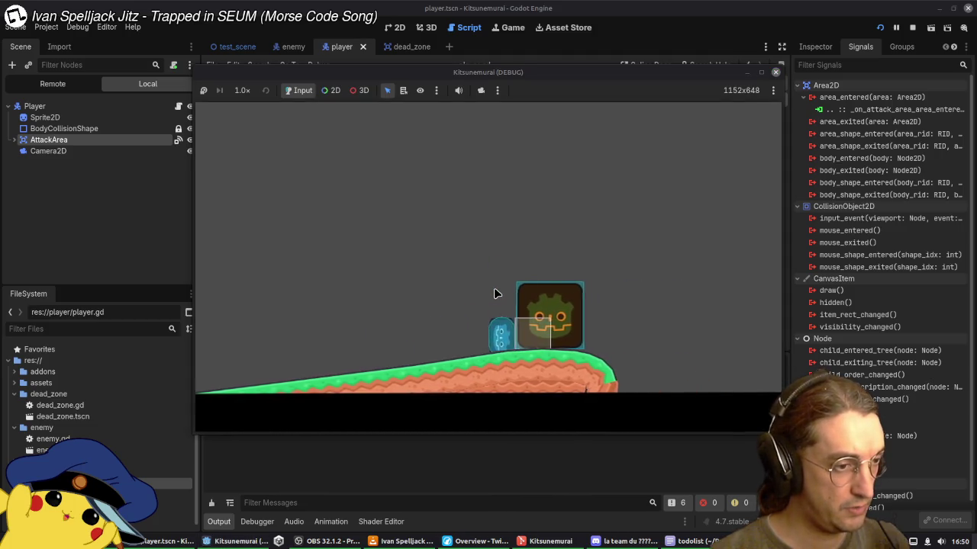
pyautogui.click(506, 356)
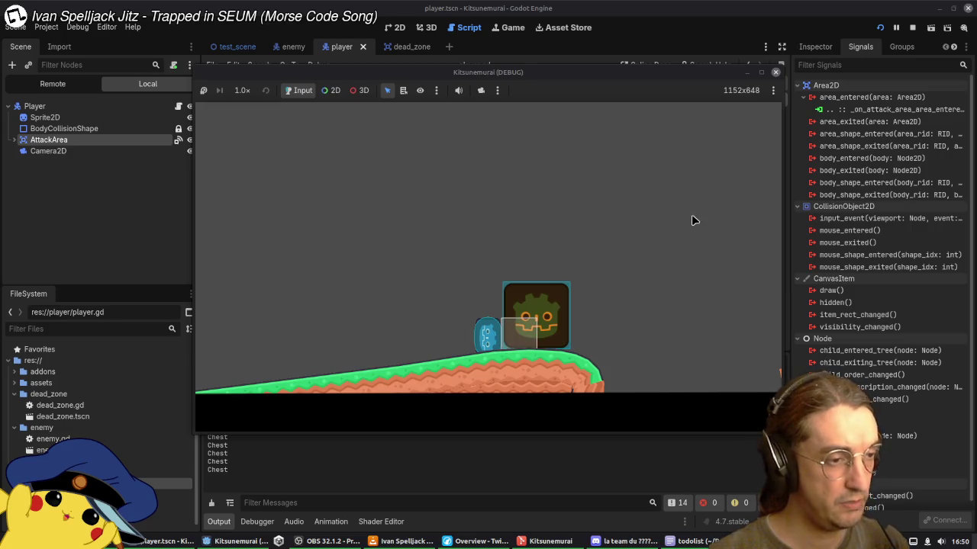
pyautogui.click(775, 72)
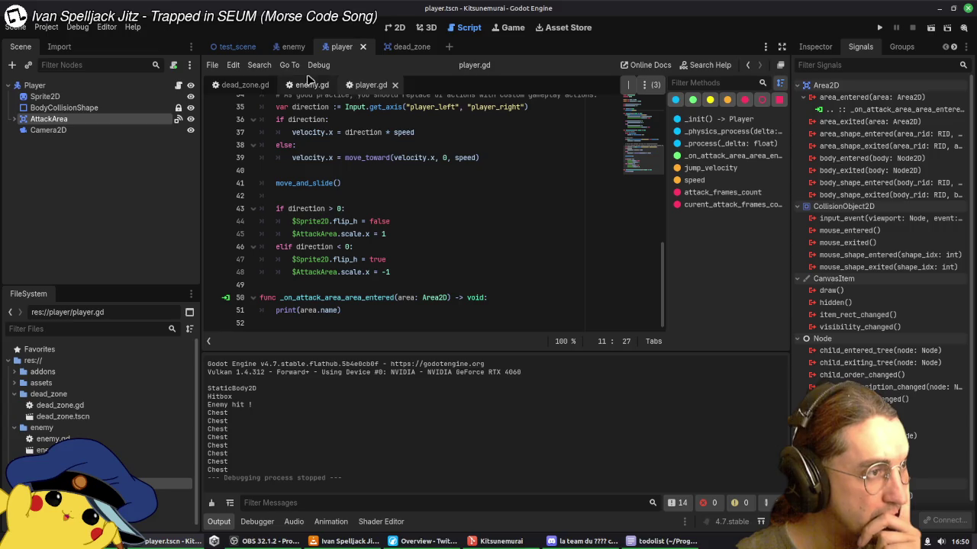
pyautogui.click(254, 46)
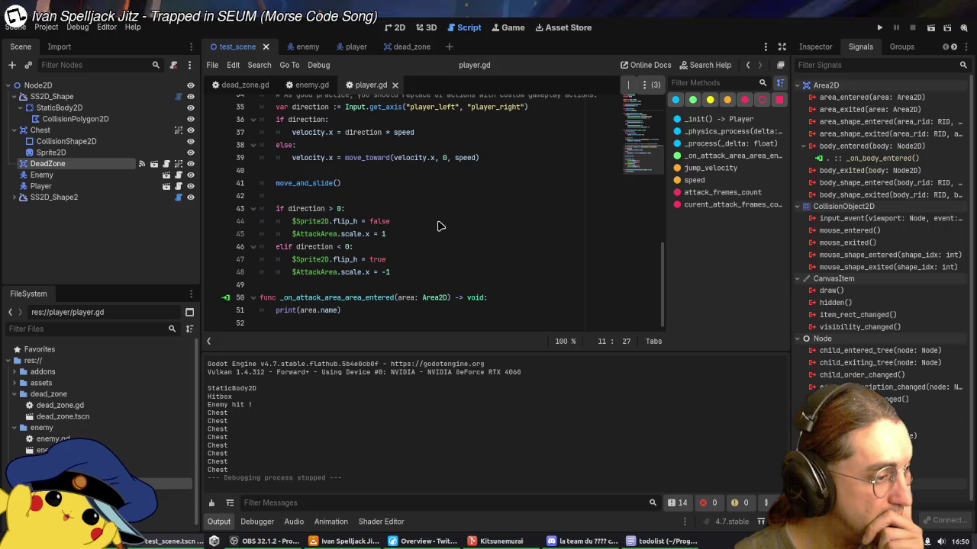
# Step: Scroll through player.gd and enemy.gd, switching between the player and enemy scenes
pyautogui.scroll(9, 481, 221)
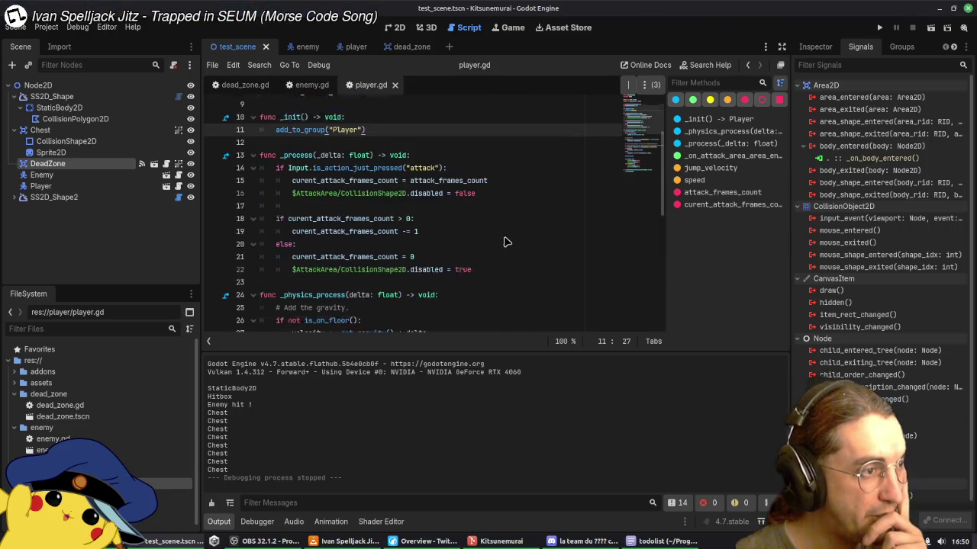
pyautogui.scroll(2, 508, 238)
pyautogui.scroll(-9, 512, 191)
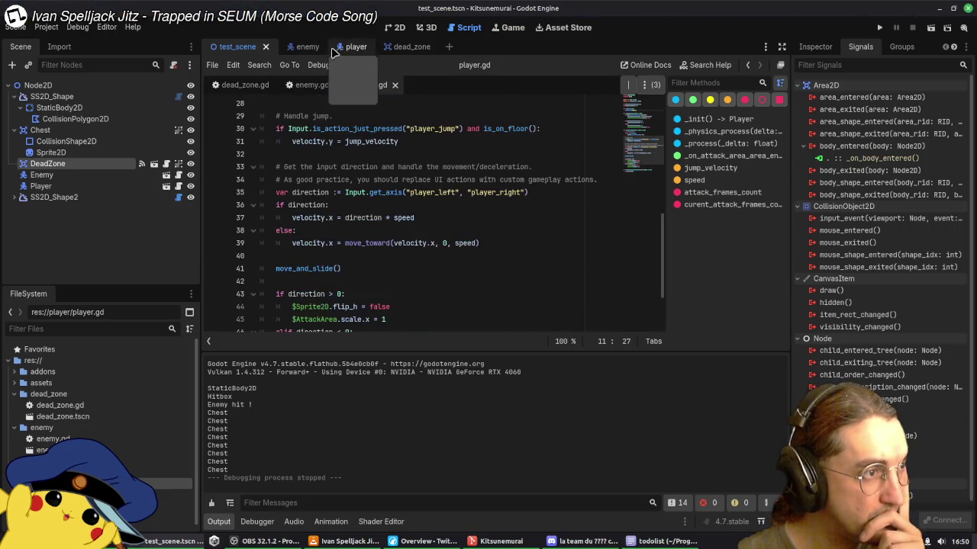
pyautogui.click(298, 47)
pyautogui.scroll(-3, 462, 206)
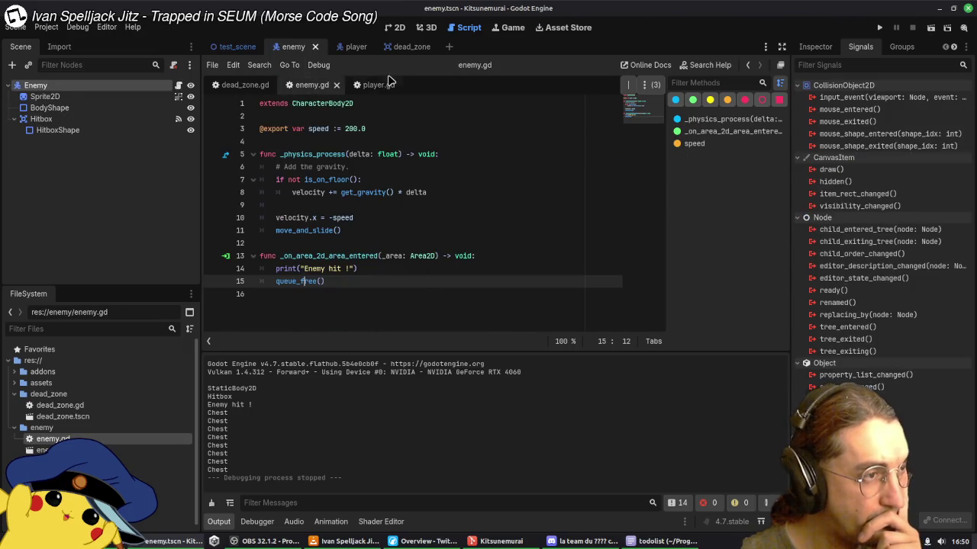
pyautogui.click(352, 47)
# Step: Reread player.gd top to bottom, then return to the test scene
pyautogui.click(440, 249)
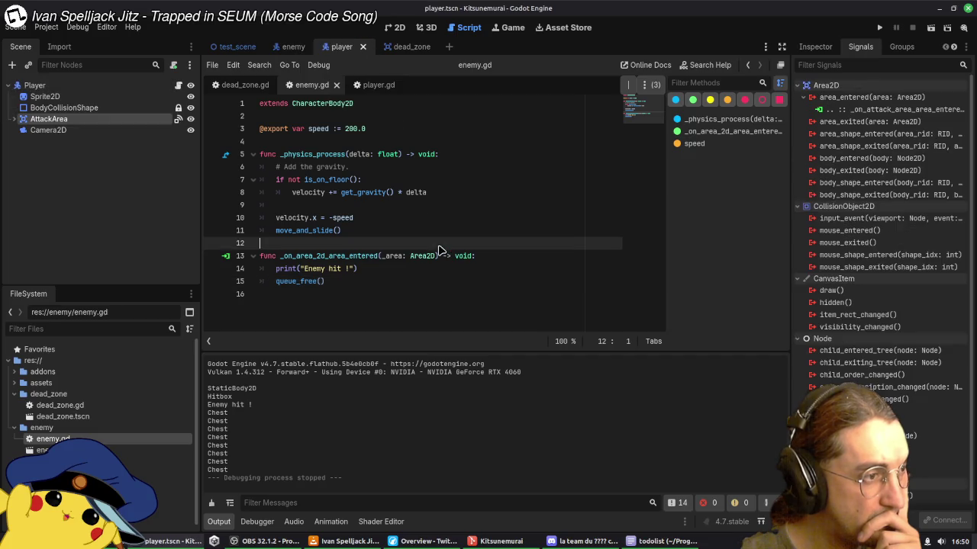
pyautogui.click(374, 85)
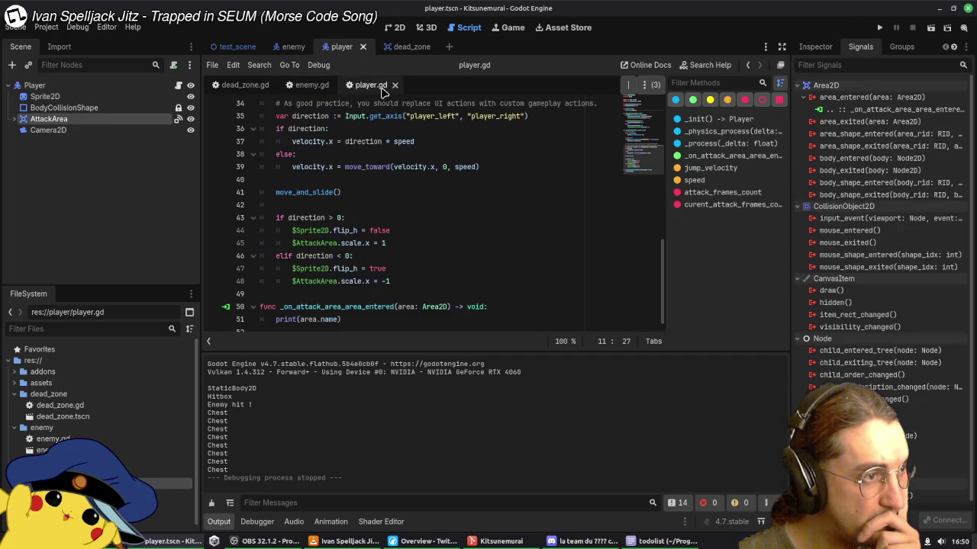
pyautogui.scroll(10, 428, 218)
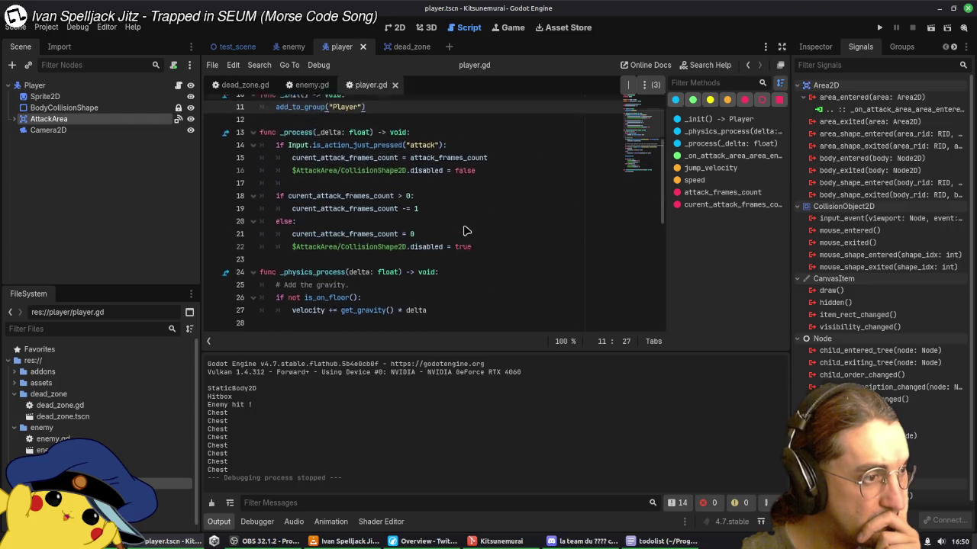
pyautogui.scroll(1, 479, 235)
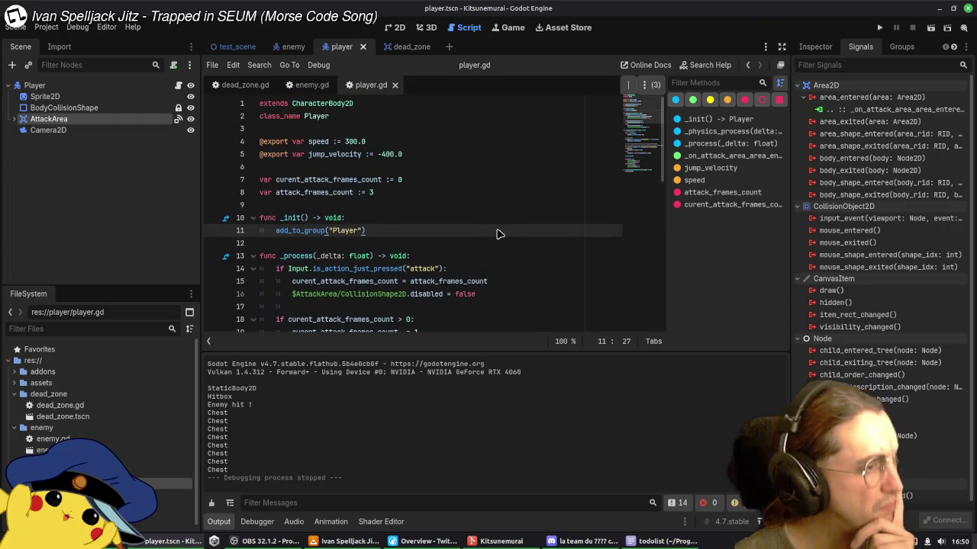
pyautogui.scroll(-8, 492, 234)
pyautogui.scroll(-3, 496, 233)
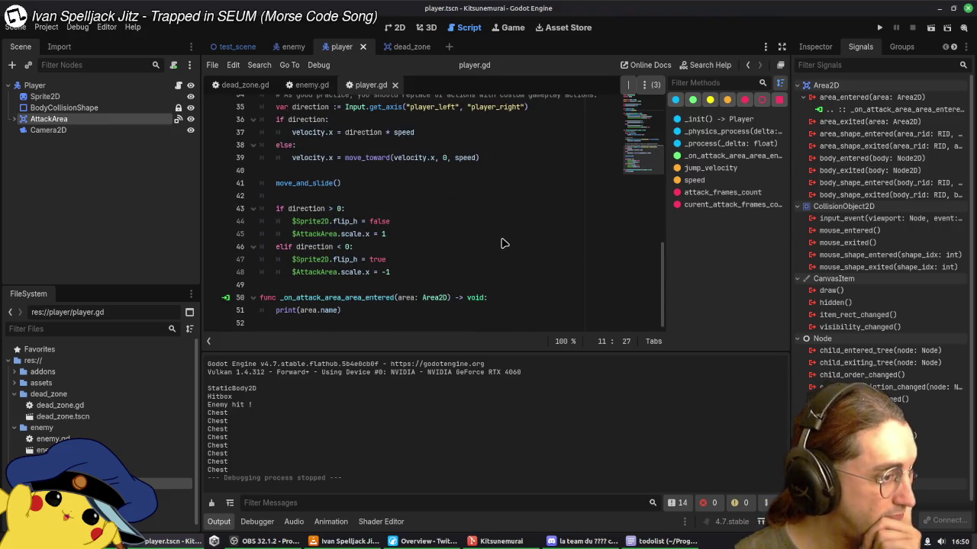
pyautogui.scroll(7, 508, 252)
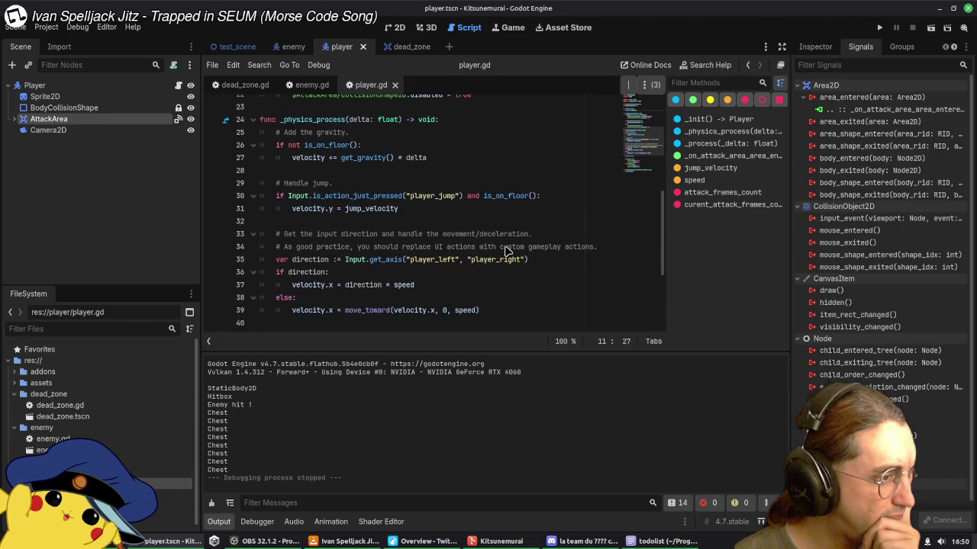
pyautogui.scroll(-2, 503, 252)
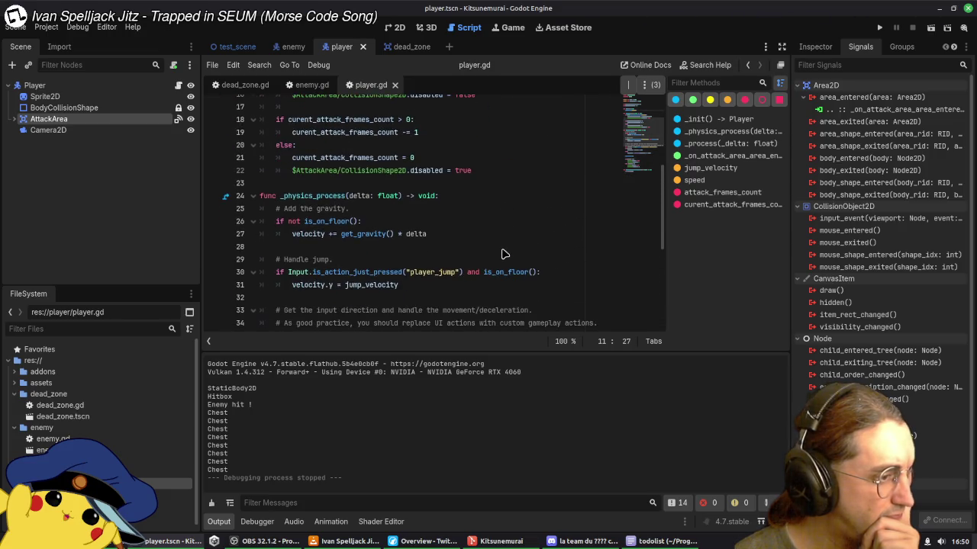
pyautogui.scroll(1, 348, 190)
pyautogui.click(238, 46)
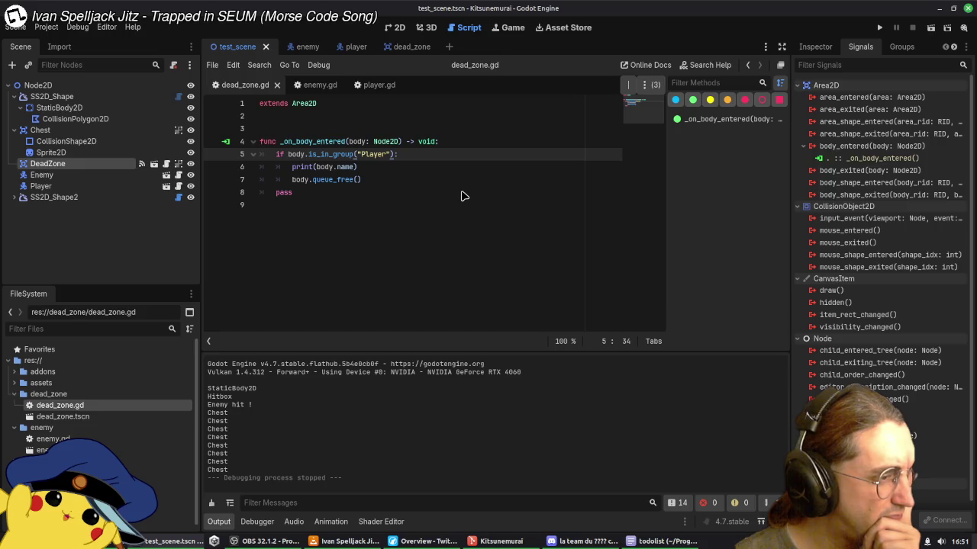
# Step: Inspect the _on_body_entered body parameter and its body_entered signal, then open the dead_zone scene
pyautogui.click(360, 142)
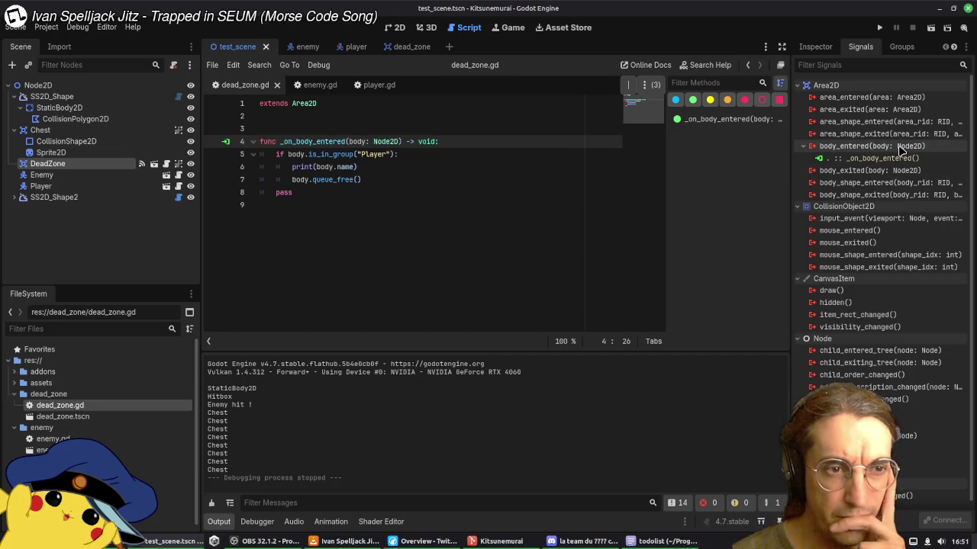
pyautogui.moveTo(901, 151)
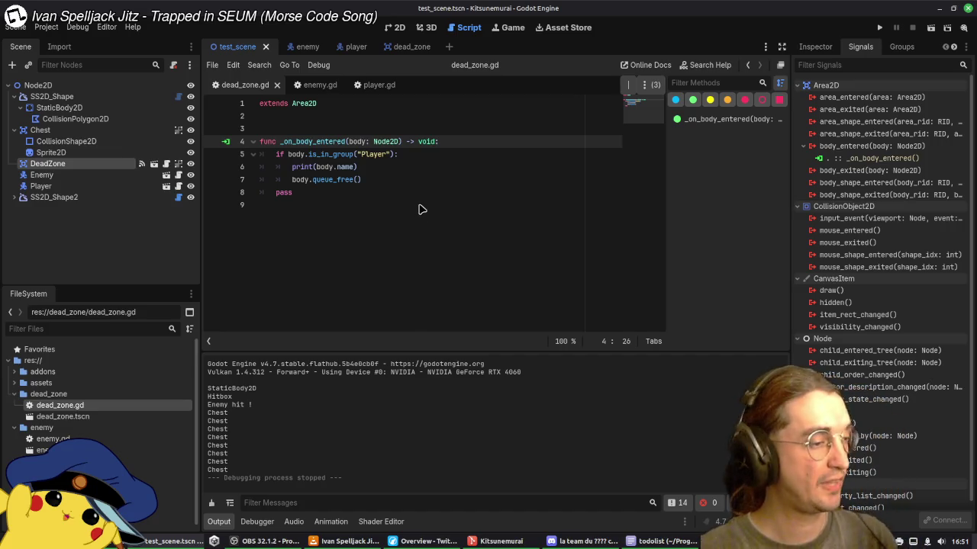
pyautogui.click(409, 47)
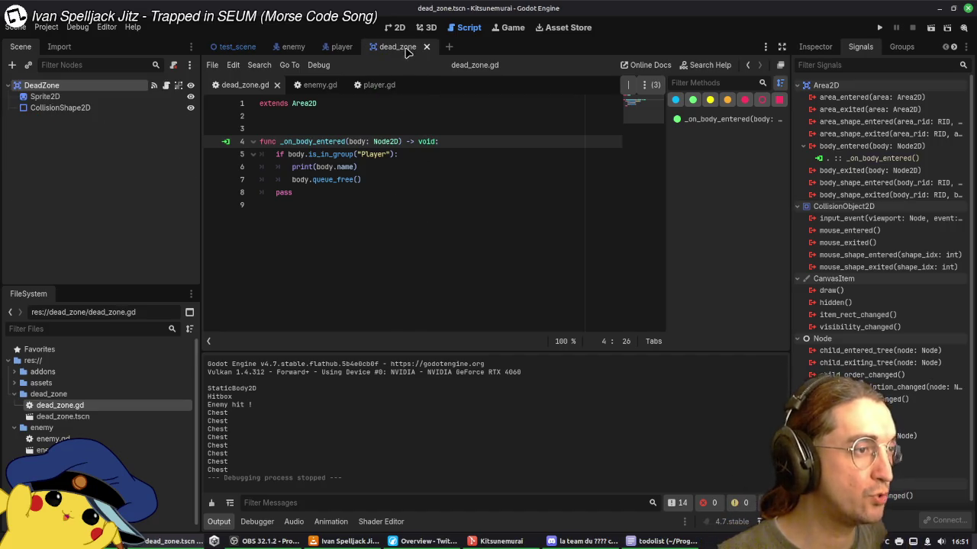
# Step: Check the CollisionShape2D and DeadZone area properties in the Inspector, then view the forum thread on triggers
pyautogui.click(87, 109)
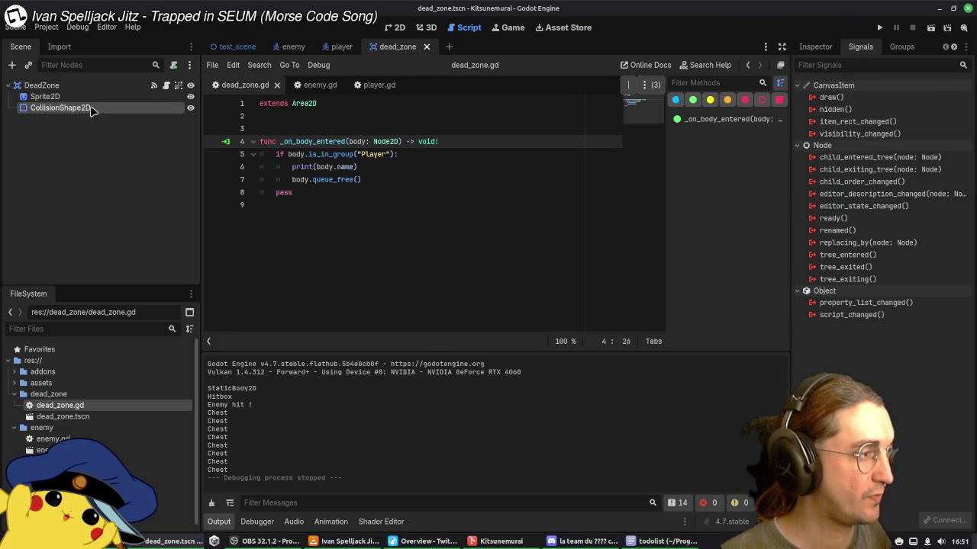
pyautogui.click(815, 47)
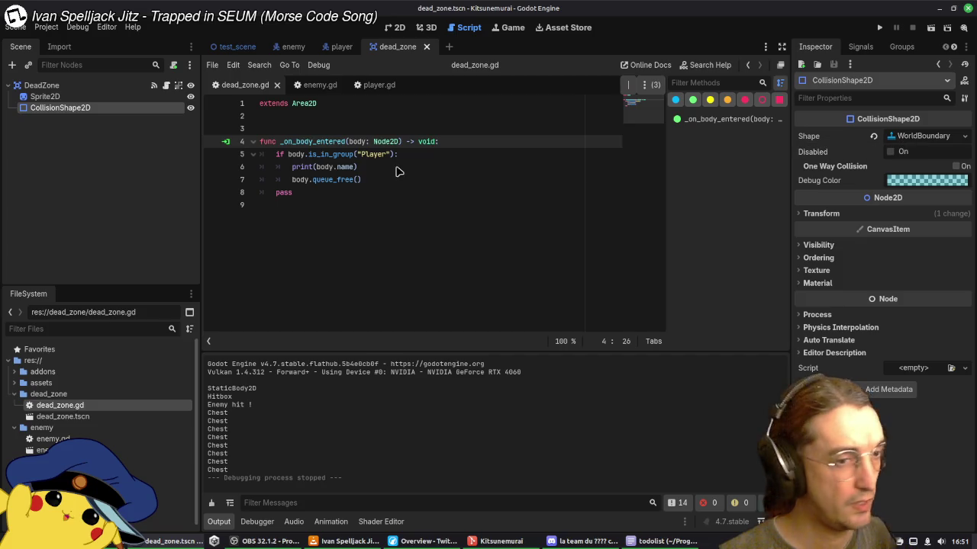
pyautogui.click(45, 84)
pyautogui.click(242, 53)
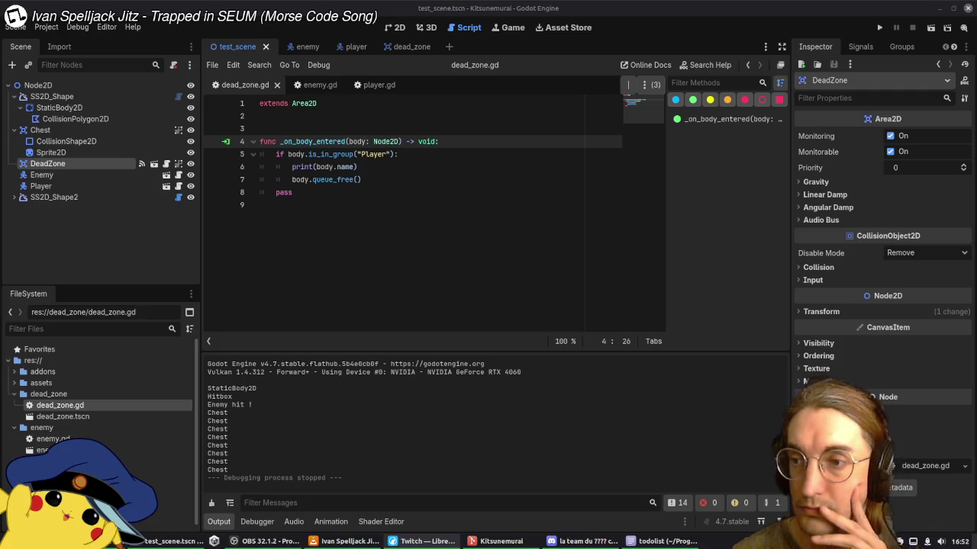
pyautogui.click(345, 541)
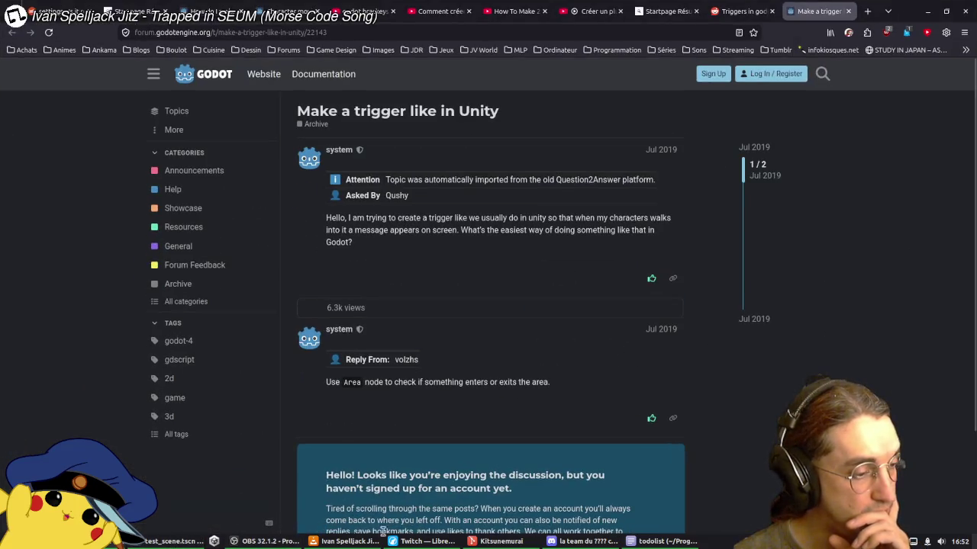
# Step: Return to the Godot editor and select the Player node to view its properties
pyautogui.click(471, 541)
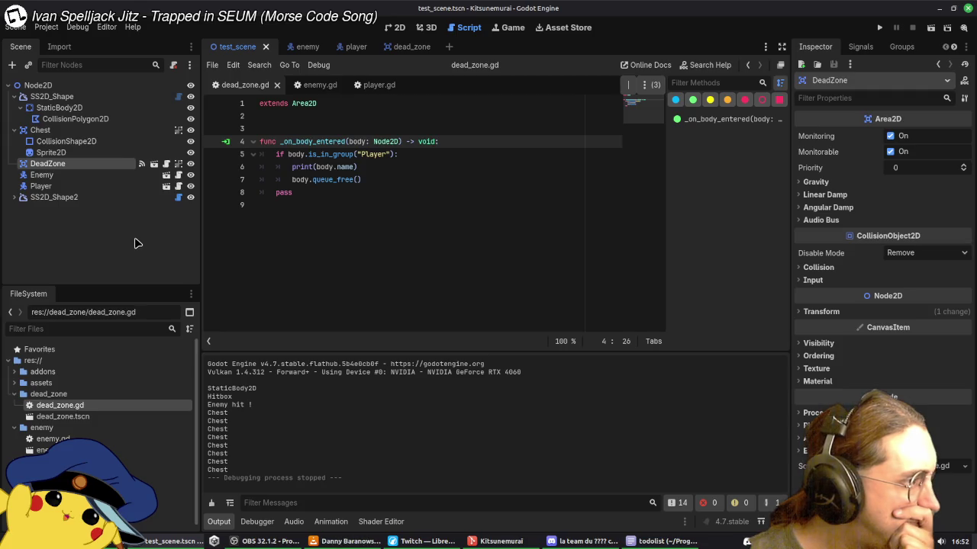
pyautogui.click(63, 187)
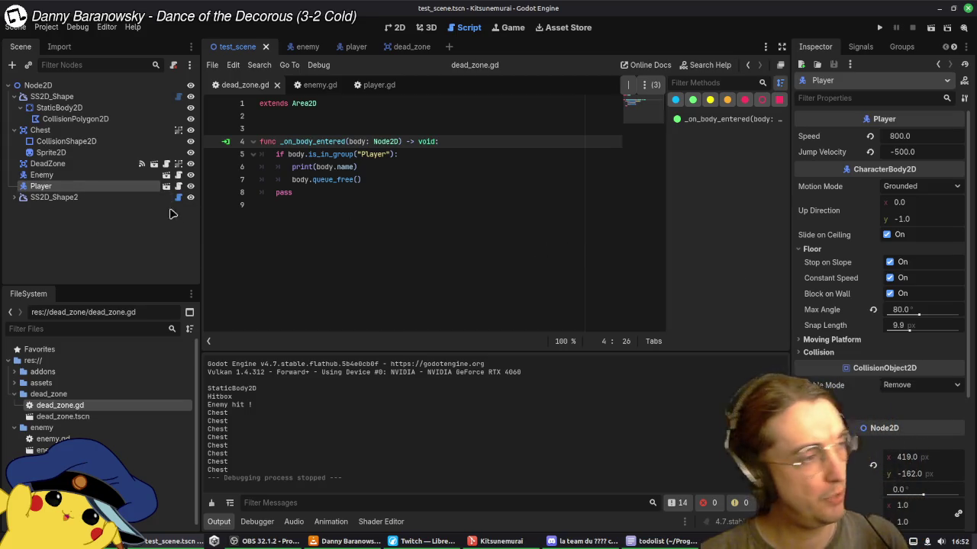
# Step: Set the Enemy's Floor Max Angle to 80
pyautogui.click(85, 175)
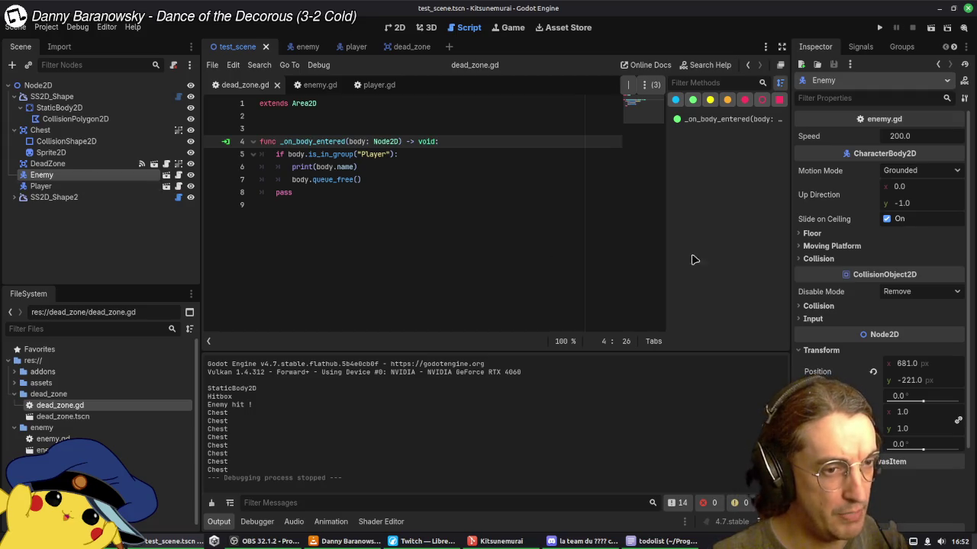
pyautogui.click(812, 233)
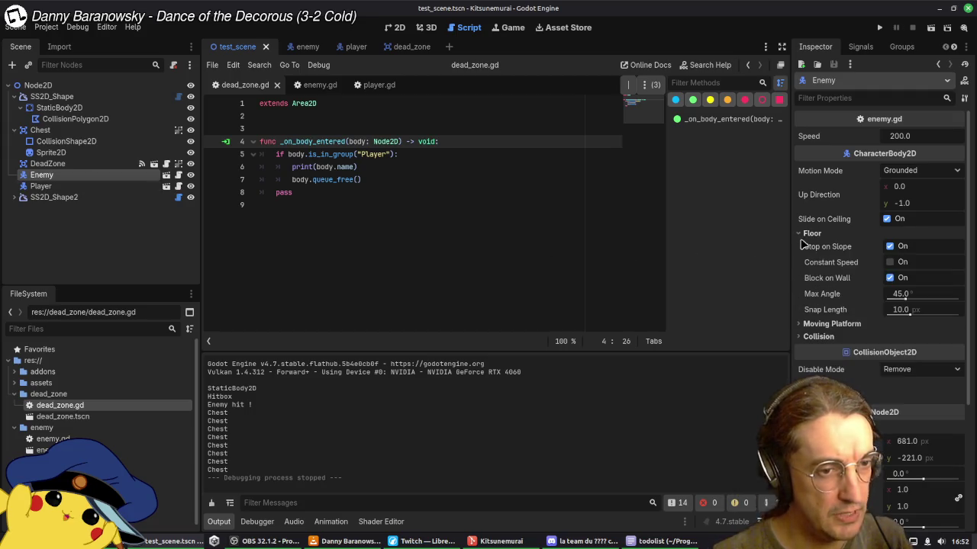
pyautogui.click(80, 186)
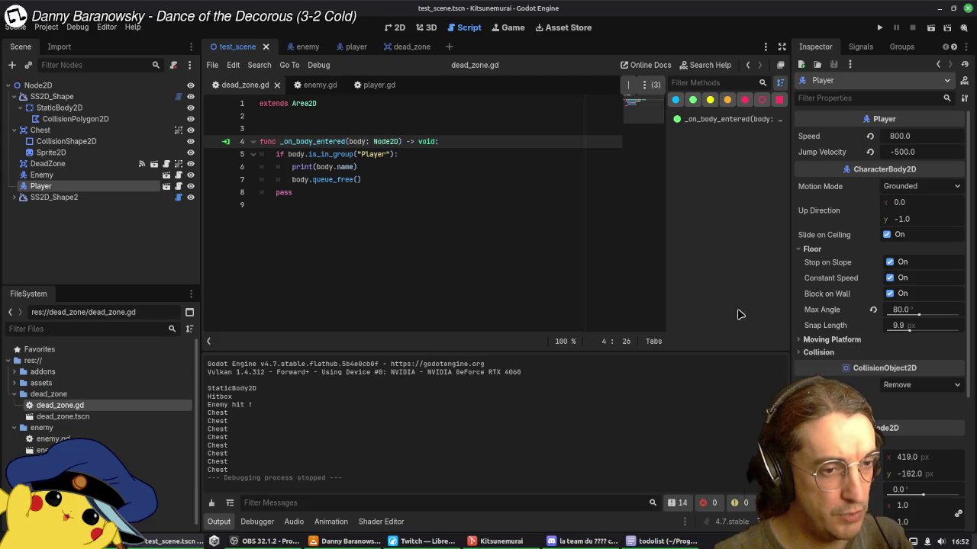
pyautogui.click(97, 182)
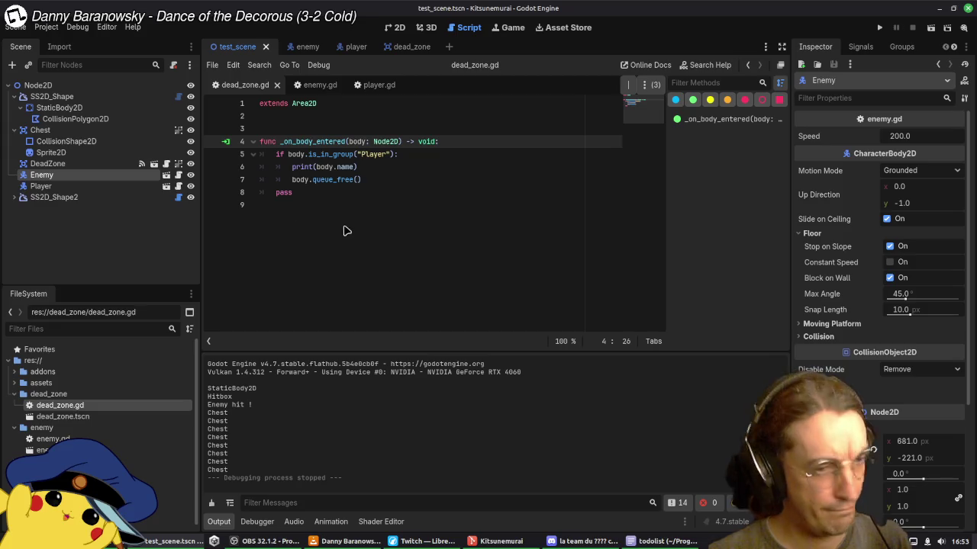
pyautogui.click(71, 165)
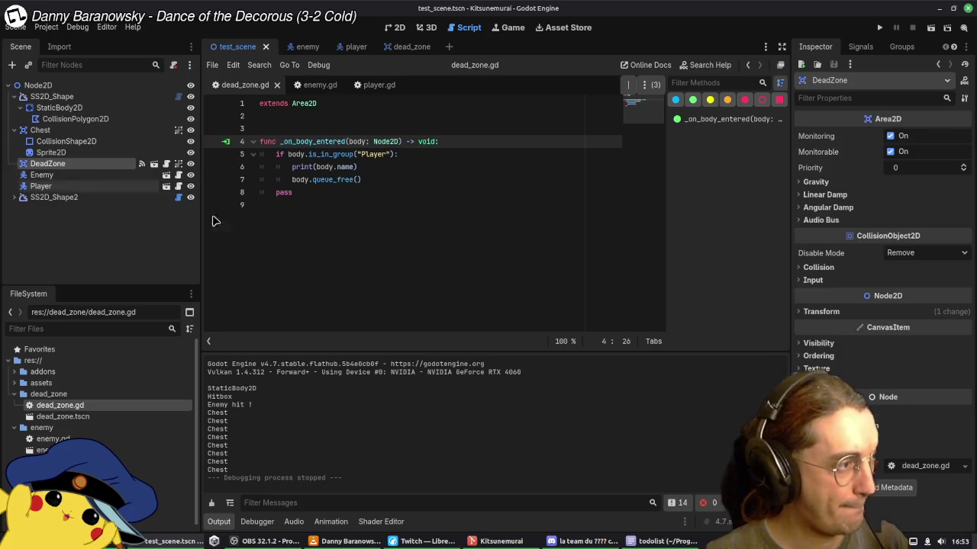
pyautogui.click(70, 177)
pyautogui.click(901, 296)
pyautogui.write('80')
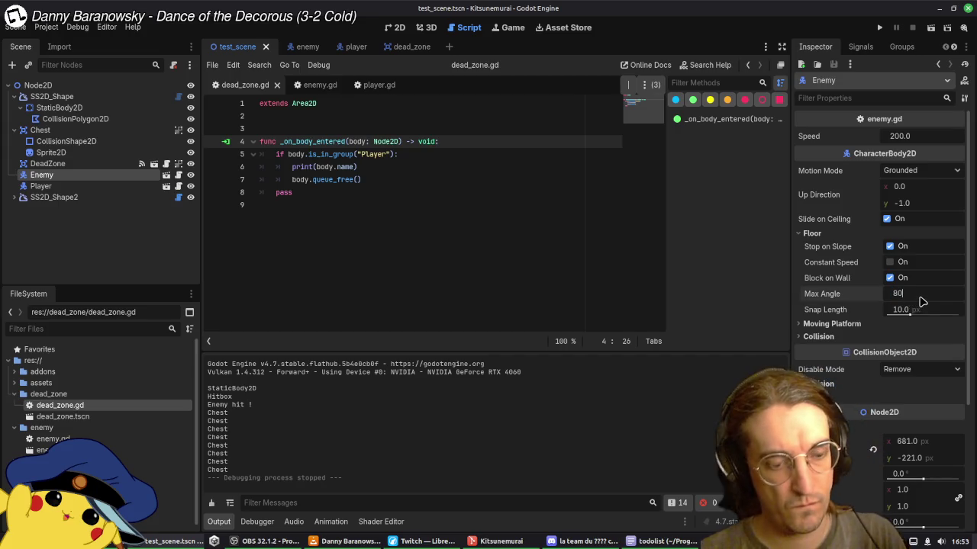
pyautogui.press('Return')
pyautogui.click(901, 310)
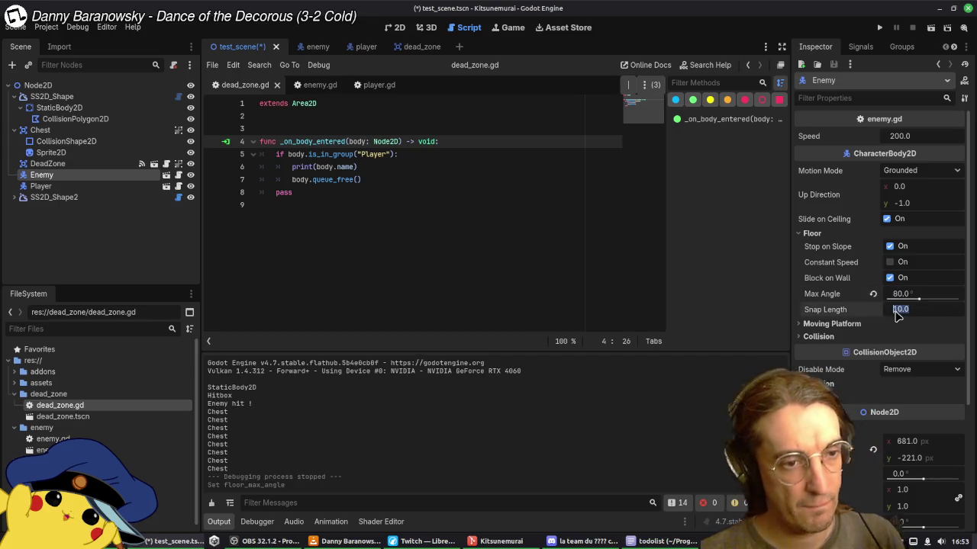
# Step: Copy the Enemy's Floor section values, paste them onto the Player, and save test_scene
pyautogui.click(827, 235)
pyautogui.rightClick(827, 236)
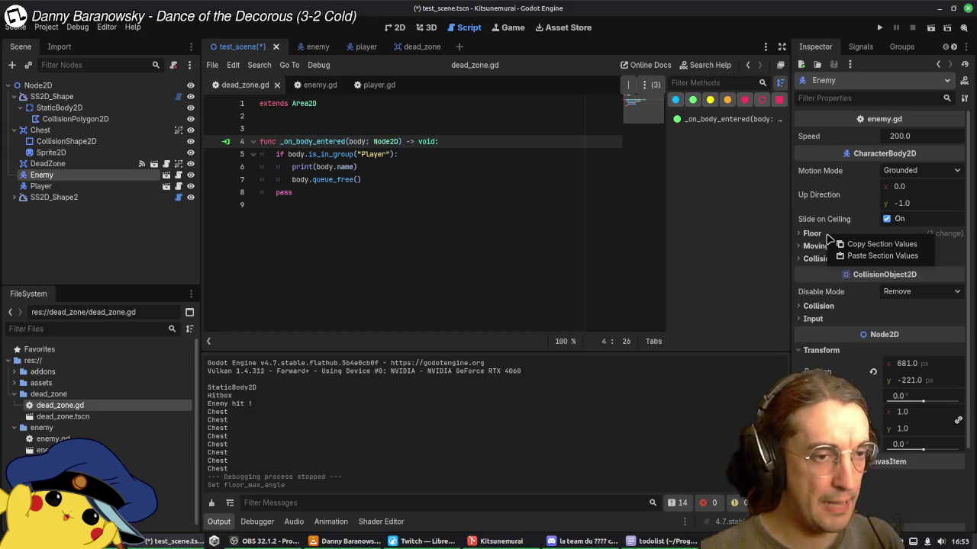
pyautogui.click(855, 245)
pyautogui.click(66, 187)
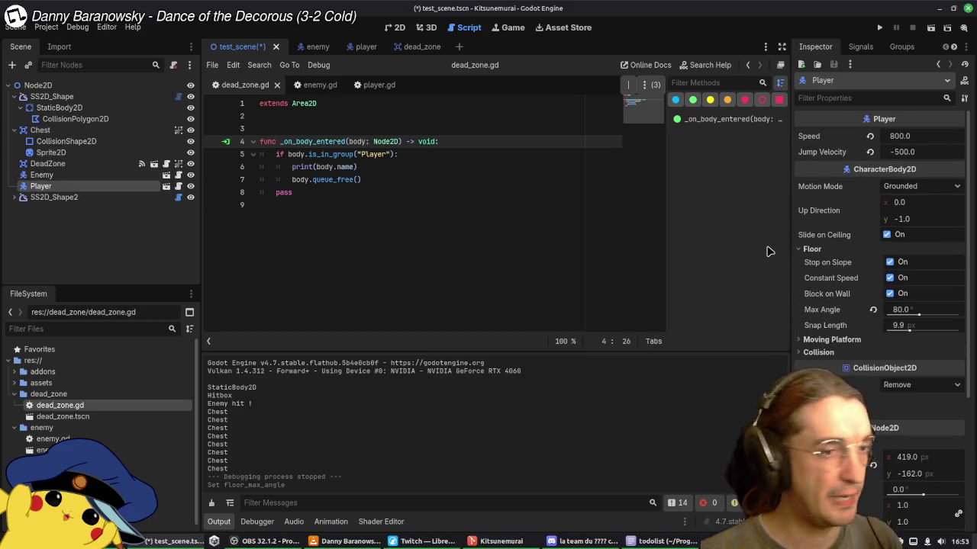
pyautogui.rightClick(811, 250)
pyautogui.click(851, 272)
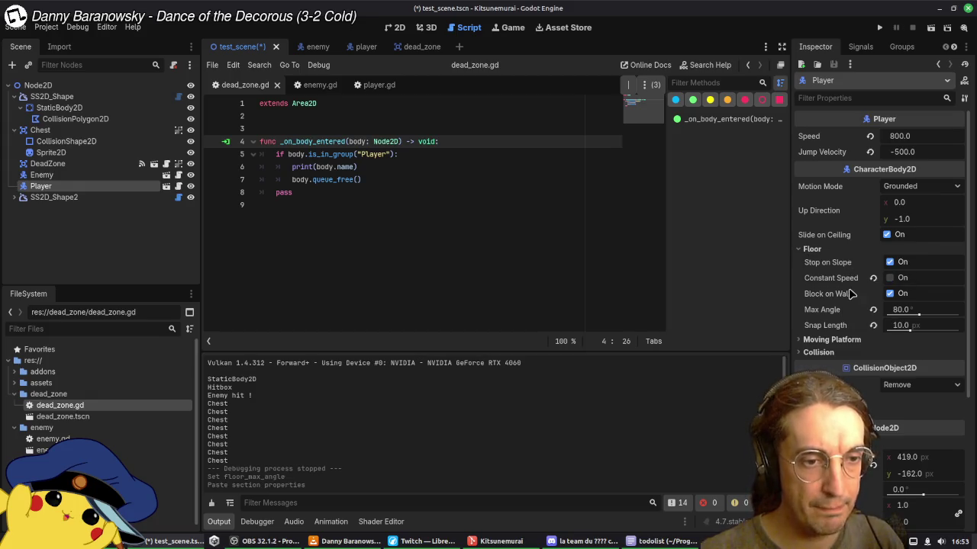
pyautogui.hotkey('ctrl', 's')
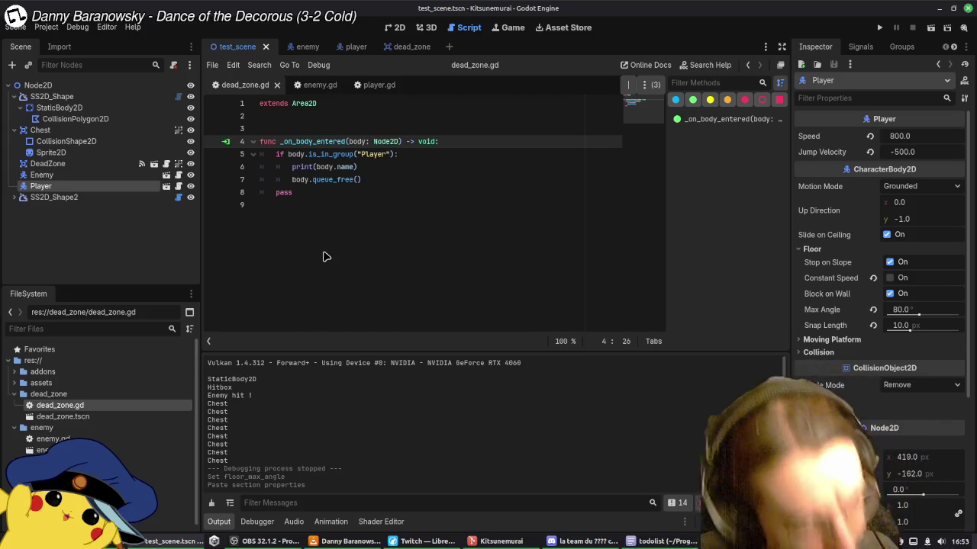
# Step: Compare with the Enemy's floor settings, then turn on the Player's floor Constant Speed
pyautogui.click(77, 177)
pyautogui.click(811, 234)
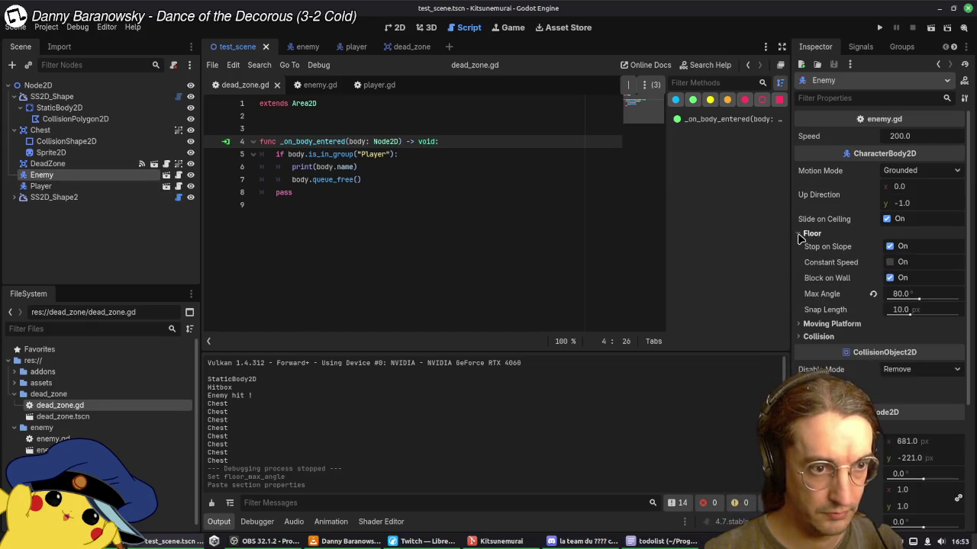
pyautogui.click(40, 186)
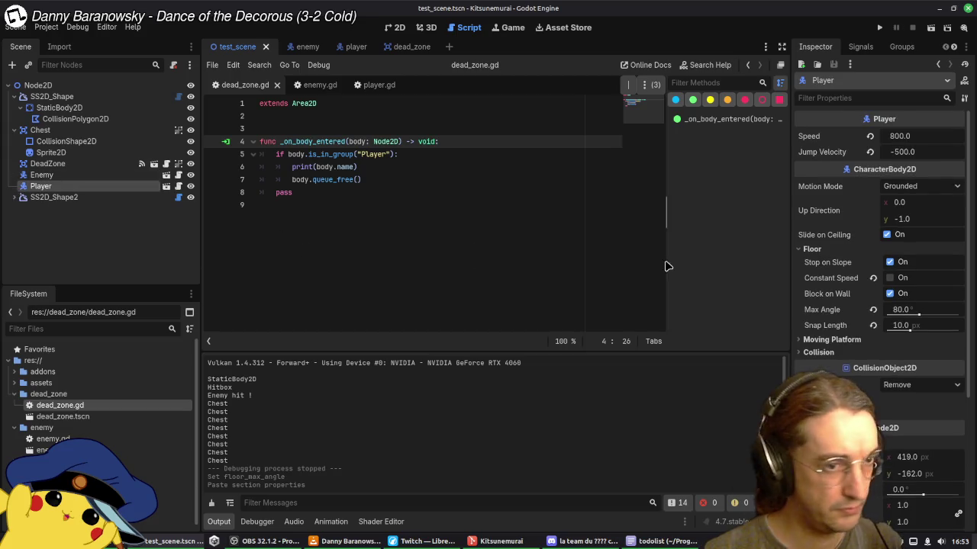
pyautogui.click(885, 278)
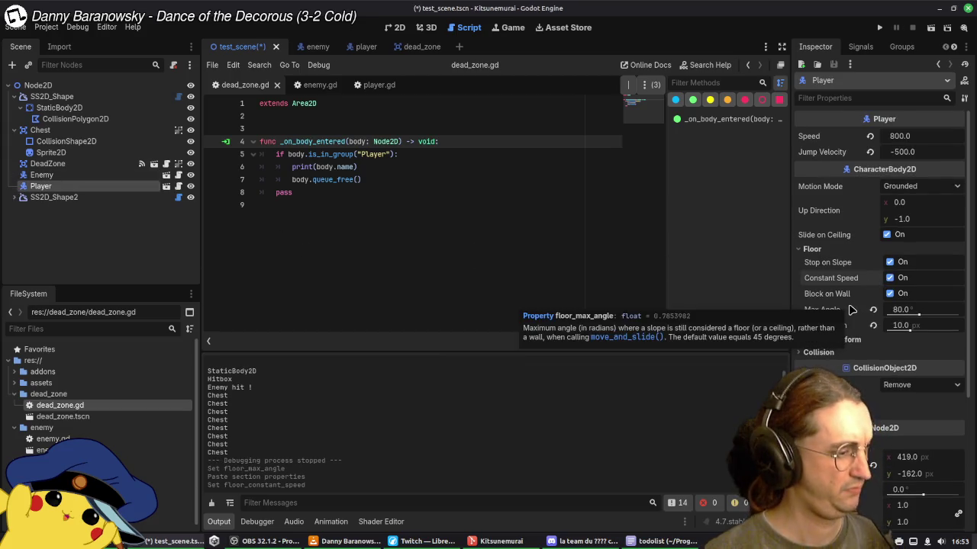
# Step: In player.tscn, toggle the Player root's floor Constant Speed off and back on, then switch to the enemy scene
pyautogui.click(357, 46)
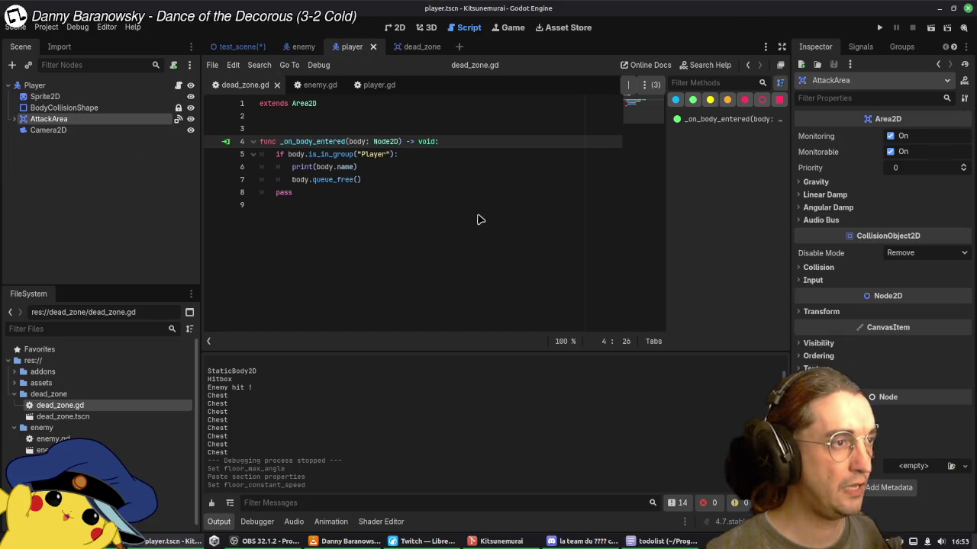
pyautogui.click(94, 97)
pyautogui.click(46, 85)
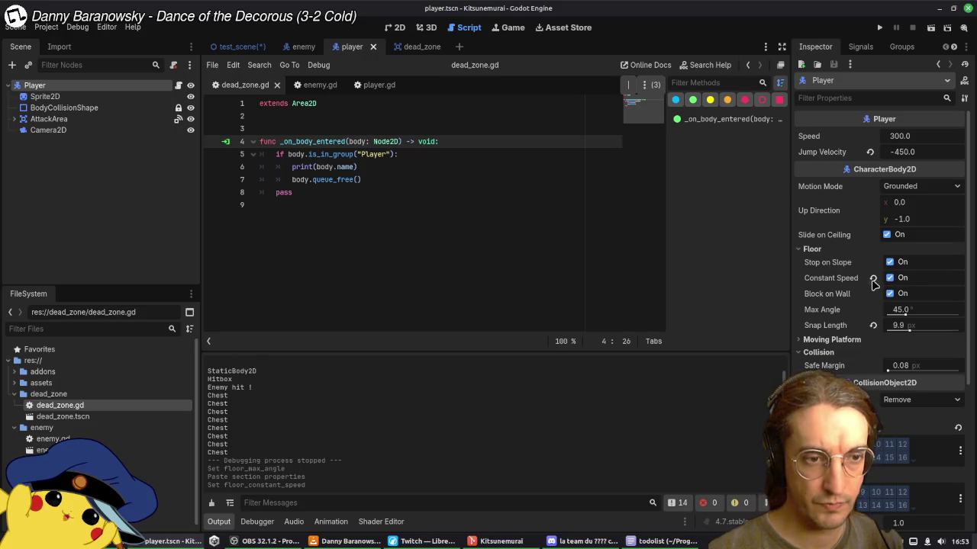
pyautogui.click(890, 279)
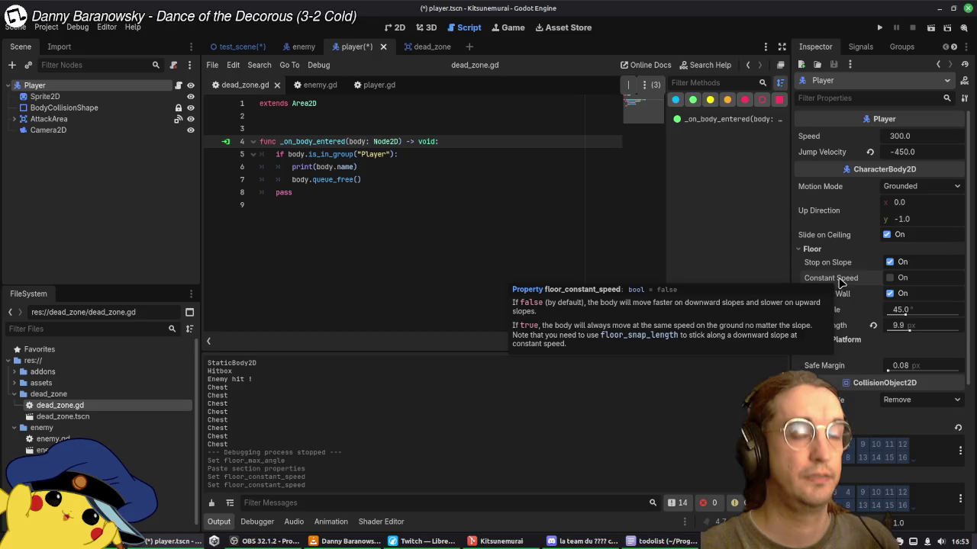
pyautogui.click(890, 279)
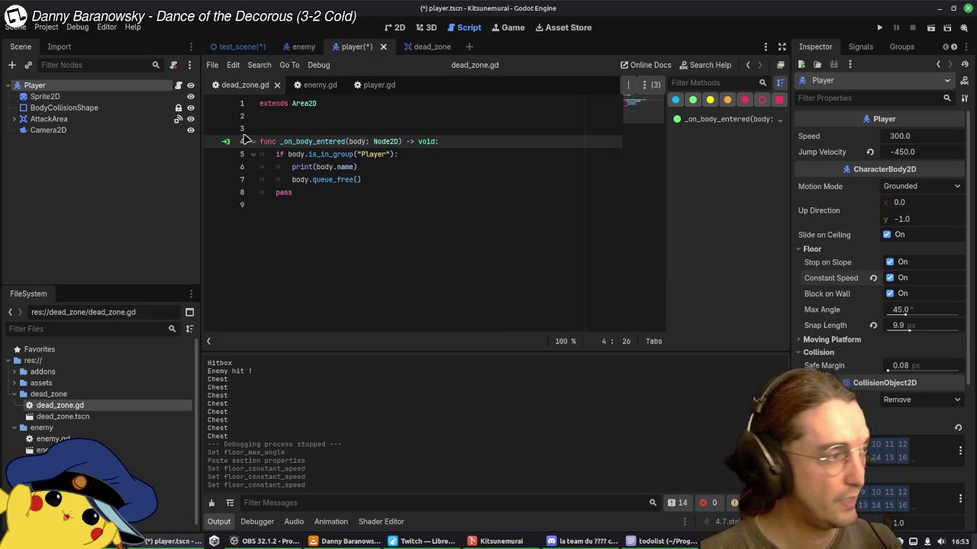
pyautogui.click(304, 47)
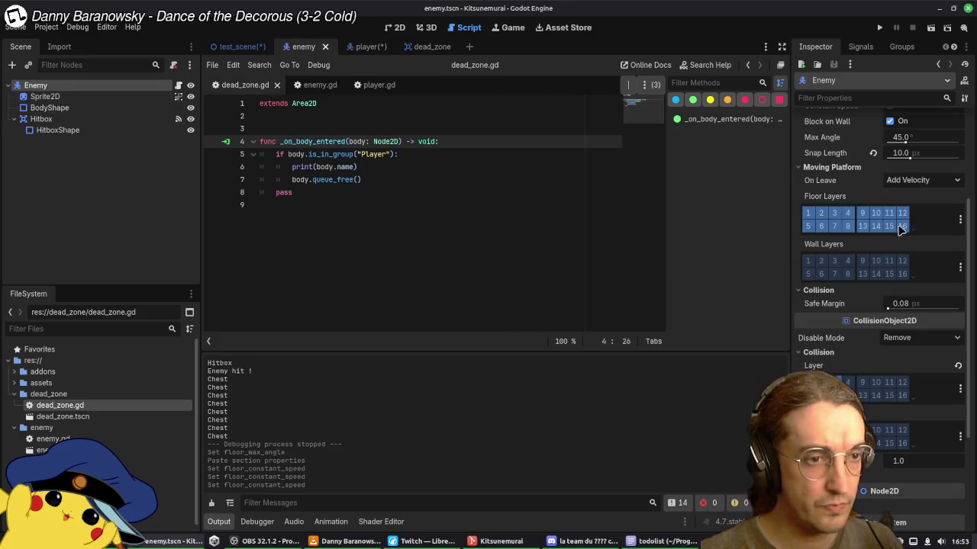
# Step: Turn on the Enemy's floor Constant Speed and save the enemy scene, dismissing Save As
pyautogui.scroll(5, 900, 212)
pyautogui.click(890, 262)
pyautogui.hotkey('ctrl', 's')
pyautogui.hotkey('ctrl', 'shift', 's')
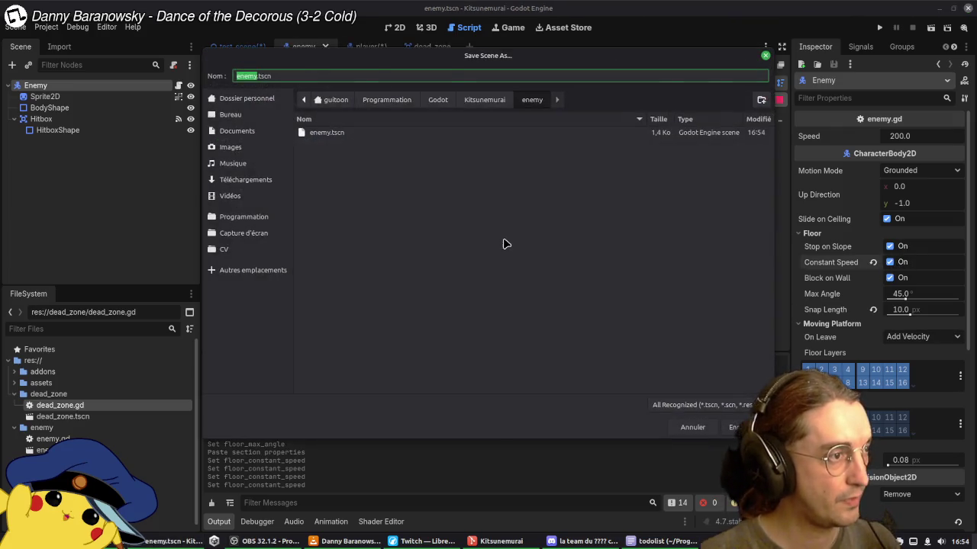
pyautogui.press('Escape')
# Step: Save all open scenes and return to test_scene's group check line
pyautogui.click(16, 27)
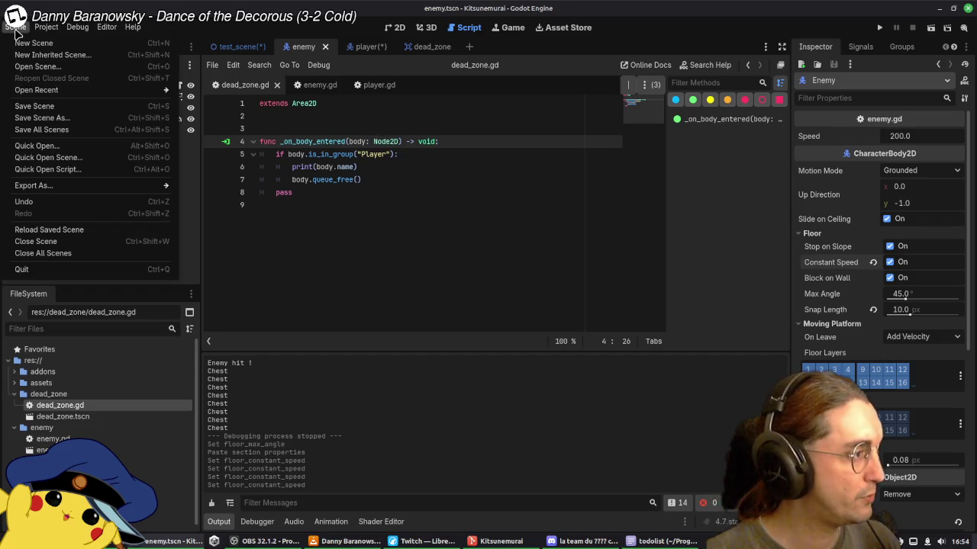
pyautogui.click(377, 188)
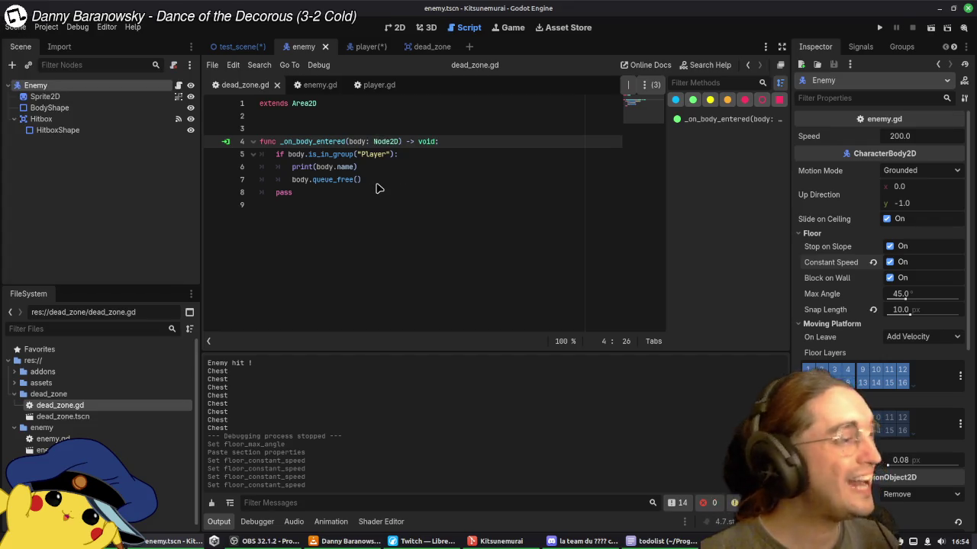
pyautogui.hotkey('ctrl', 's')
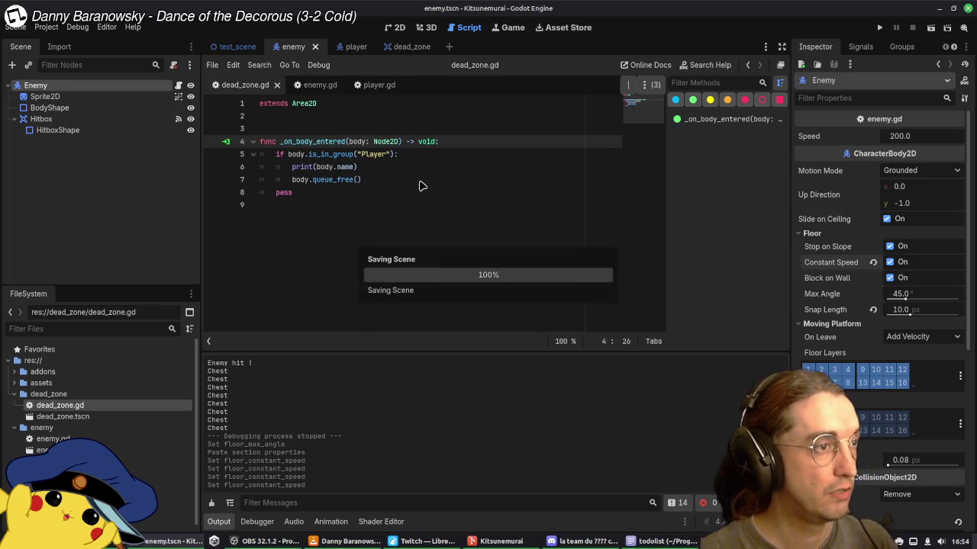
pyautogui.click(420, 183)
pyautogui.click(237, 47)
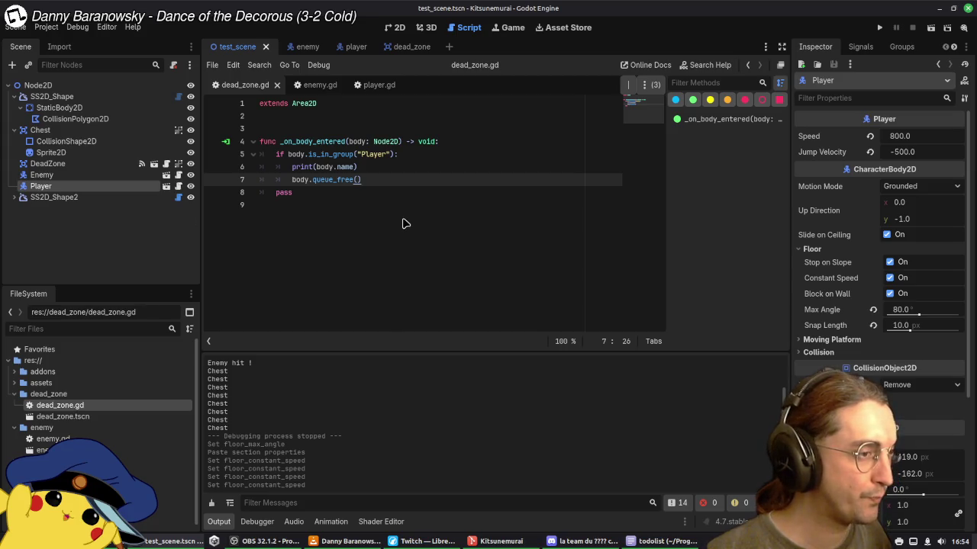
pyautogui.click(402, 157)
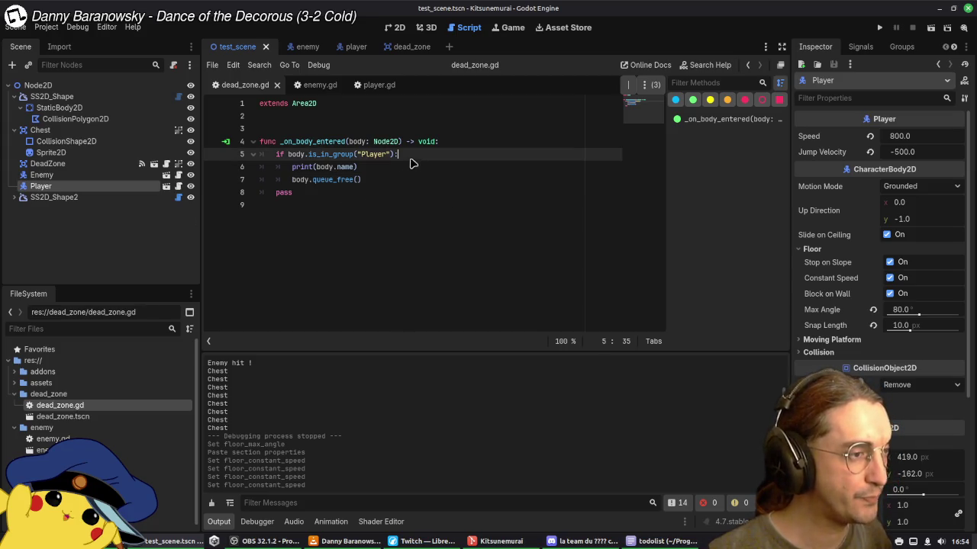
# Step: Set a breakpoint on the group check line and run the game until it breaks there
pyautogui.click(211, 156)
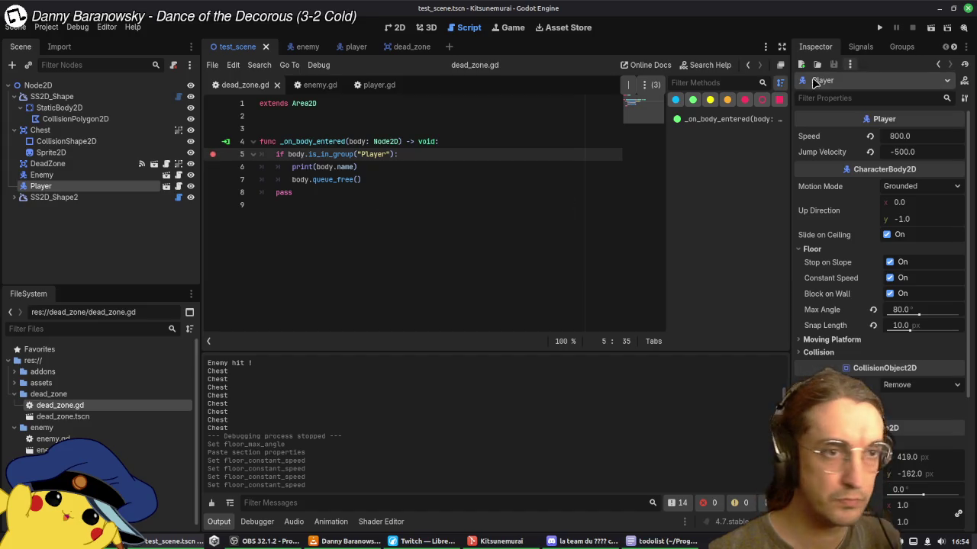
pyautogui.click(879, 27)
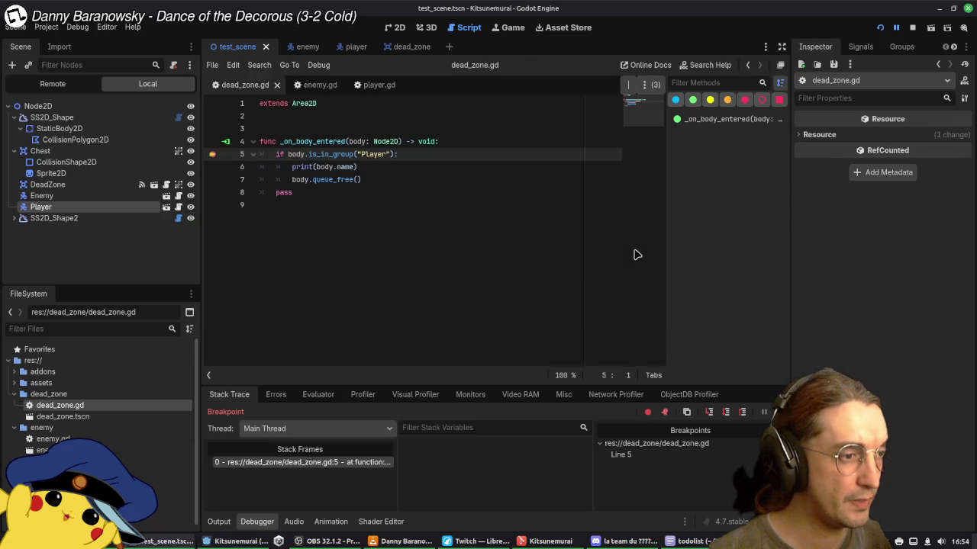
pyautogui.click(359, 144)
pyautogui.moveTo(355, 142)
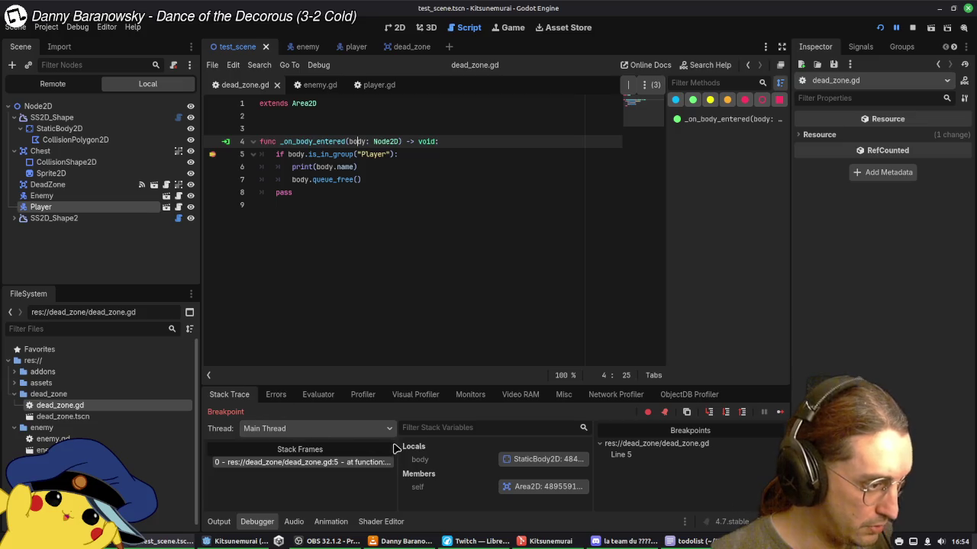
# Step: Evaluate body in the expression evaluator, inspect its node path, then resume the game
pyautogui.click(324, 396)
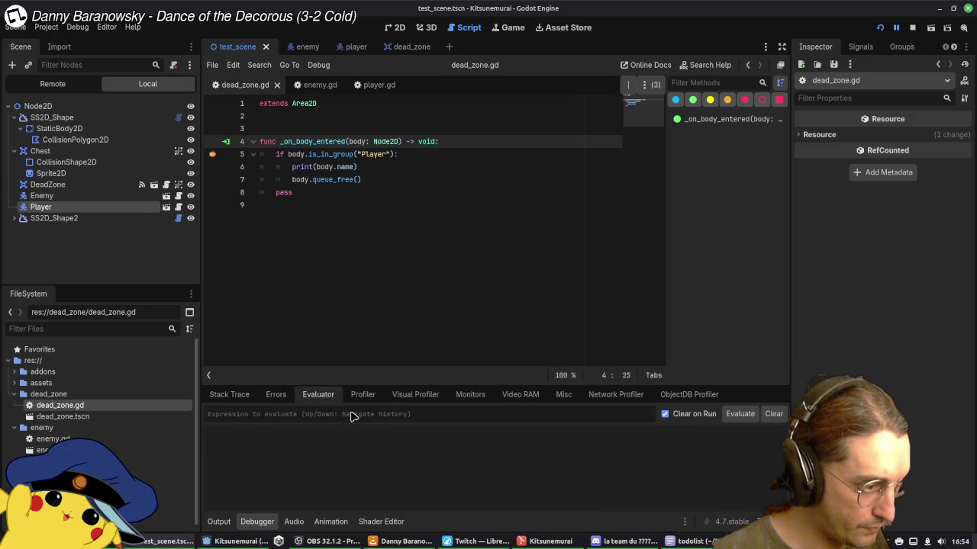
pyautogui.doubleClick(355, 142)
pyautogui.moveTo(355, 142)
pyautogui.mouseDown()
pyautogui.moveTo(328, 357)
pyautogui.moveTo(309, 418)
pyautogui.mouseUp()
pyautogui.click(730, 415)
pyautogui.click(932, 146)
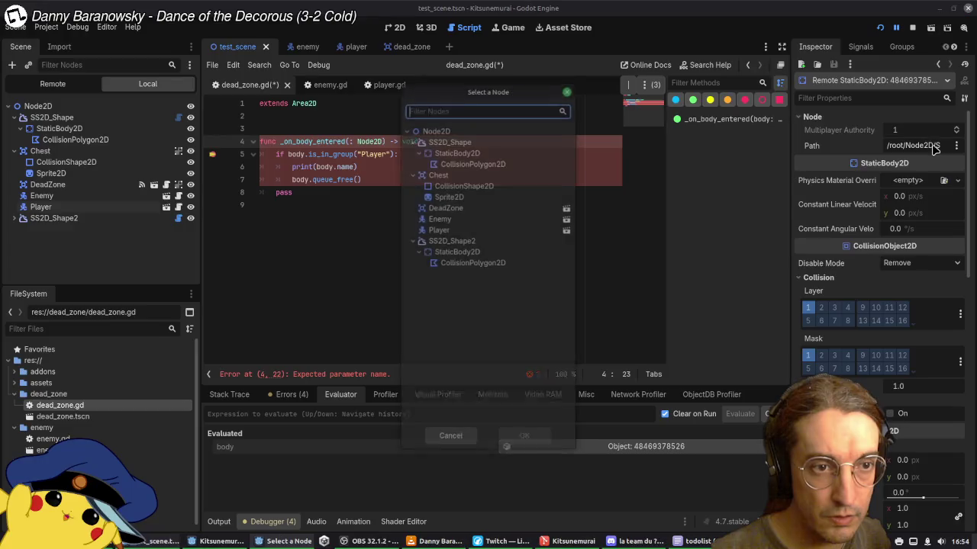
pyautogui.click(474, 439)
pyautogui.moveTo(791, 221)
pyautogui.mouseDown()
pyautogui.moveTo(537, 240)
pyautogui.moveTo(729, 221)
pyautogui.mouseUp()
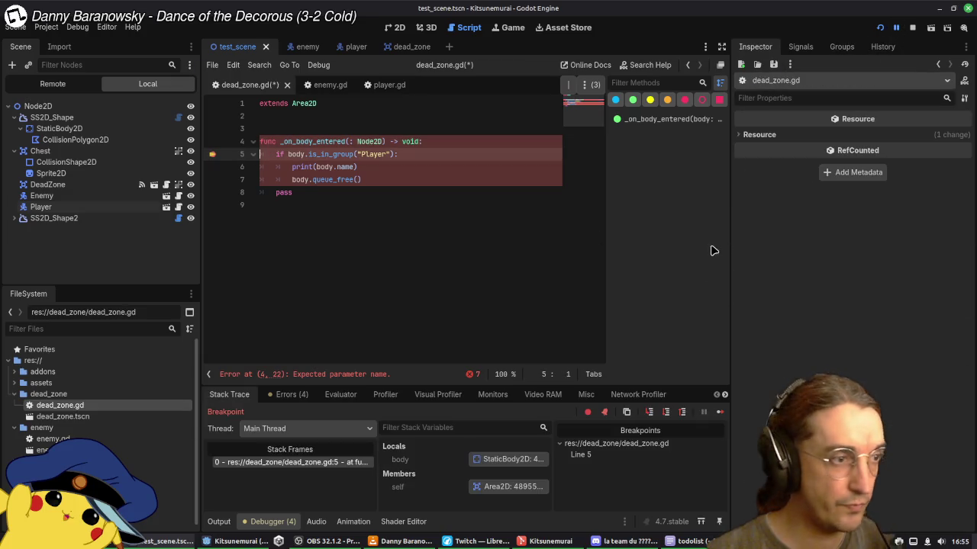
pyautogui.click(896, 27)
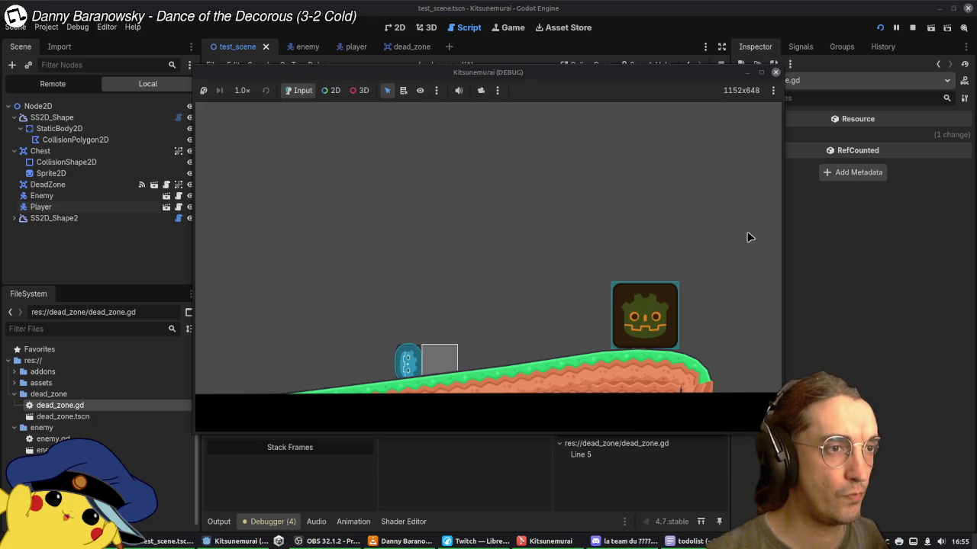
# Step: Walk the player left and right on the slope, then stop and relaunch the game
pyautogui.press('Left')
pyautogui.press('Right')
pyautogui.press('Right')
pyautogui.press('Left')
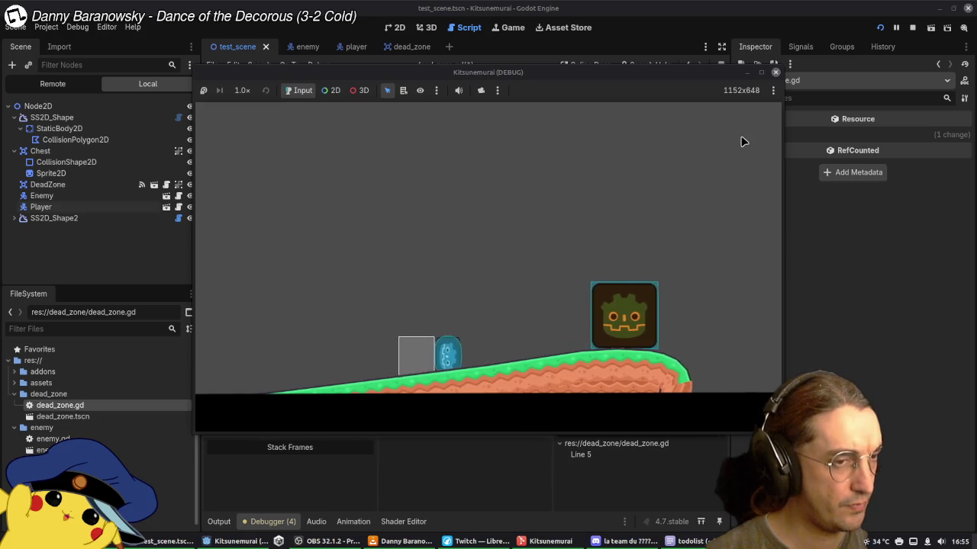
pyautogui.press('Right')
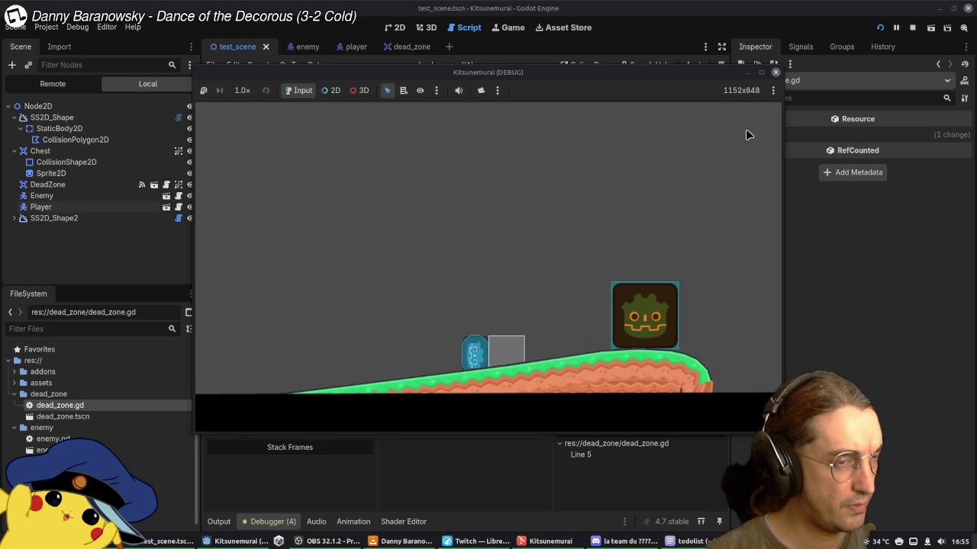
pyautogui.click(775, 72)
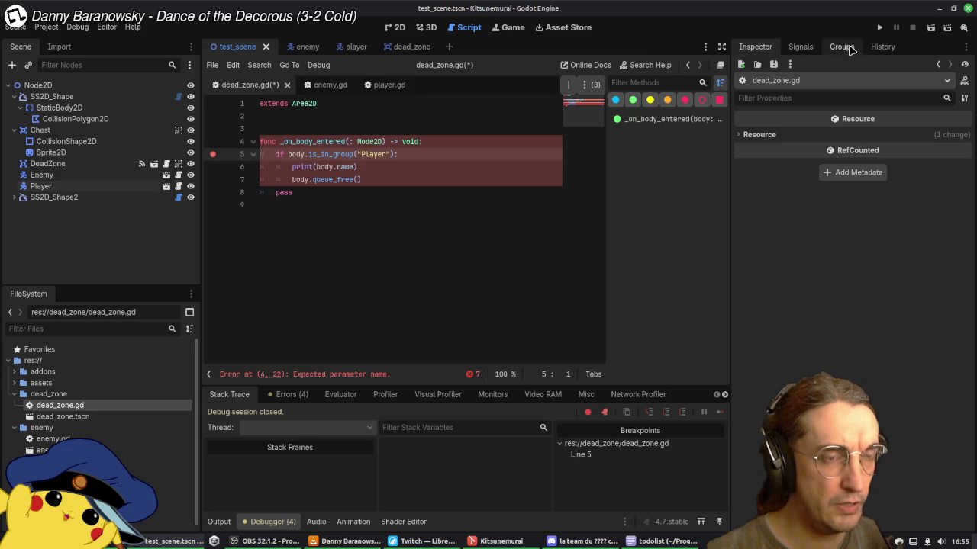
pyautogui.click(879, 27)
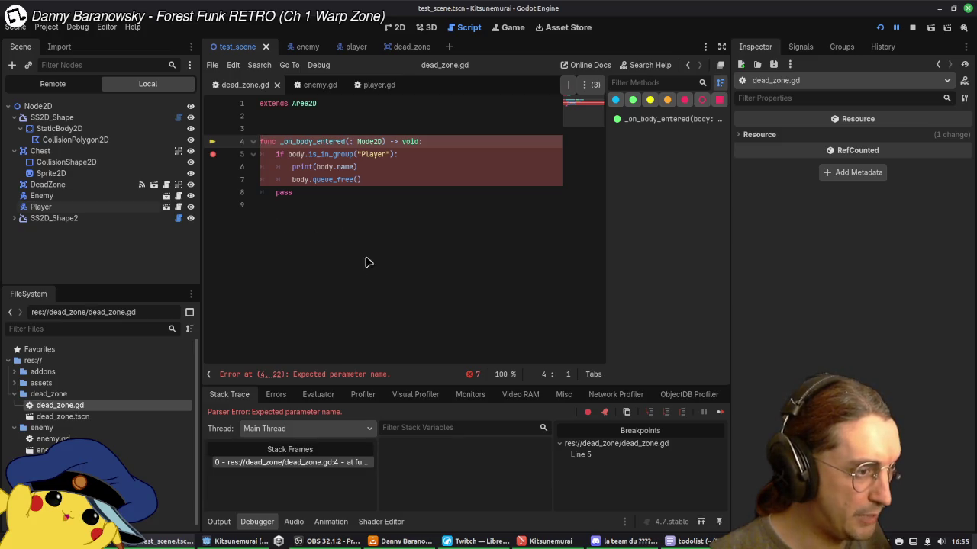
# Step: Name the _on_body_entered parameter 'body', save dead_zone.gd, and rerun the game
pyautogui.write('body')
pyautogui.hotkey('ctrl', 's')
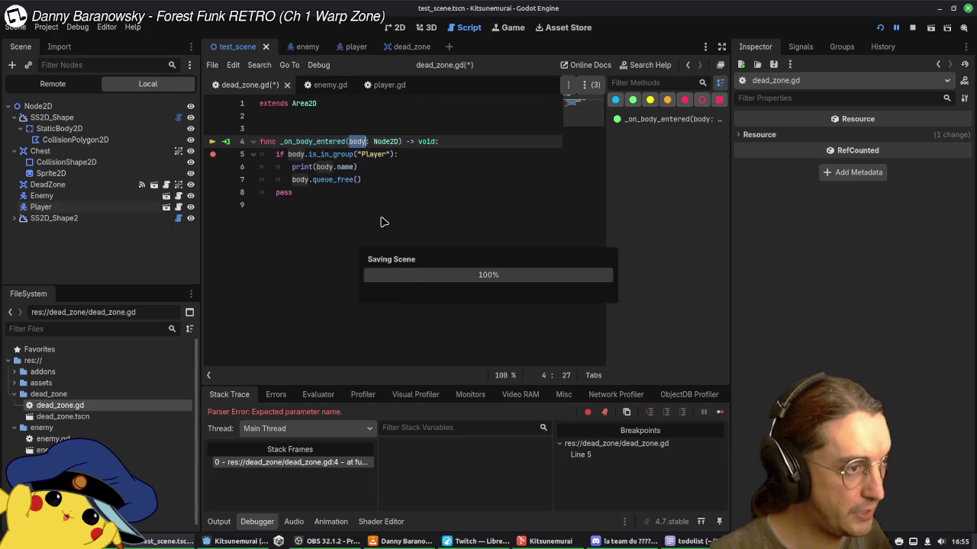
pyautogui.click(880, 28)
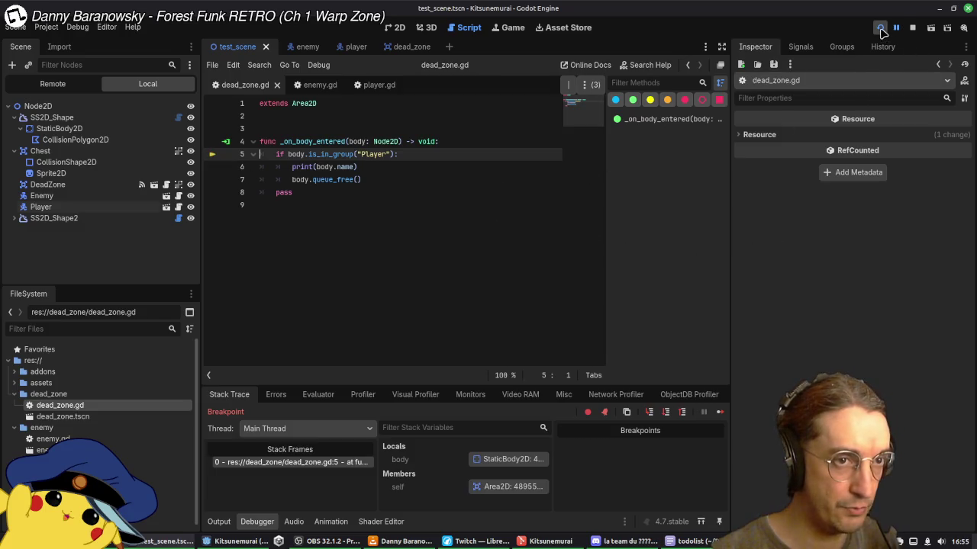
# Step: Continue past the breakpoint and switch to the enemy scene
pyautogui.click(895, 28)
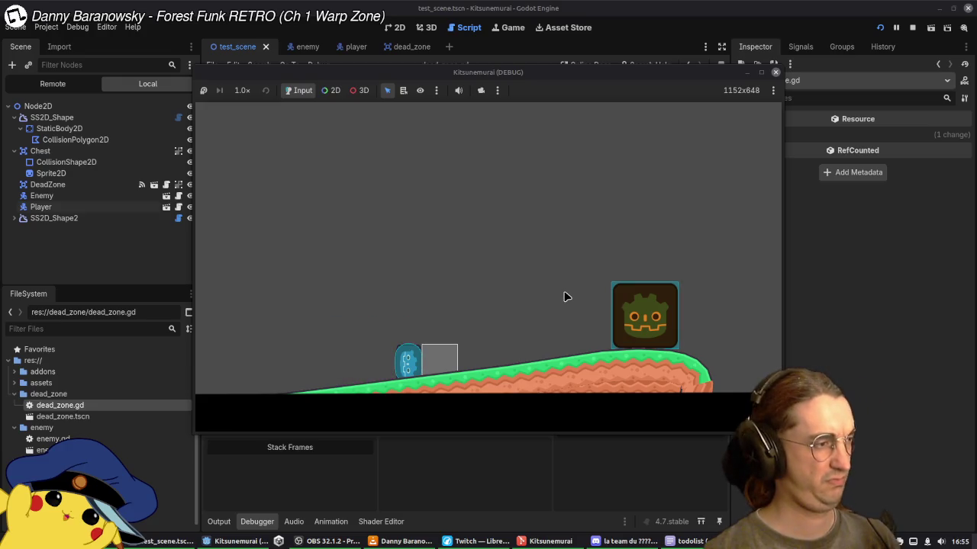
pyautogui.click(840, 294)
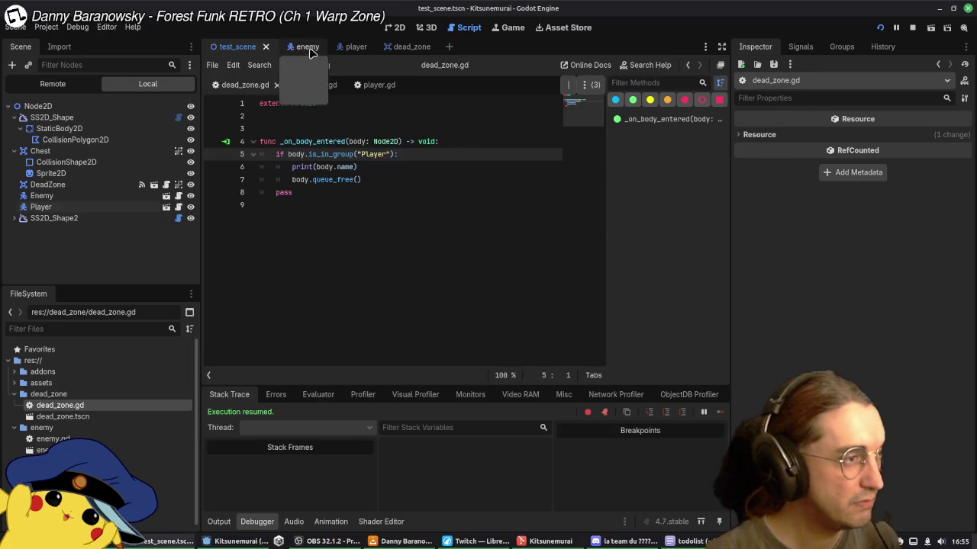
pyautogui.click(307, 47)
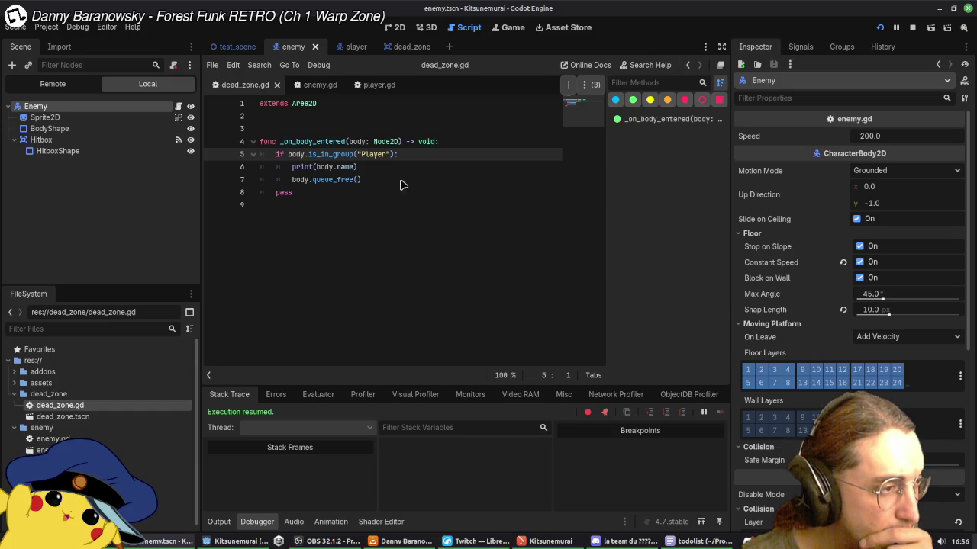
# Step: Break on the line 7 queue_free call, confirm the body is a StaticBody2D, then open the player scene
pyautogui.click(213, 180)
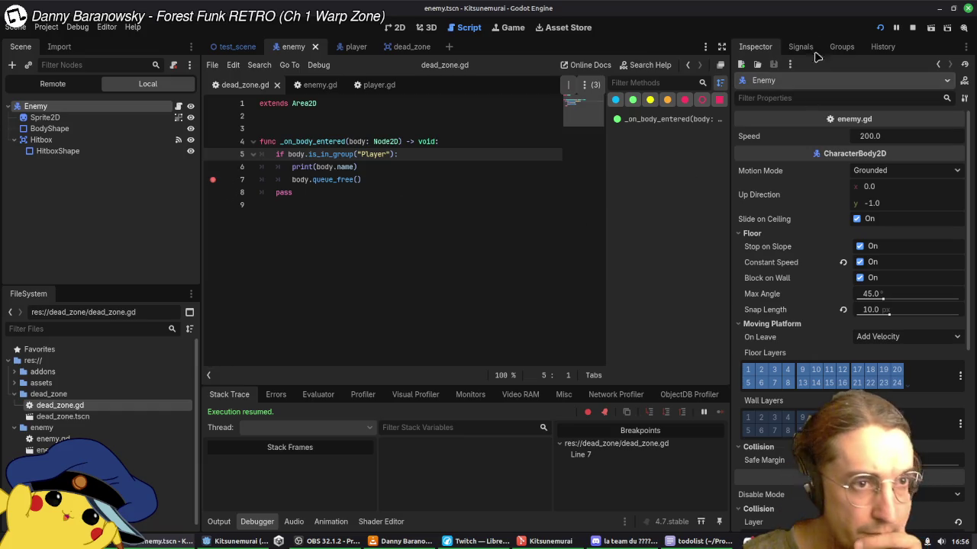
pyautogui.click(881, 28)
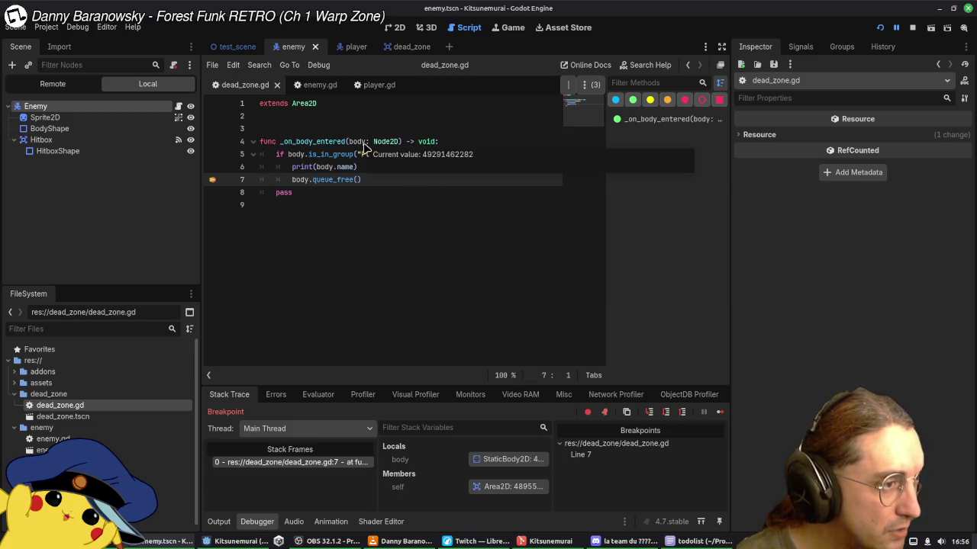
pyautogui.moveTo(295, 157)
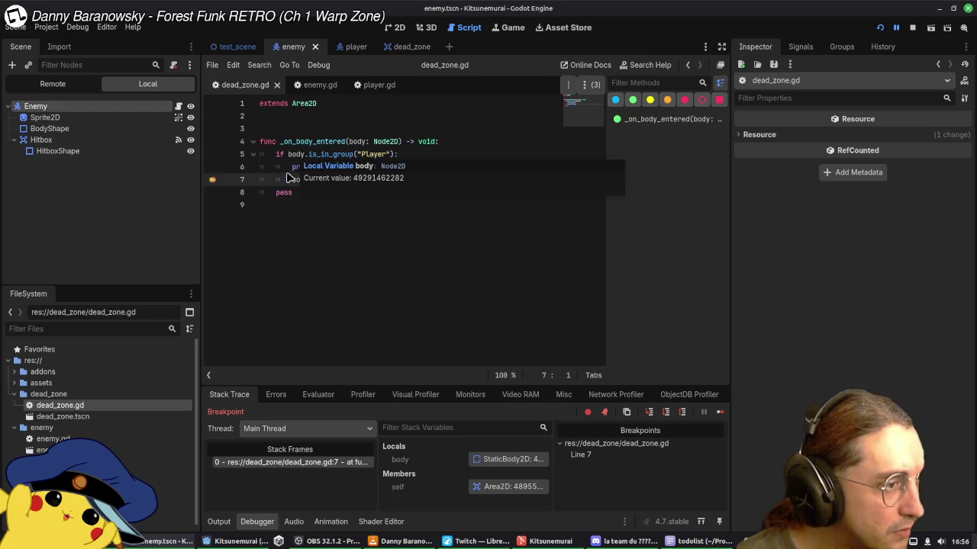
pyautogui.click(510, 459)
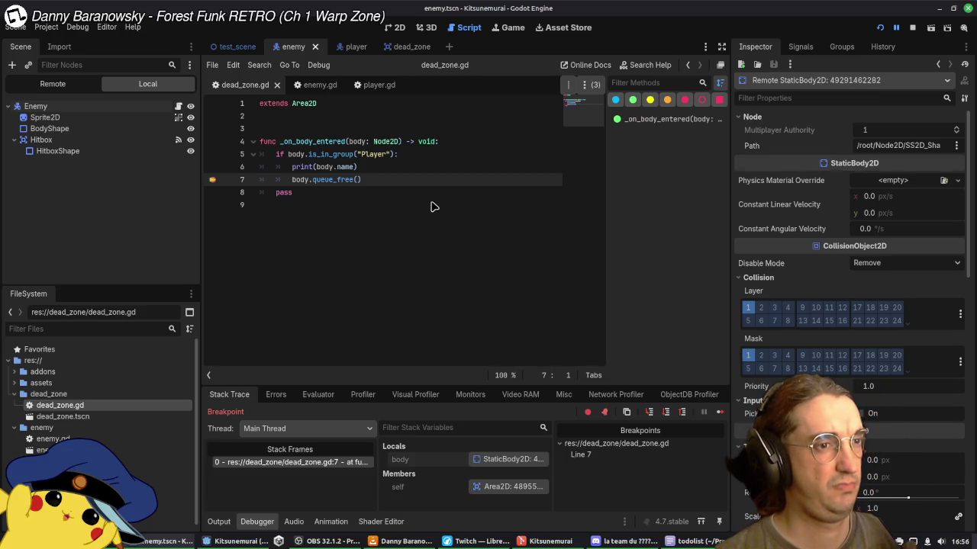
pyautogui.click(346, 49)
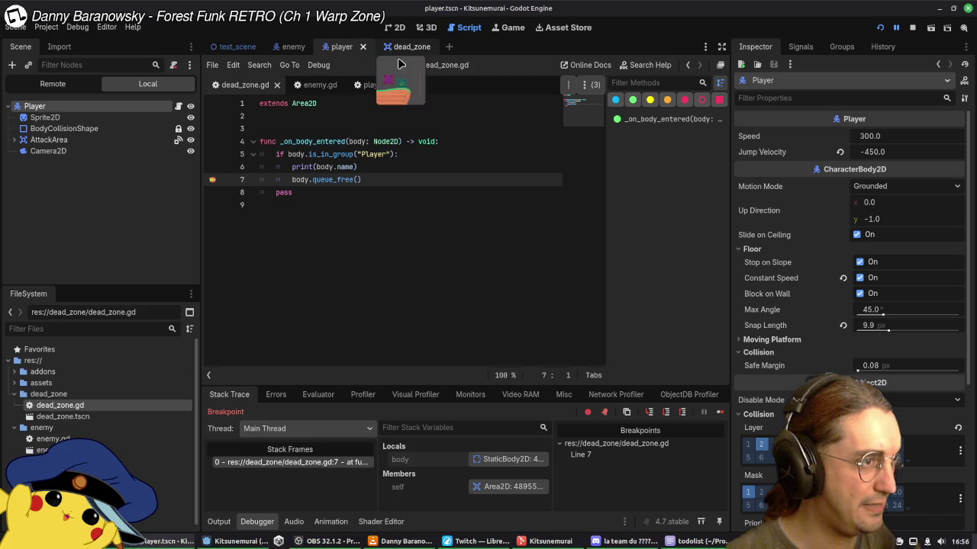
# Step: Set a breakpoint on player.gd's add_to_group line 11 and run the game
pyautogui.click(370, 85)
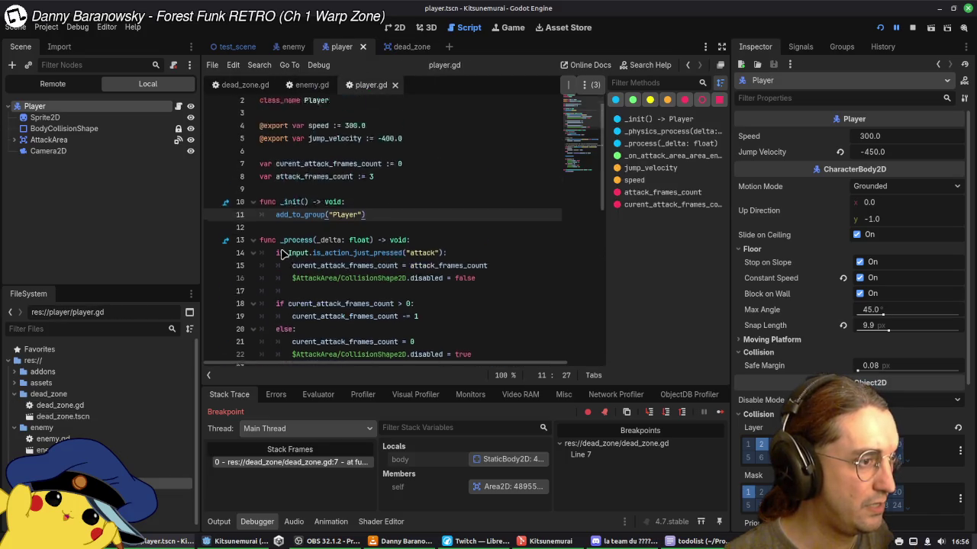
pyautogui.scroll(1, 263, 248)
pyautogui.click(214, 233)
pyautogui.click(880, 27)
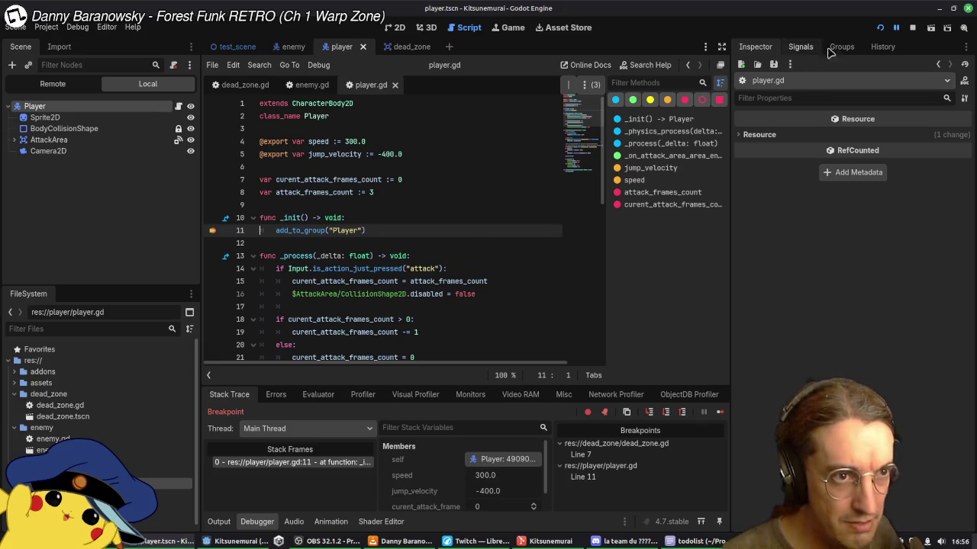
# Step: Check the Player's groups, continue past the breakpoint, stop the game, and reopen player.gd
pyautogui.click(841, 47)
pyautogui.click(746, 50)
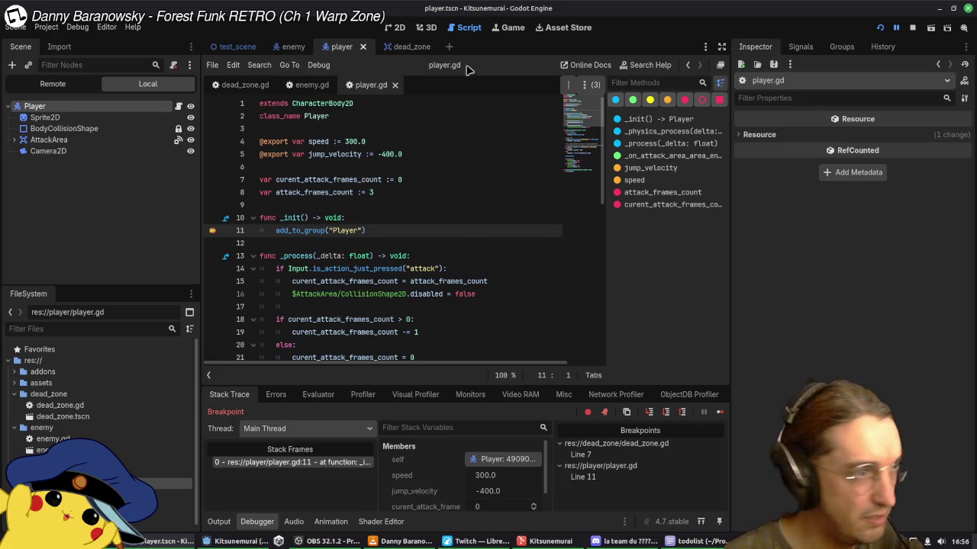
pyautogui.click(896, 29)
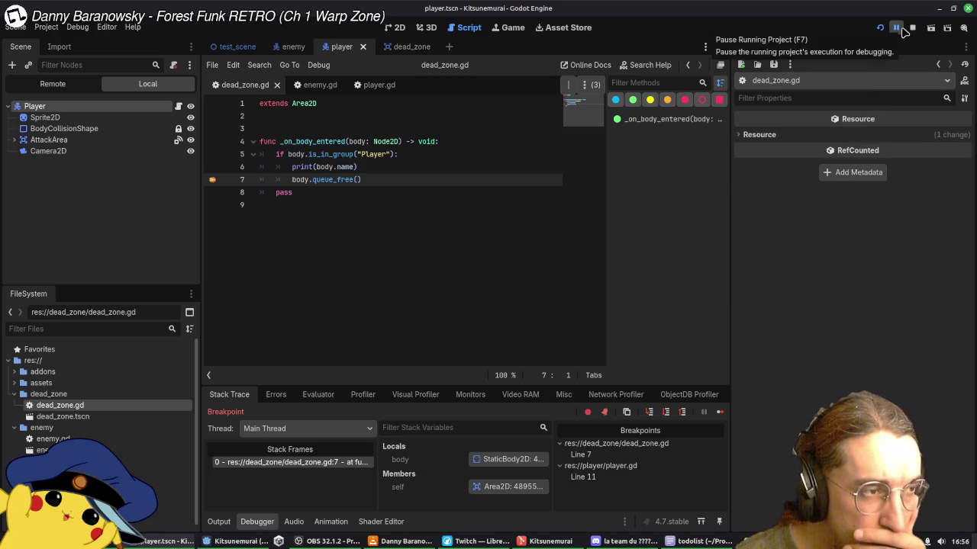
pyautogui.click(899, 29)
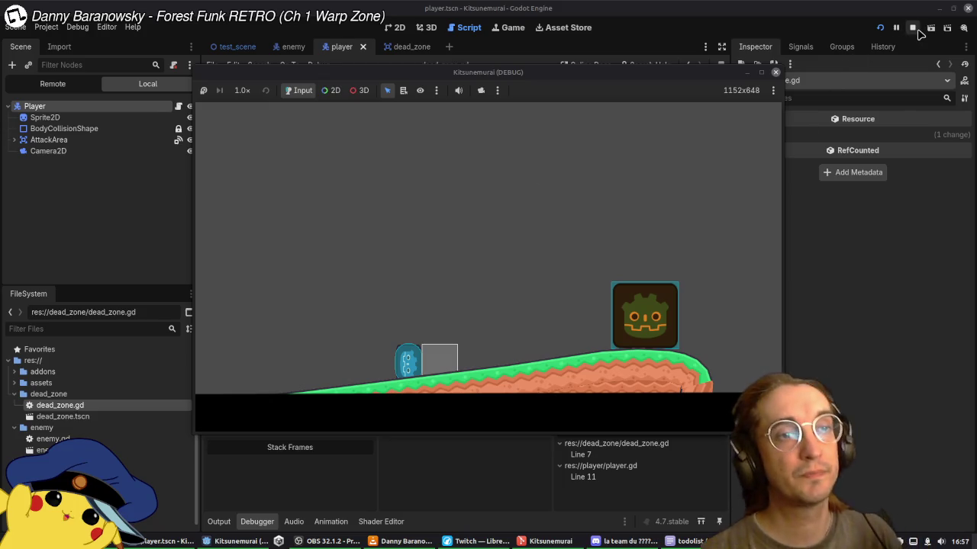
pyautogui.click(914, 29)
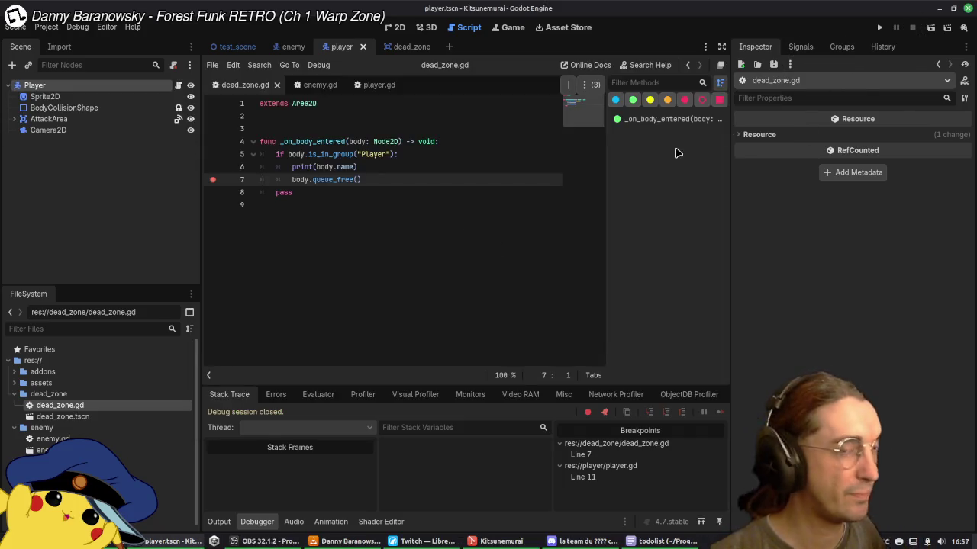
pyautogui.click(233, 46)
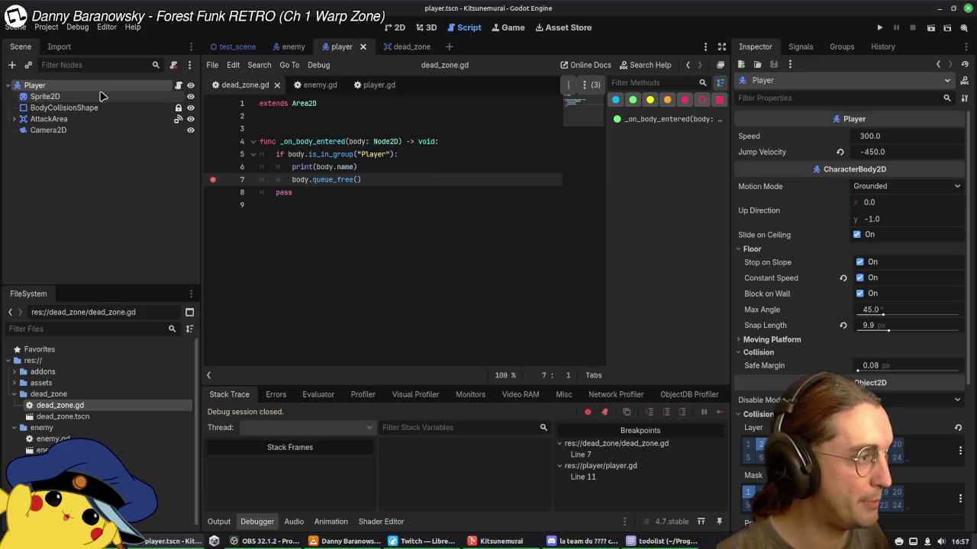
pyautogui.click(374, 85)
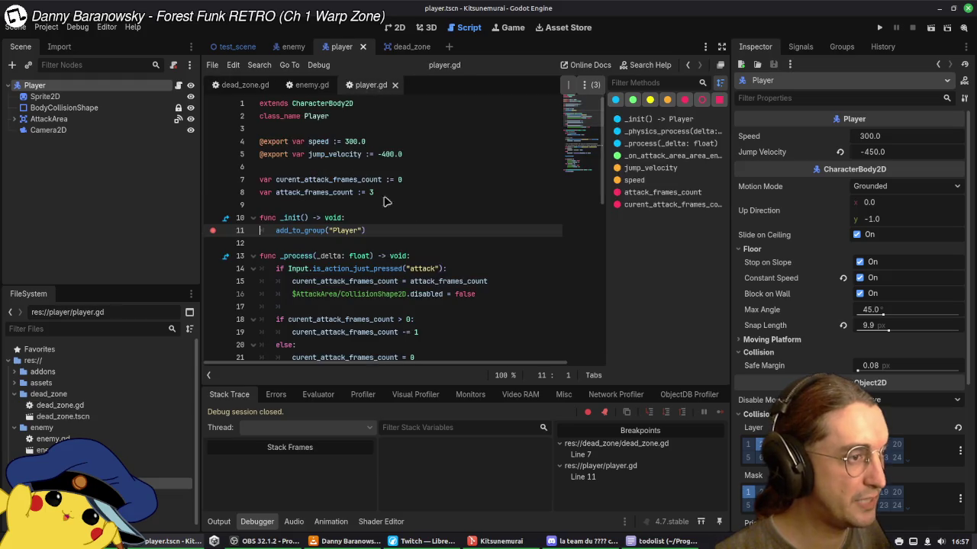
# Step: Delete the _init function with its add_to_group call from player.gd
pyautogui.moveTo(391, 229); pyautogui.dragTo(405, 204)
pyautogui.press('BackSpace')
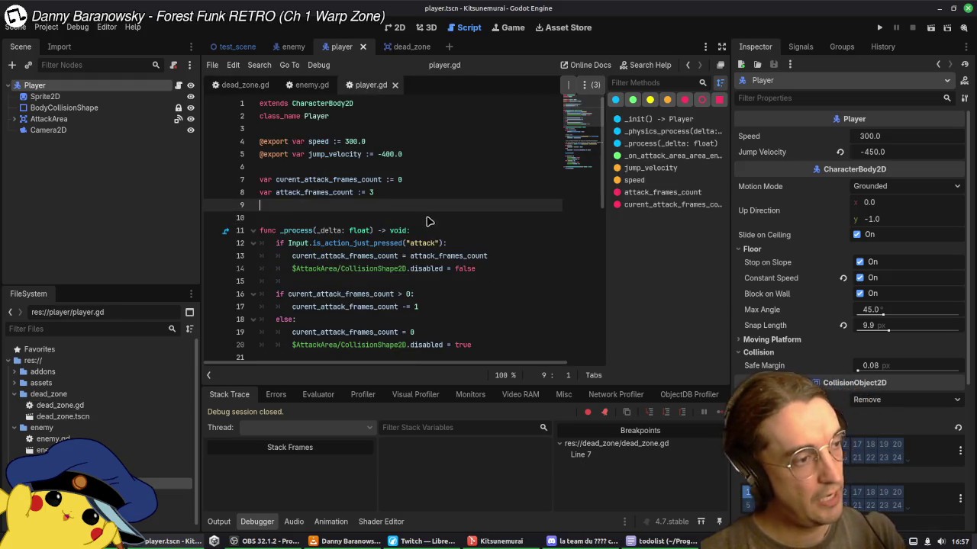
pyautogui.press('BackSpace')
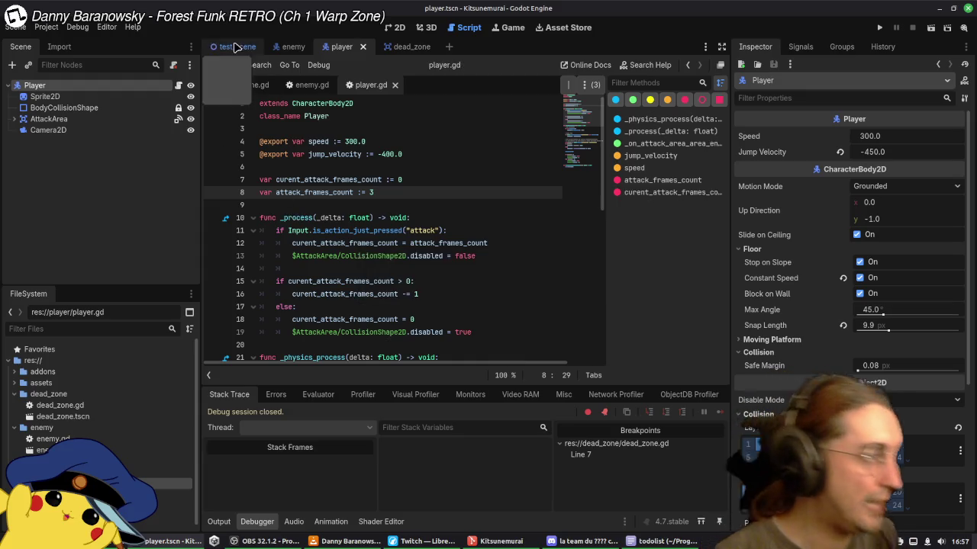
# Step: In test_scene, add SS2D_Shape2's StaticBody2D to the global Player group and save dead_zone.gd
pyautogui.click(234, 47)
pyautogui.click(54, 197)
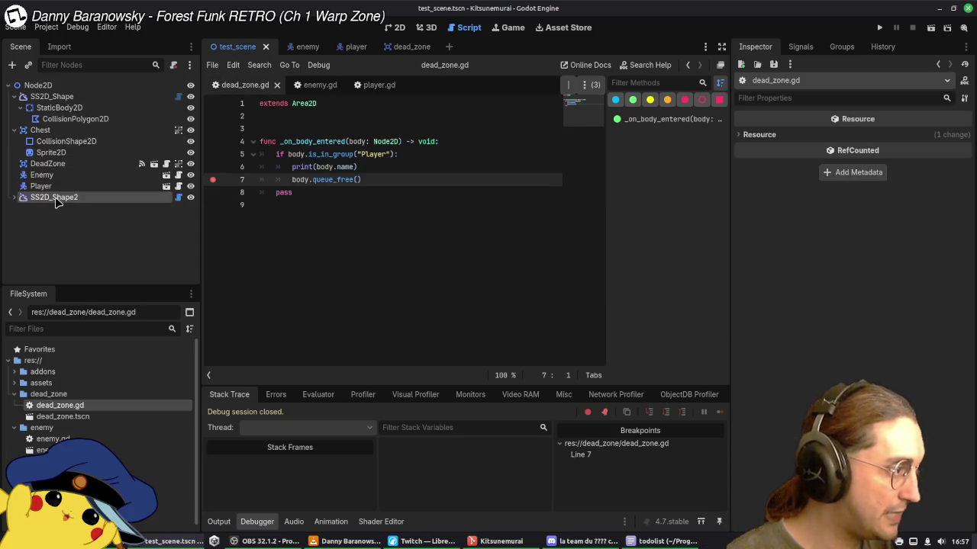
pyautogui.click(842, 47)
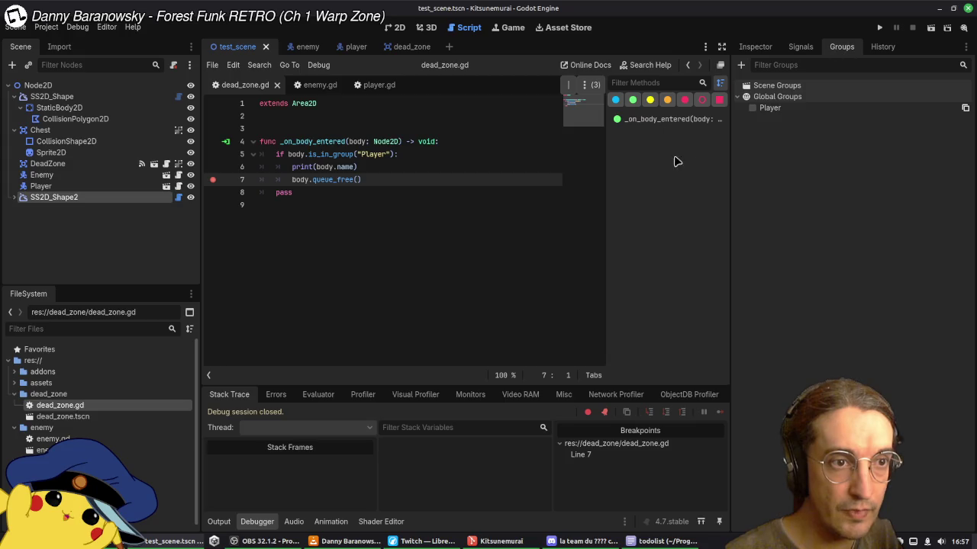
pyautogui.click(69, 96)
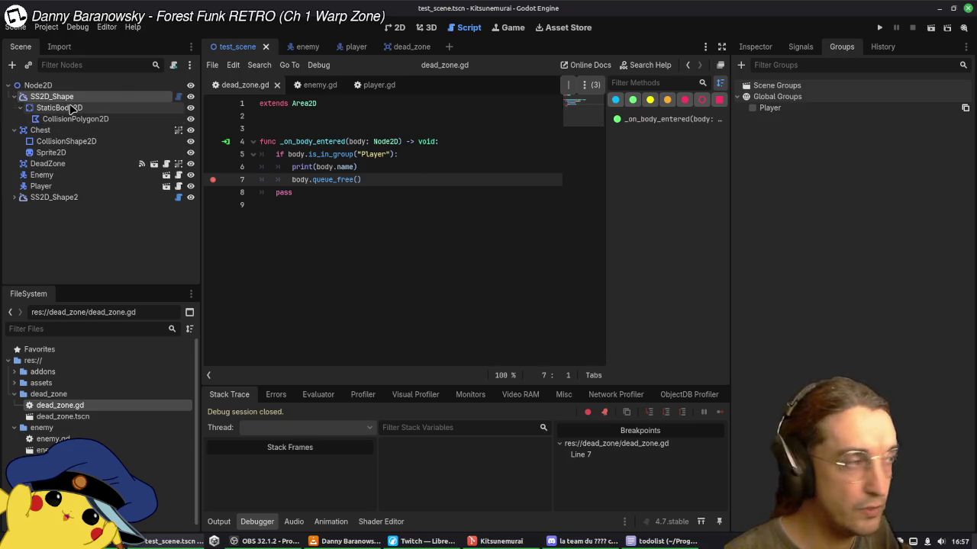
pyautogui.click(61, 108)
pyautogui.click(75, 118)
pyautogui.click(14, 197)
pyautogui.click(23, 208)
pyautogui.click(752, 107)
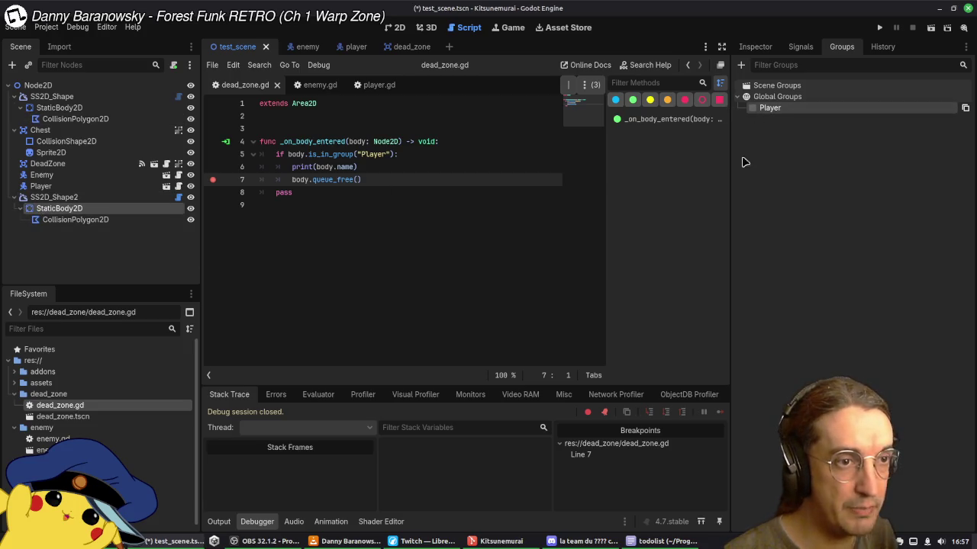
pyautogui.click(396, 249)
pyautogui.hotkey('ctrl', 's')
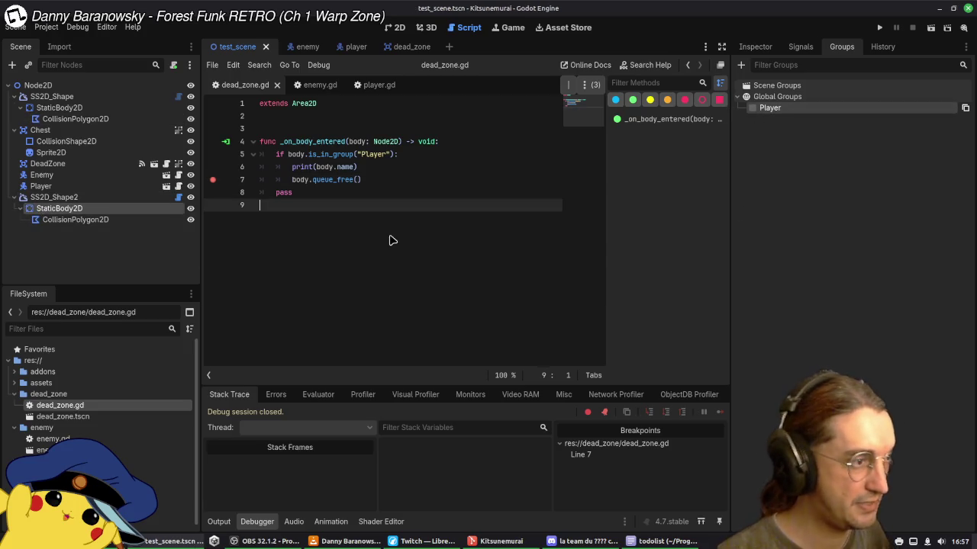
# Step: Add the Player node to the global Player group and save player.tscn
pyautogui.click(356, 46)
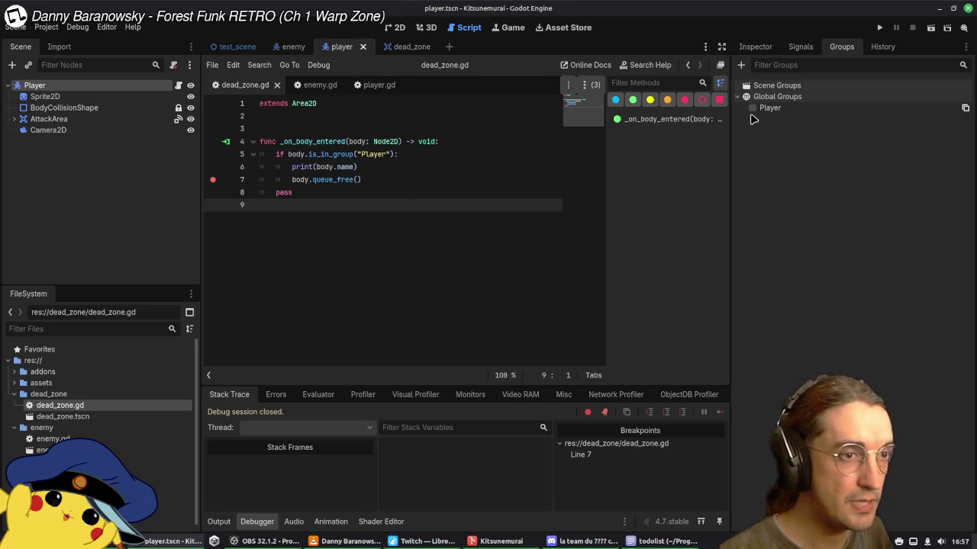
pyautogui.click(753, 108)
pyautogui.hotkey('ctrl', 's')
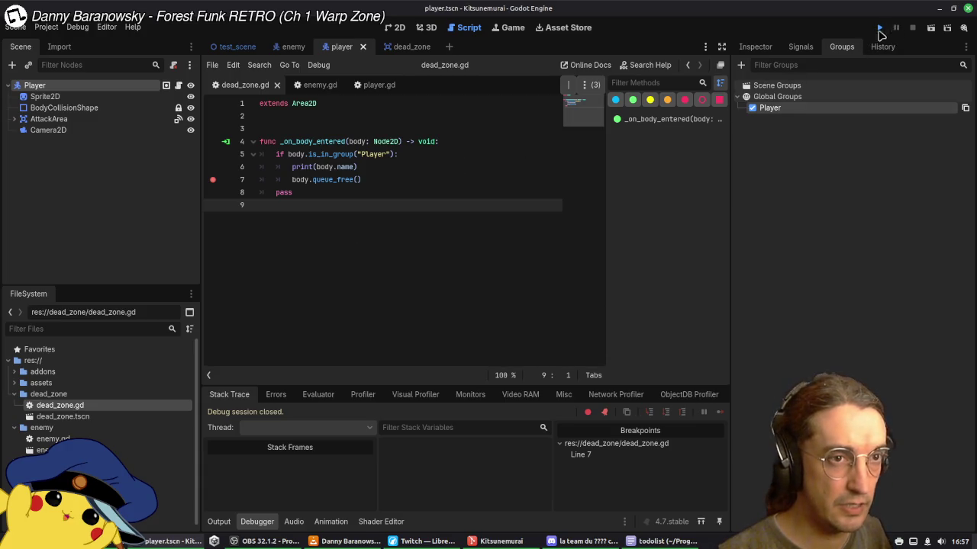
# Step: Run the game and move the player right up the slope to hit an enemy
pyautogui.click(879, 28)
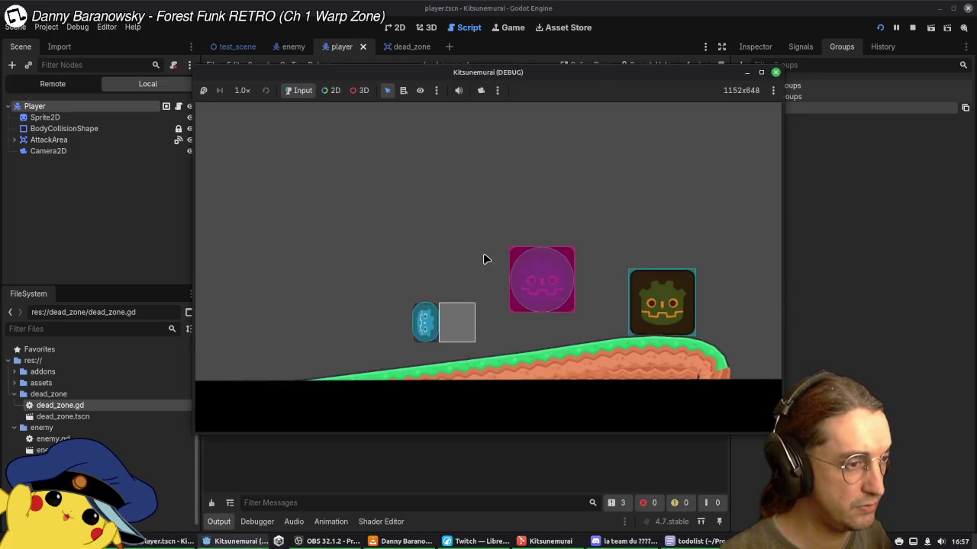
pyautogui.press('Right')
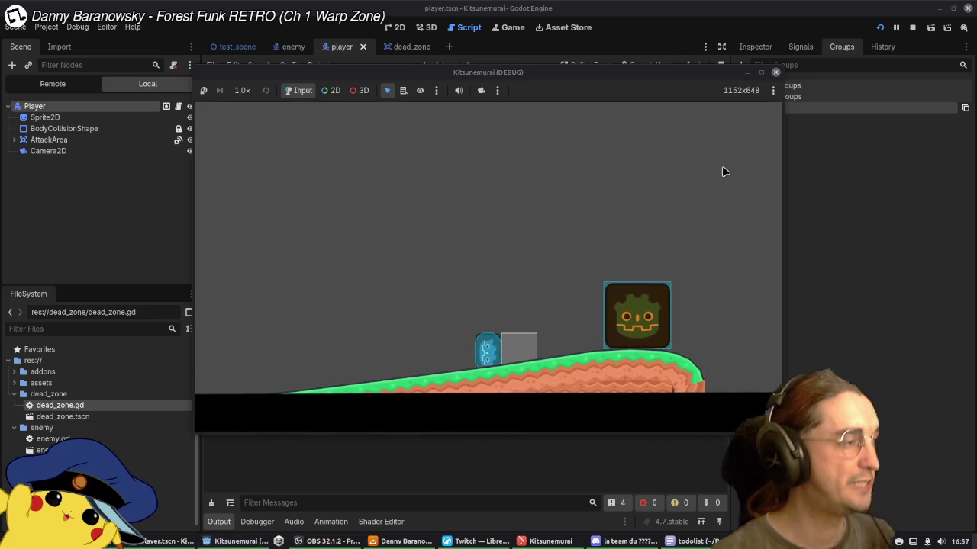
pyautogui.click(47, 87)
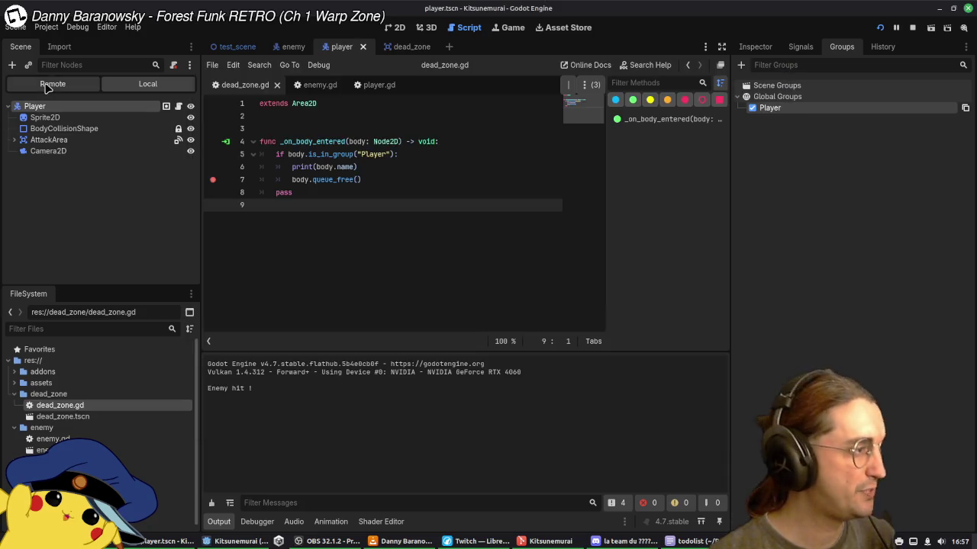
# Step: Inspect DeadZone in the Remote scene tree and enemy.gd, then stop the running game
pyautogui.click(47, 85)
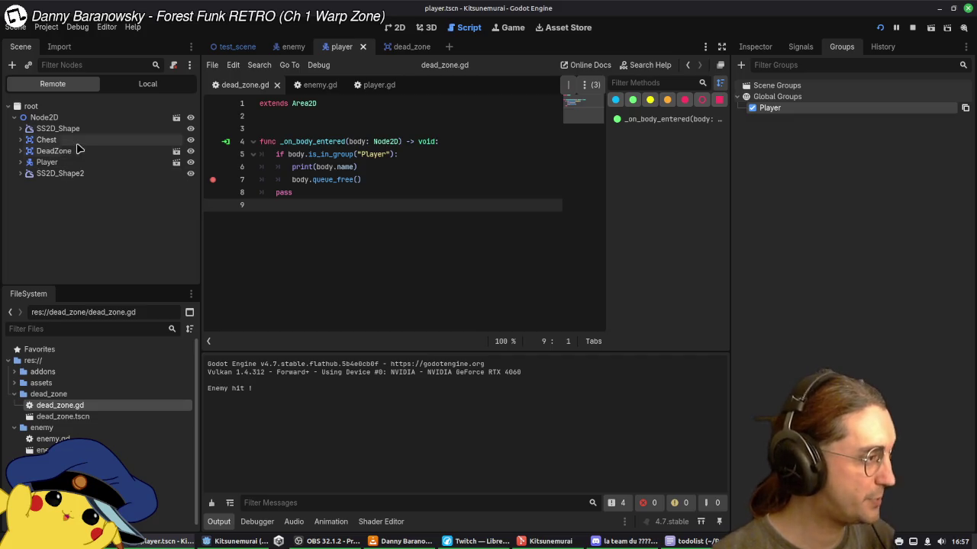
pyautogui.click(81, 151)
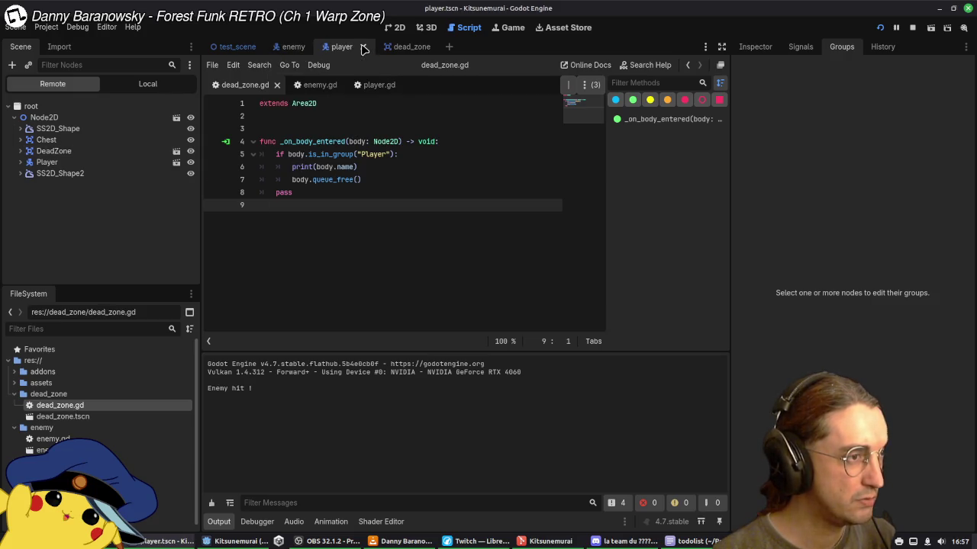
pyautogui.click(316, 85)
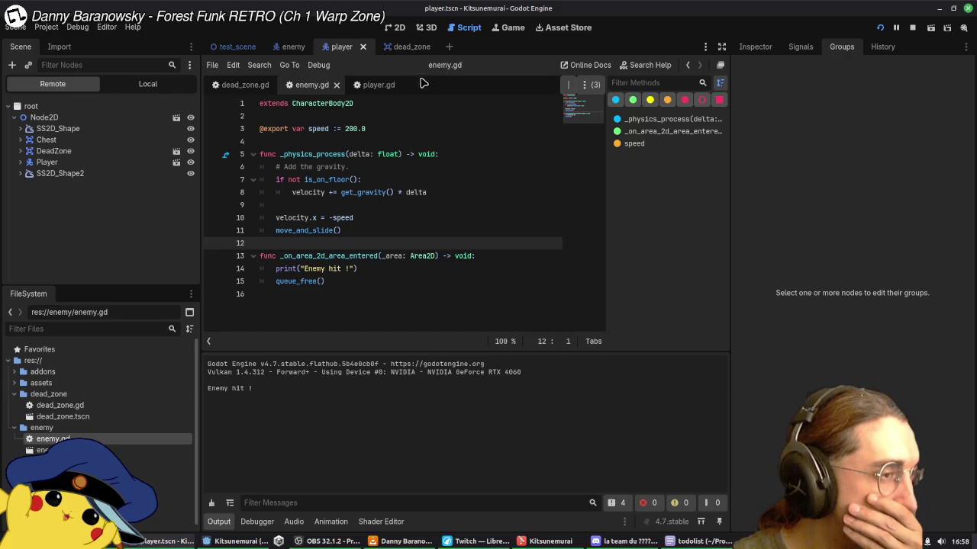
pyautogui.click(411, 48)
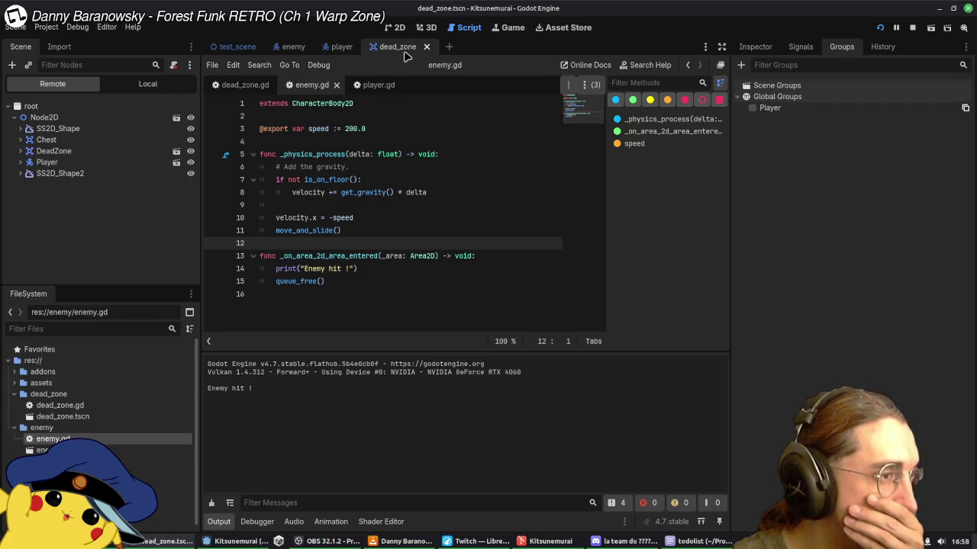
pyautogui.click(340, 48)
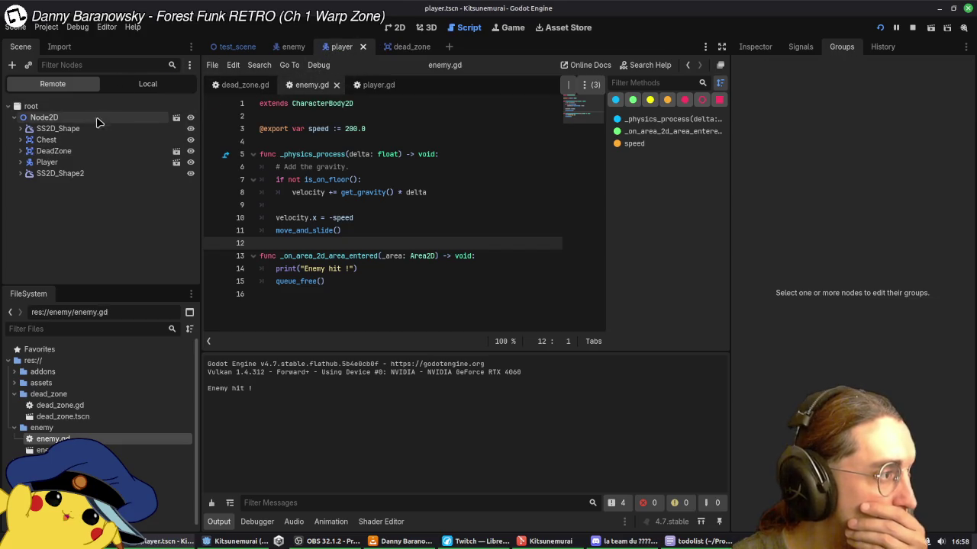
pyautogui.click(912, 28)
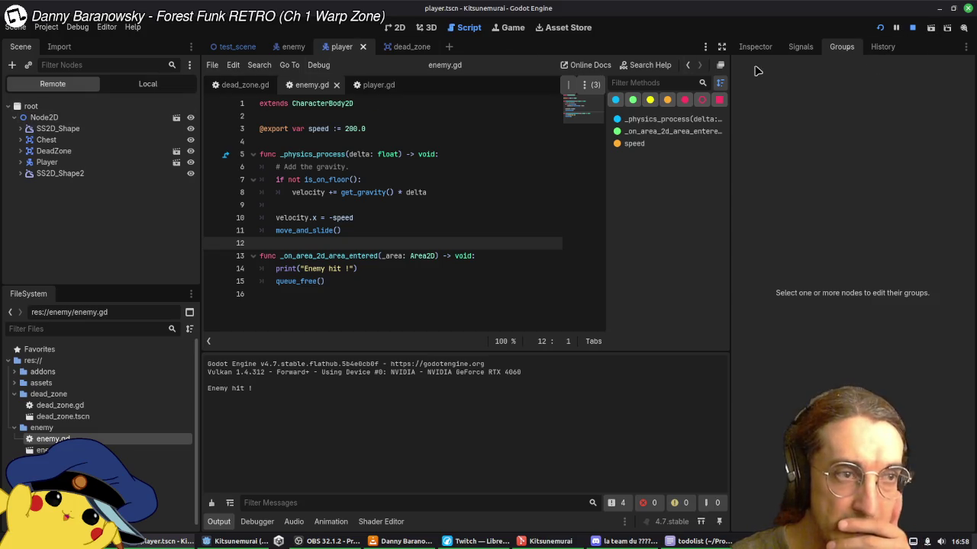
pyautogui.click(65, 120)
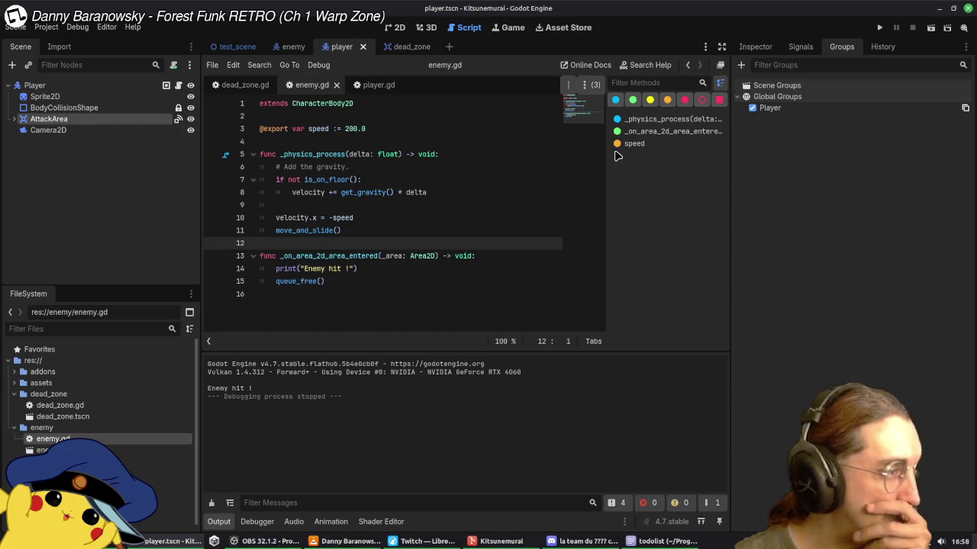
# Step: Inspect the current group memberships of BodyCollisionShape, Sprite2D and AttackArea
pyautogui.click(81, 110)
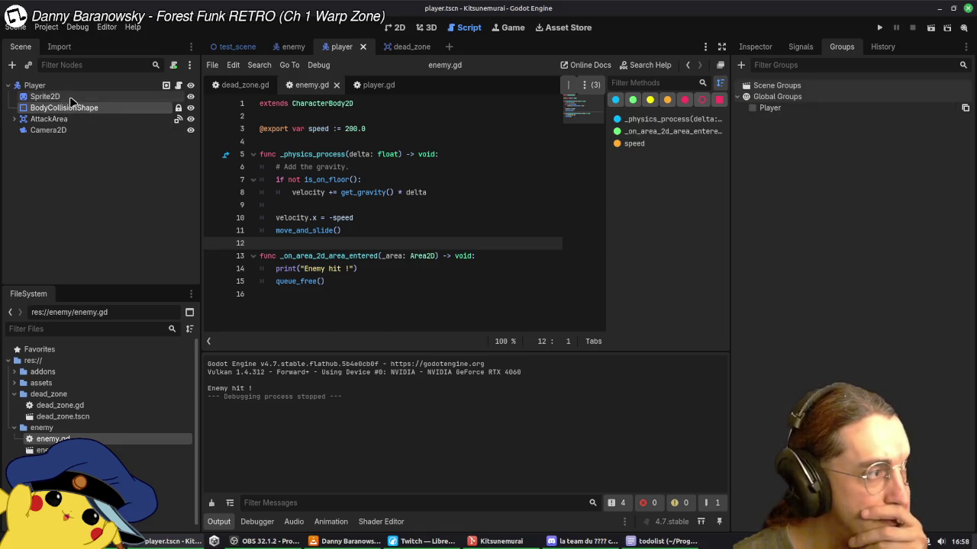
pyautogui.click(77, 97)
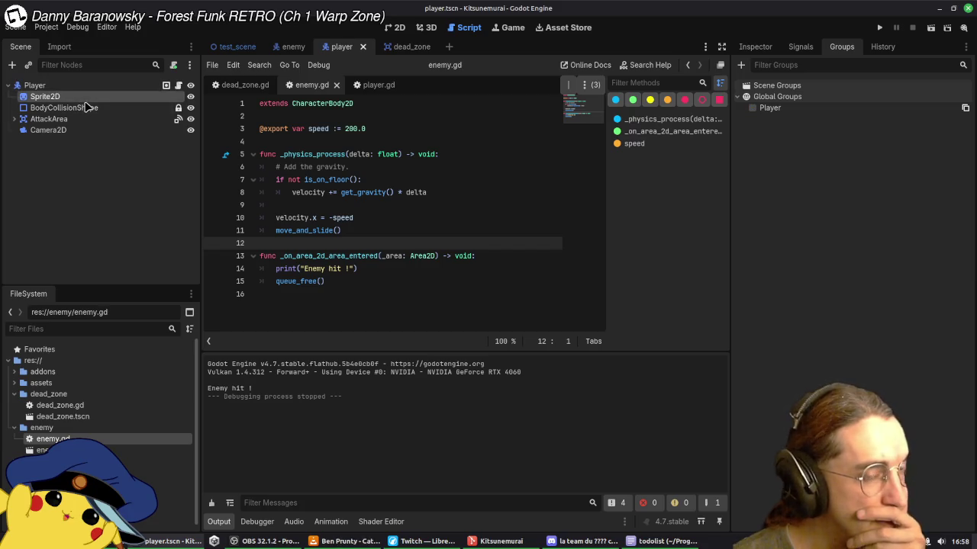
pyautogui.click(84, 109)
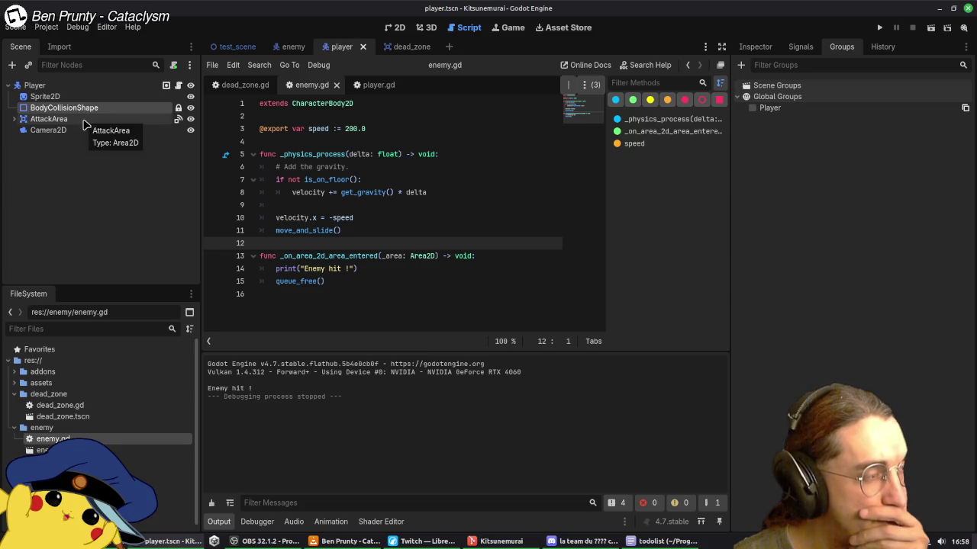
pyautogui.click(84, 121)
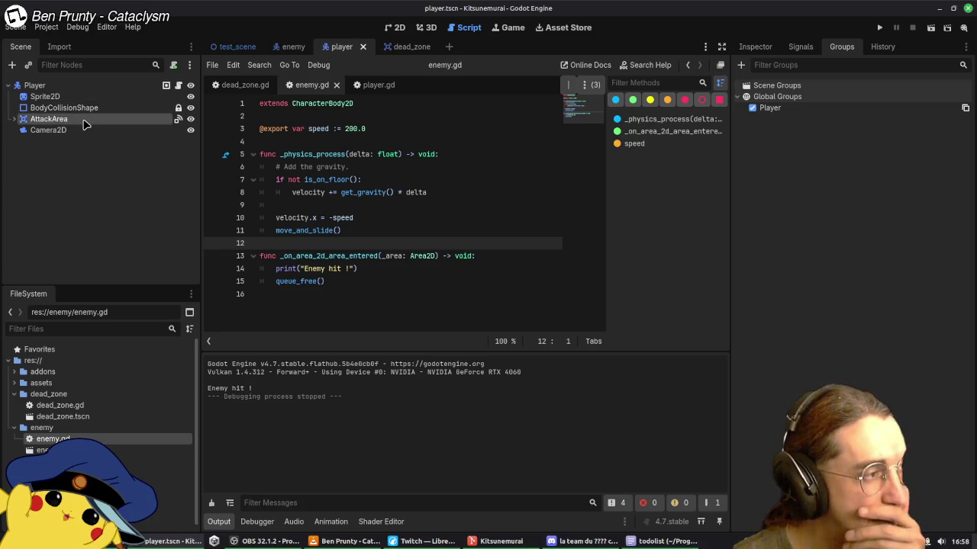
# Step: Select Player, Sprite2D, BodyCollisionShape and AttackArea together and add them to the Player group
pyautogui.click(81, 108)
pyautogui.click(77, 97)
pyautogui.click(73, 87)
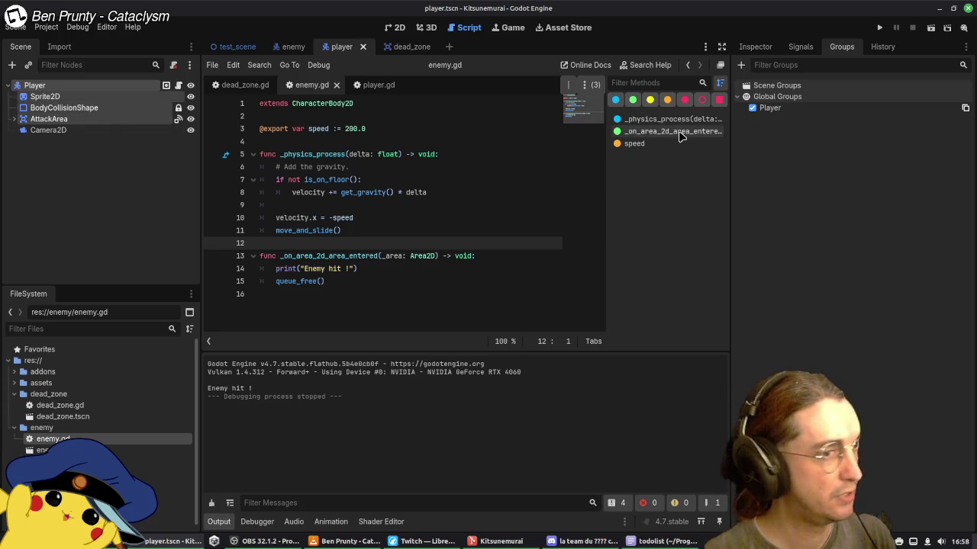
pyautogui.click(753, 108)
pyautogui.click(753, 109)
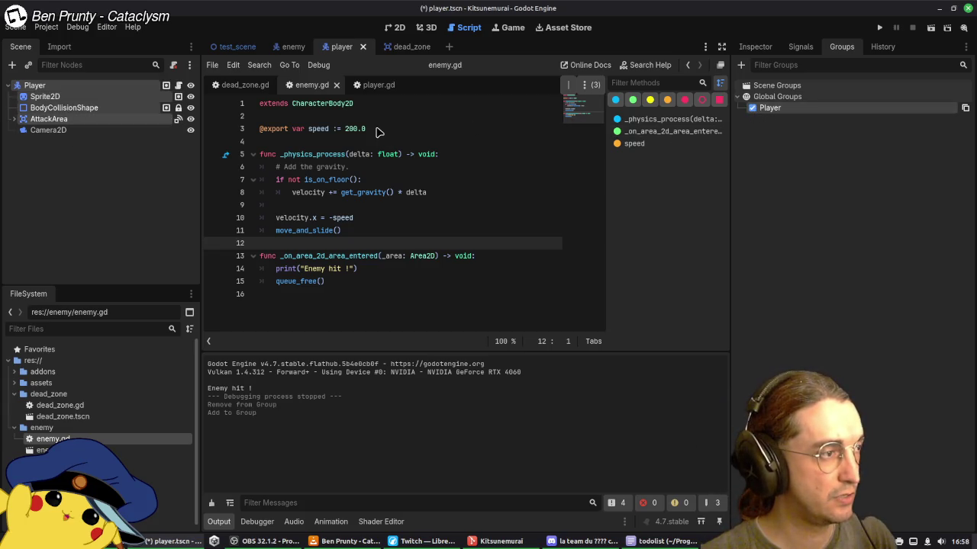
pyautogui.click(46, 108)
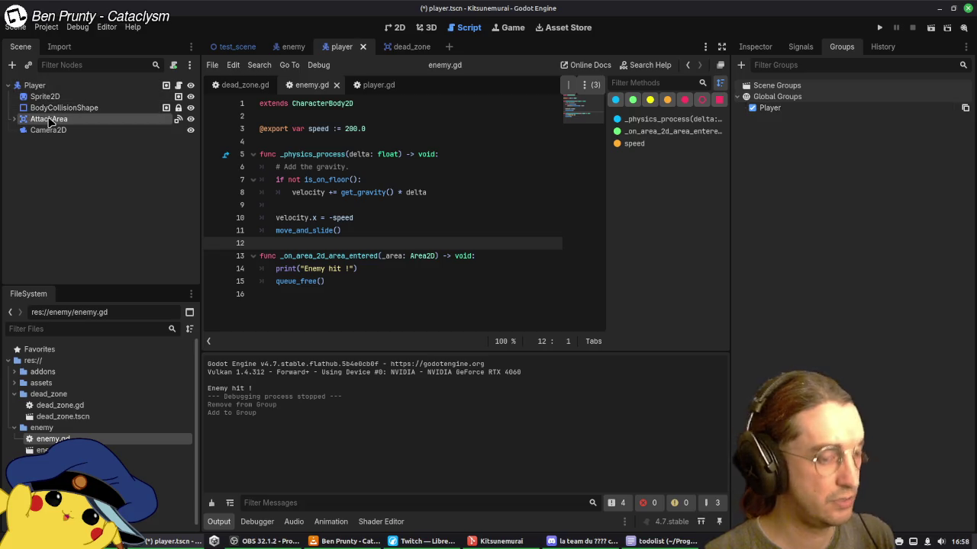
pyautogui.click(147, 169)
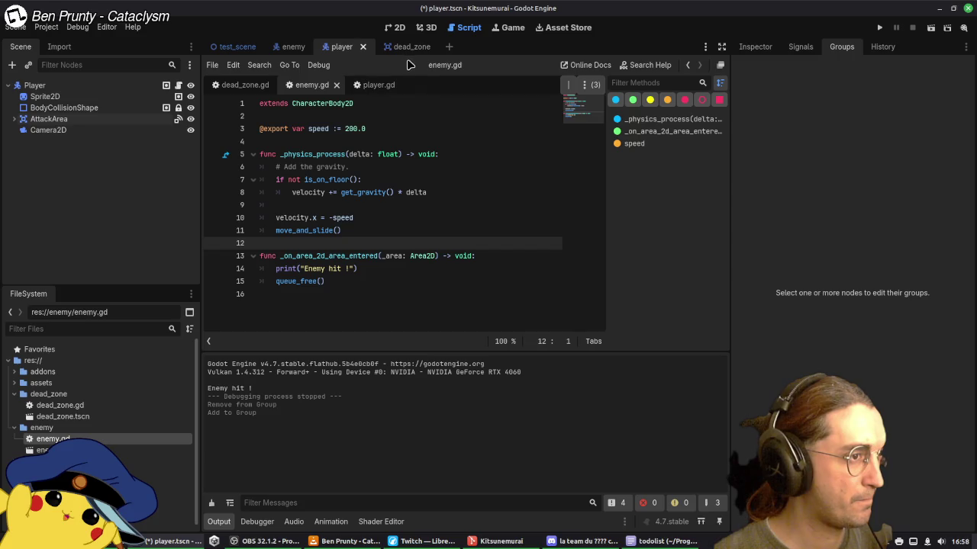
pyautogui.click(293, 47)
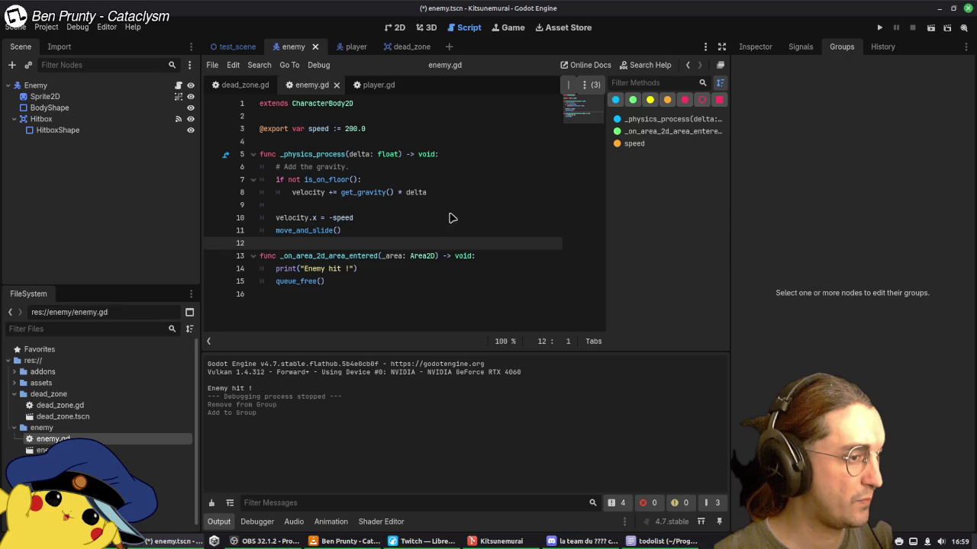
# Step: Delete the _on_area_2d_area_entered function (lines 13–15) from enemy.gd and save it
pyautogui.moveTo(367, 231); pyautogui.dragTo(371, 281)
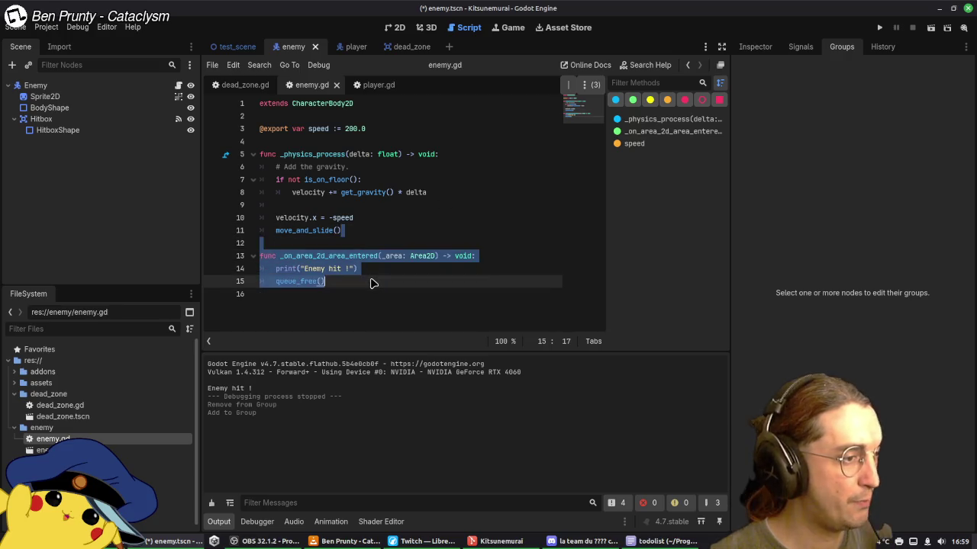
pyautogui.press('BackSpace')
pyautogui.hotkey('ctrl', 's')
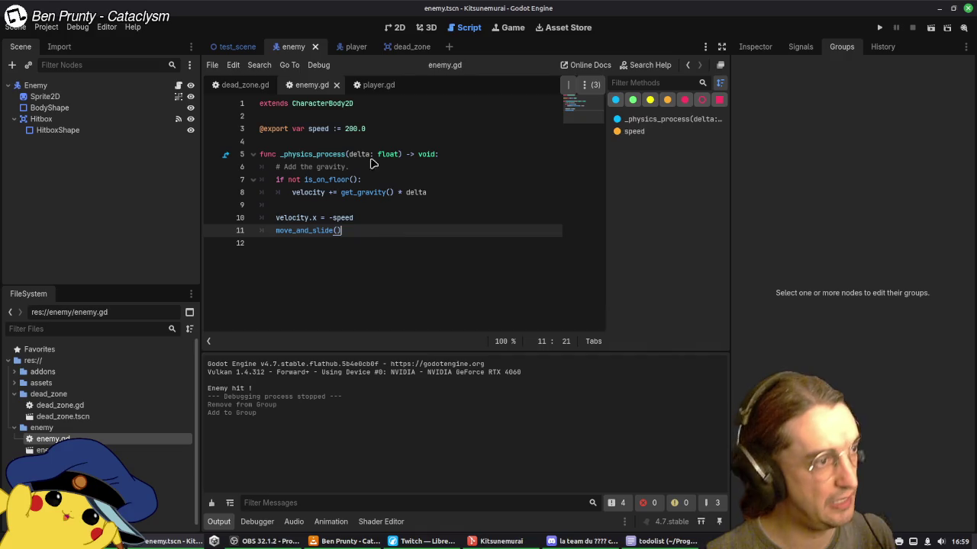
# Step: Return to player.gd and review the attack area handler that prints area.name
pyautogui.click(353, 47)
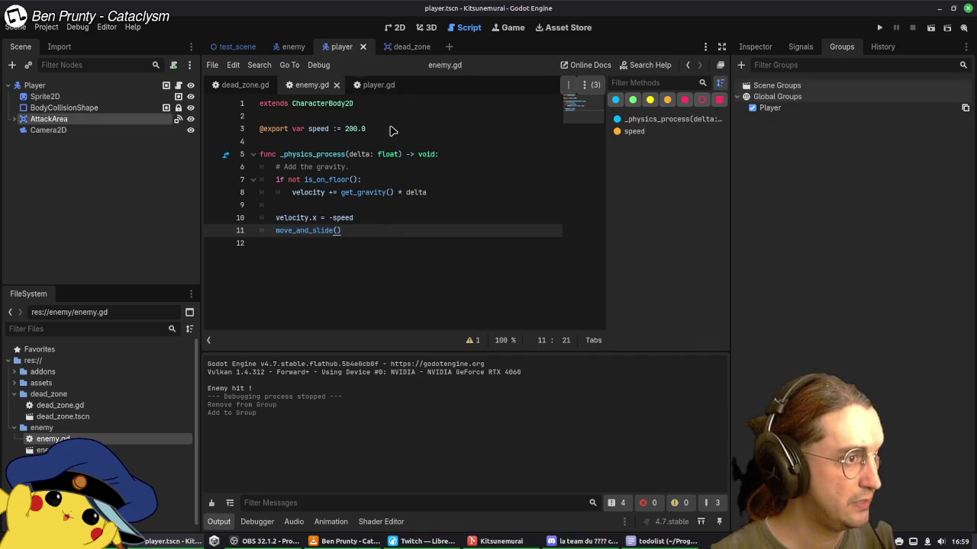
pyautogui.scroll(-10, 405, 210)
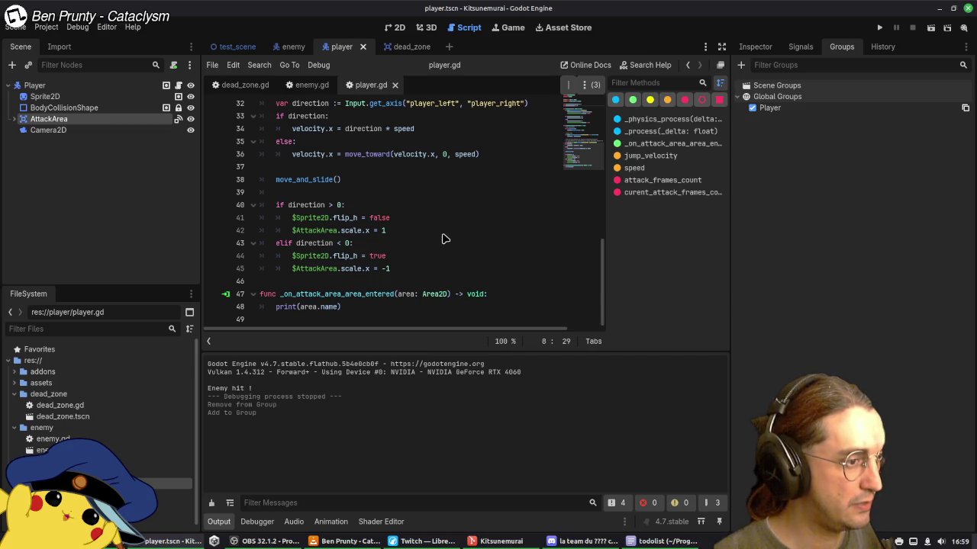
pyautogui.click(379, 307)
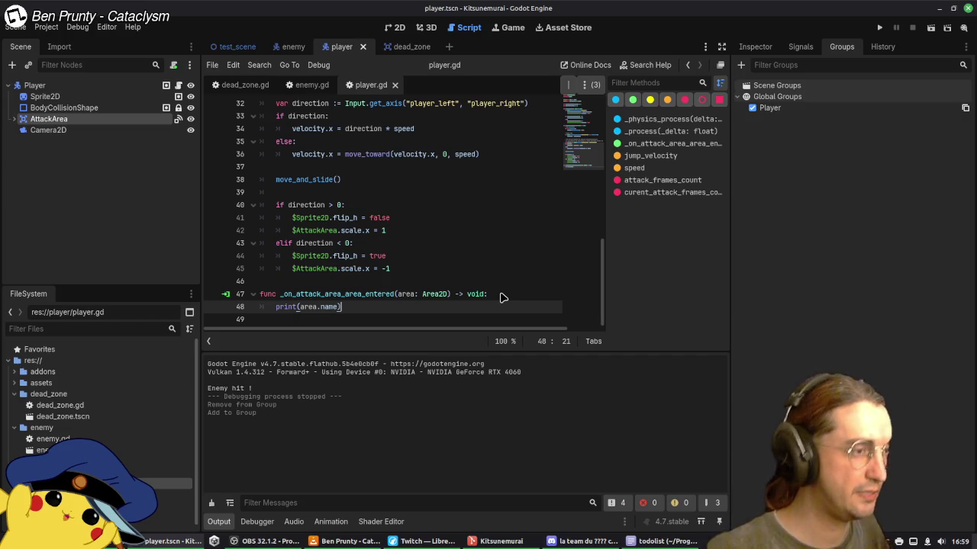
pyautogui.scroll(10, 473, 271)
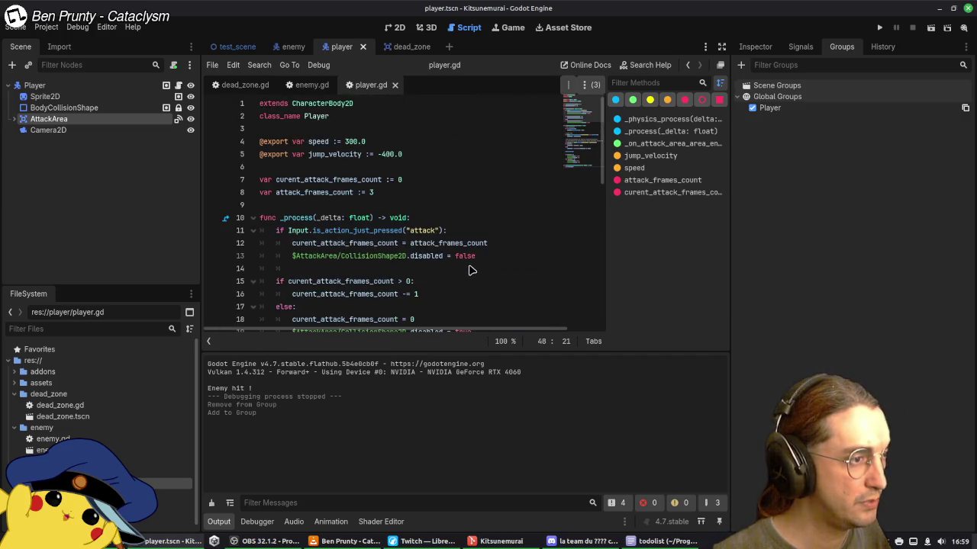
pyautogui.scroll(-8, 473, 271)
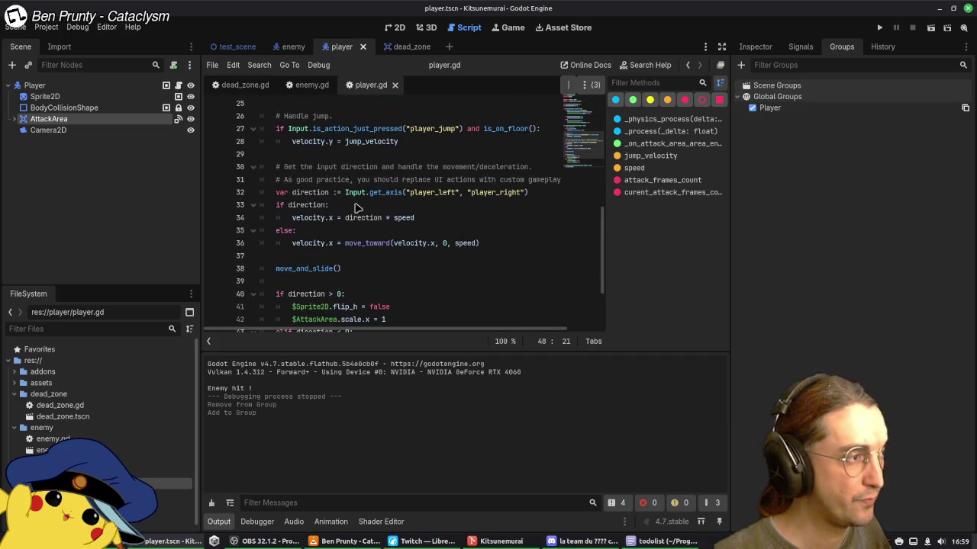
pyautogui.click(800, 46)
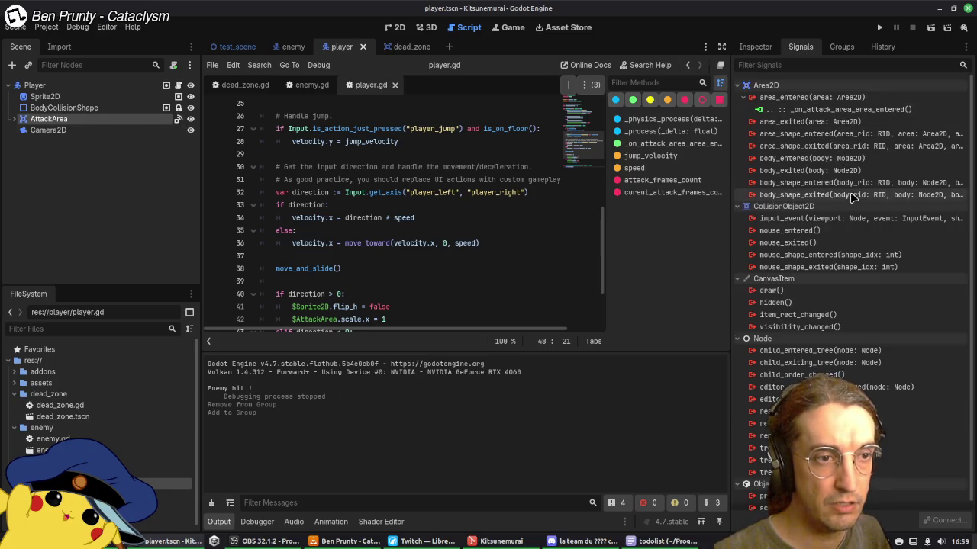
# Step: Connect AttackArea's body_entered signal to a new _on_attack_area_body_entered stub in player.gd
pyautogui.doubleClick(810, 158)
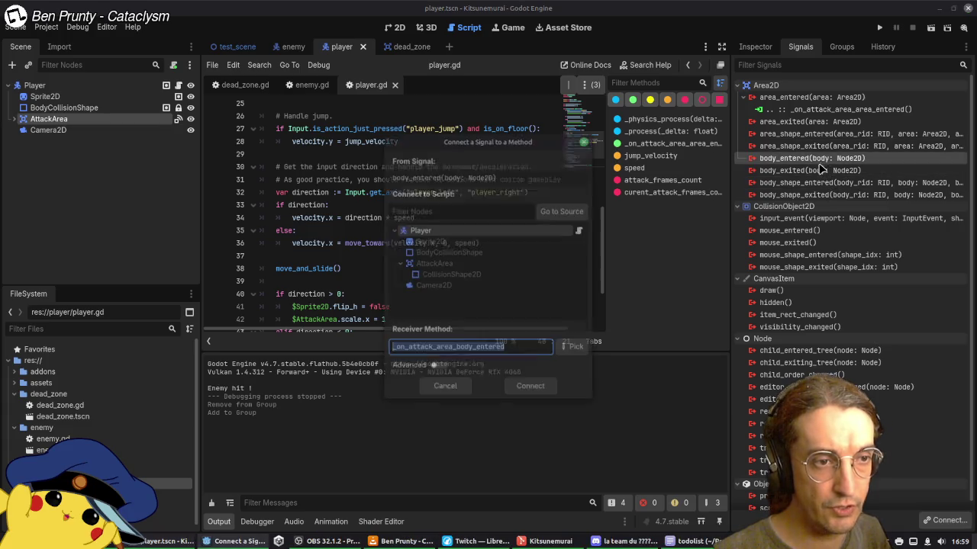
pyautogui.click(532, 389)
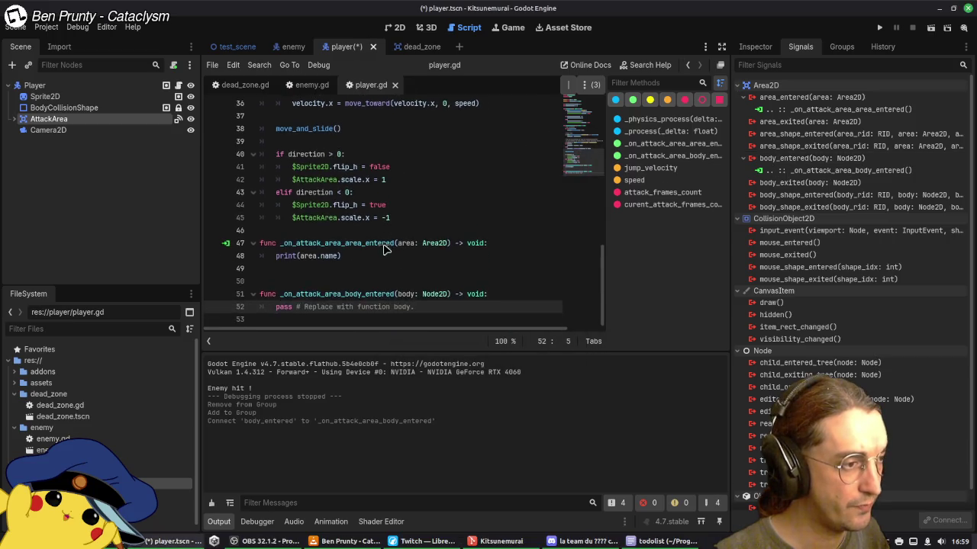
pyautogui.click(500, 294)
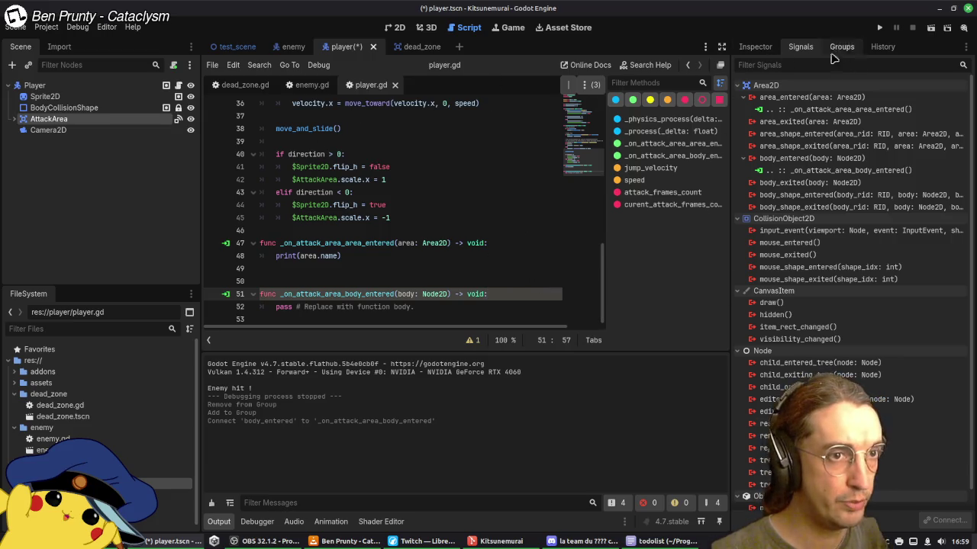
# Step: Add the Enemy node to a new group named enemy and convert it to a global group
pyautogui.click(288, 46)
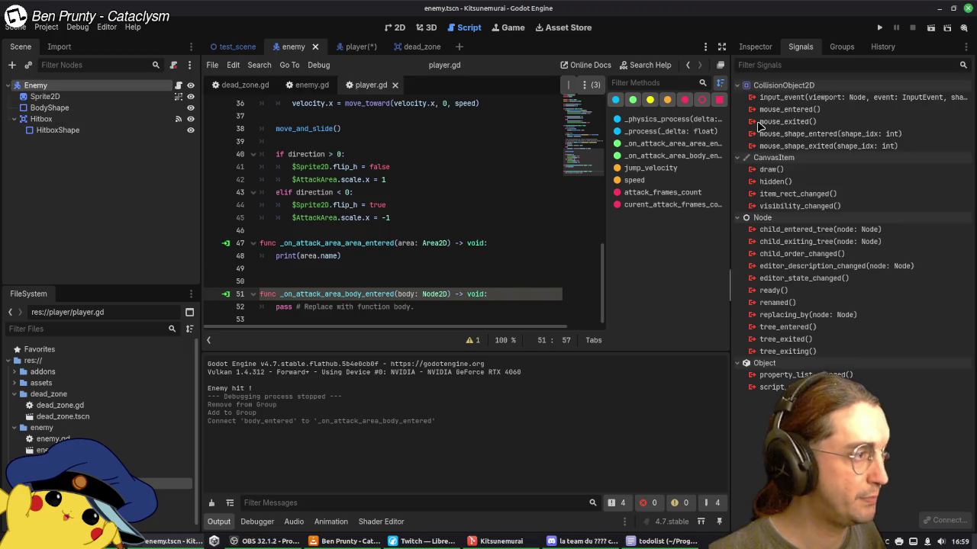
pyautogui.click(842, 46)
pyautogui.click(740, 65)
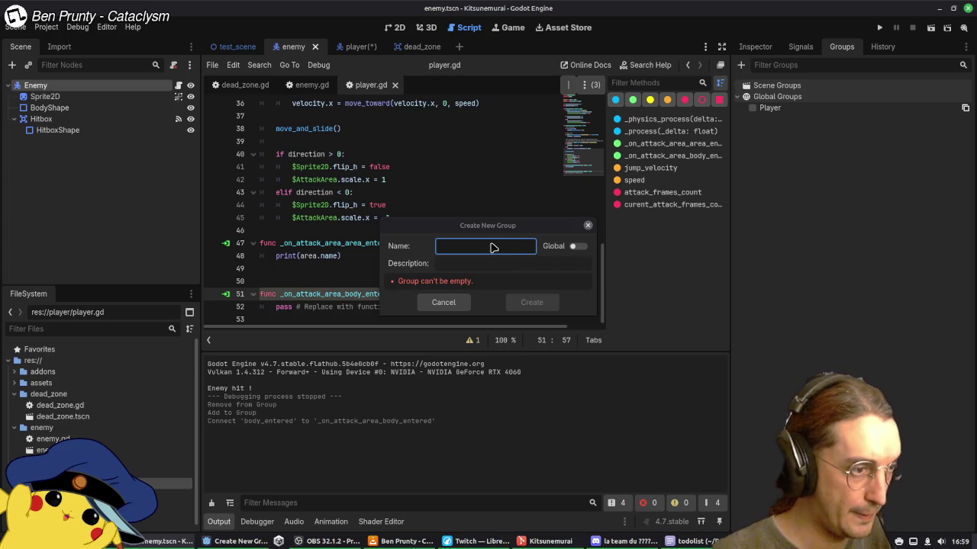
pyautogui.write('eneù')
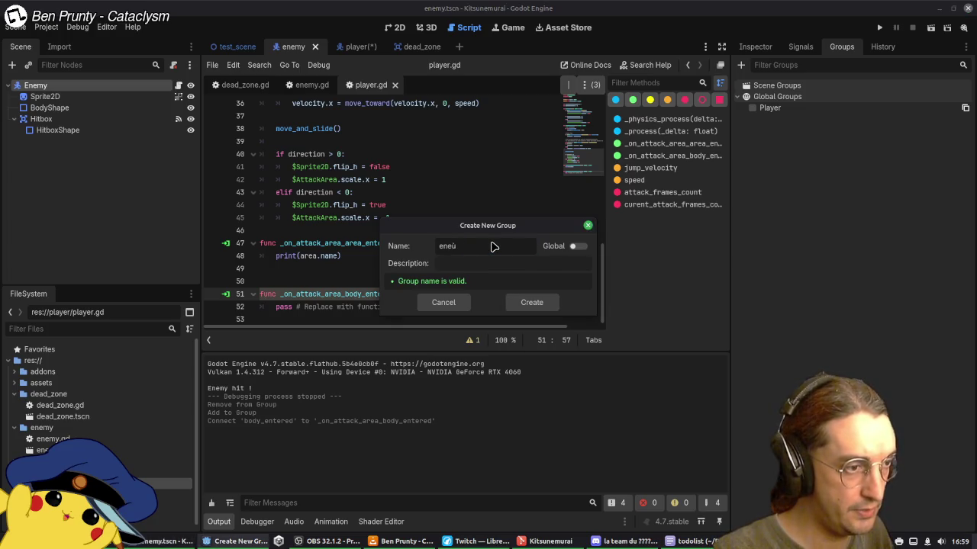
pyautogui.press('Return')
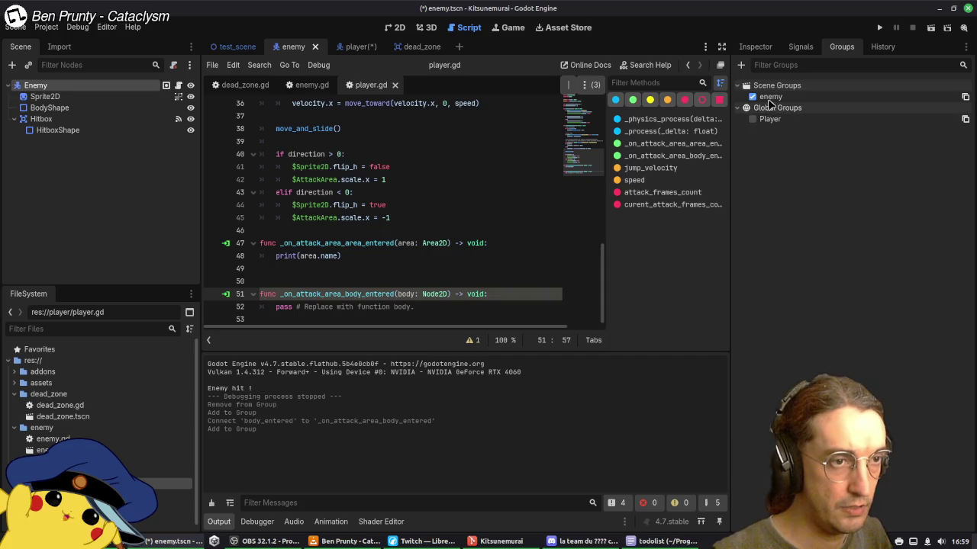
pyautogui.rightClick(772, 98)
pyautogui.click(808, 107)
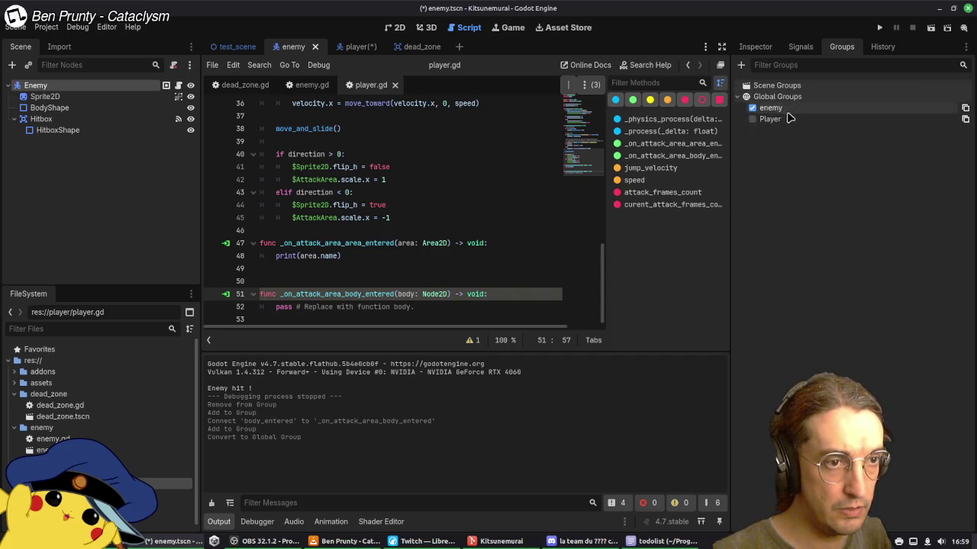
# Step: Rename the global Player group to player, then save the enemy and player scenes
pyautogui.rightClick(773, 120)
pyautogui.click(810, 146)
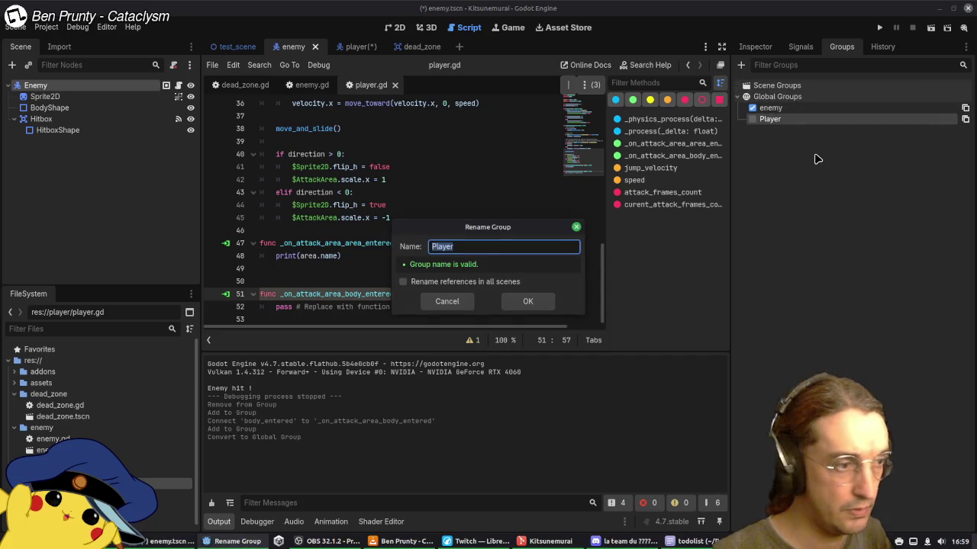
pyautogui.press('Right')
pyautogui.write('p')
pyautogui.press('Return')
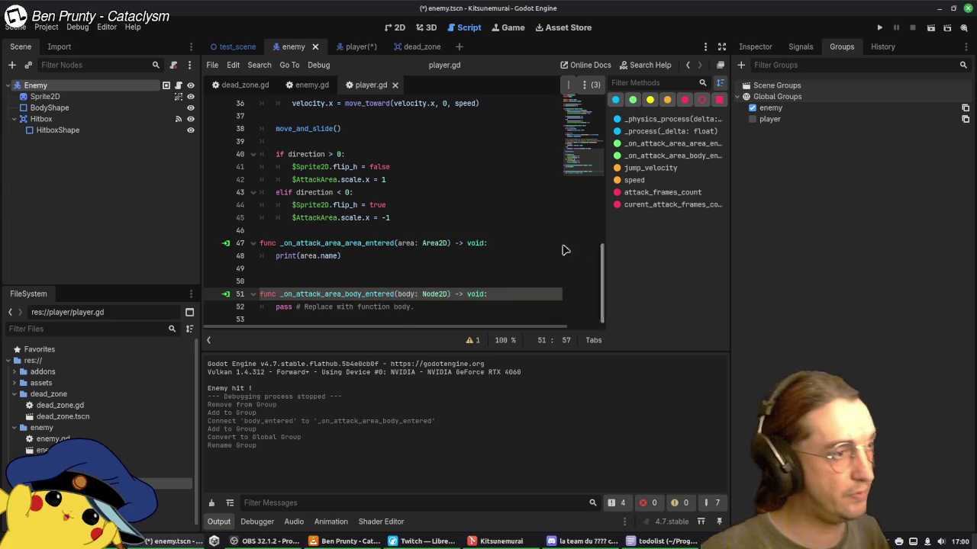
pyautogui.scroll(6, 436, 239)
pyautogui.scroll(6, 447, 223)
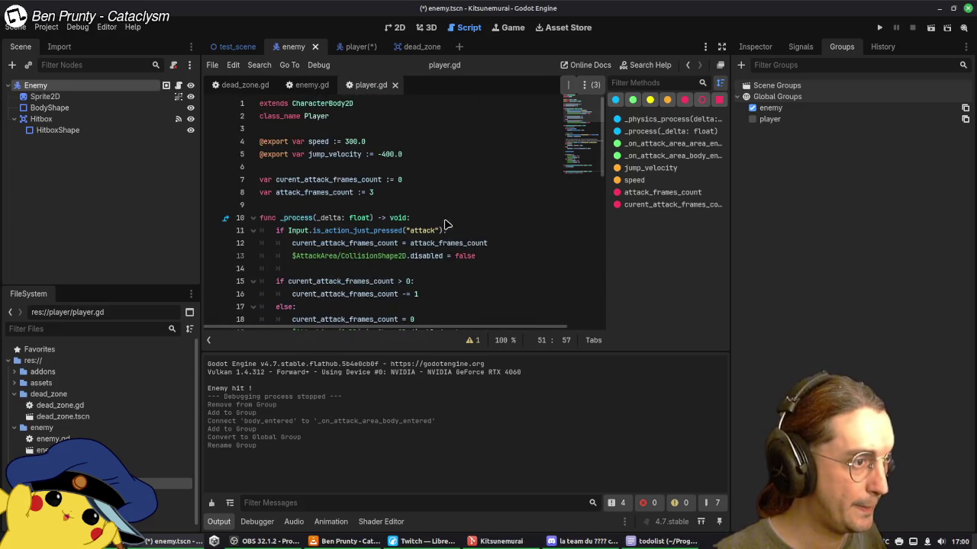
pyautogui.hotkey('ctrl', 's')
pyautogui.click(444, 220)
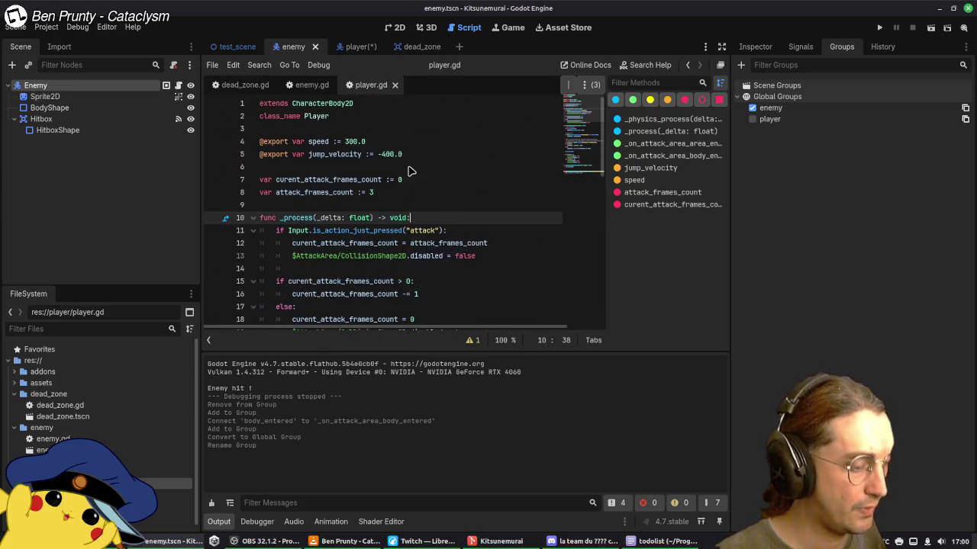
pyautogui.hotkey('ctrl', 's')
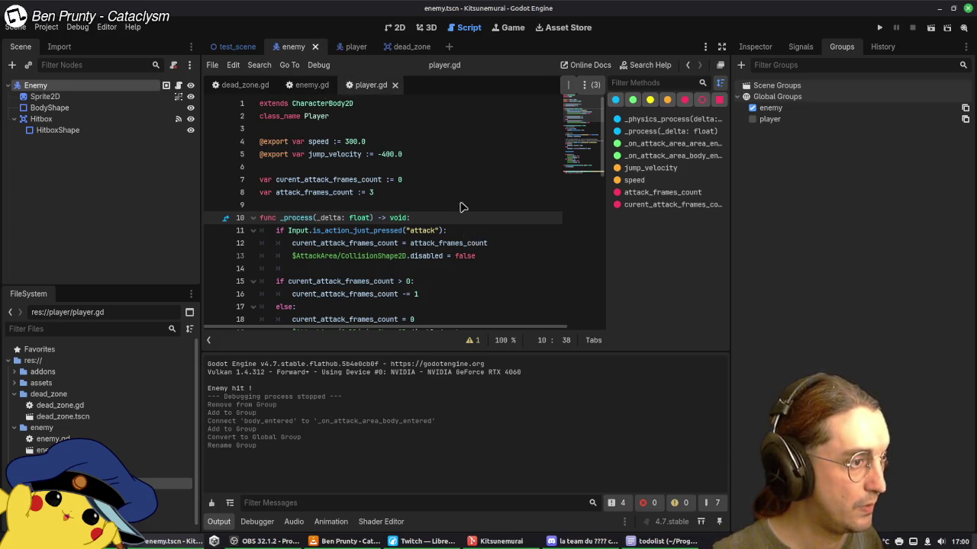
# Step: Delete the Player scene group from the player scene
pyautogui.click(356, 47)
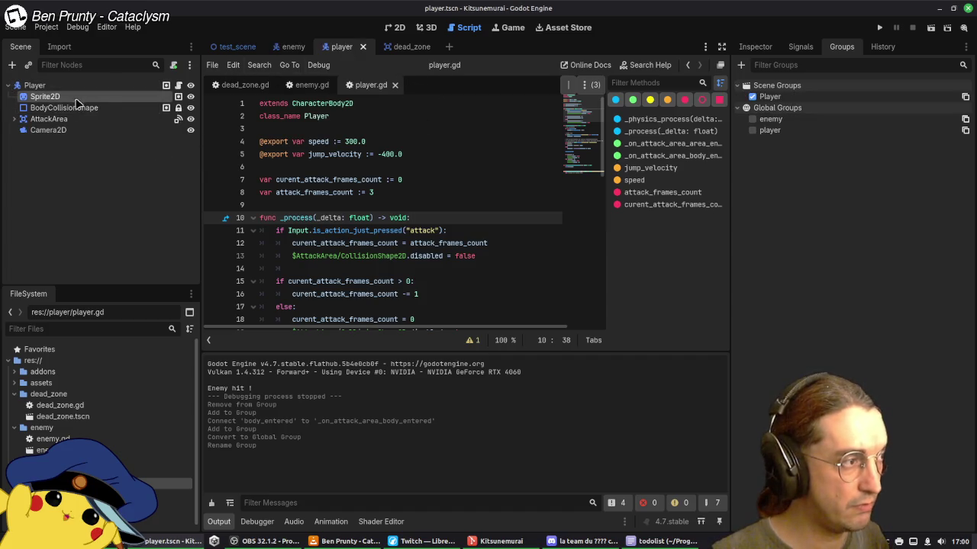
pyautogui.rightClick(793, 101)
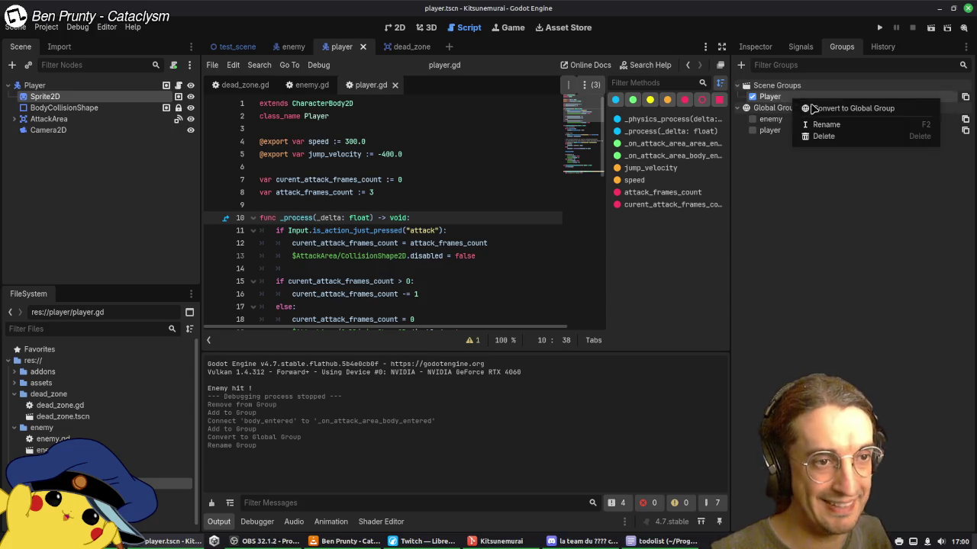
pyautogui.click(767, 136)
pyautogui.click(535, 285)
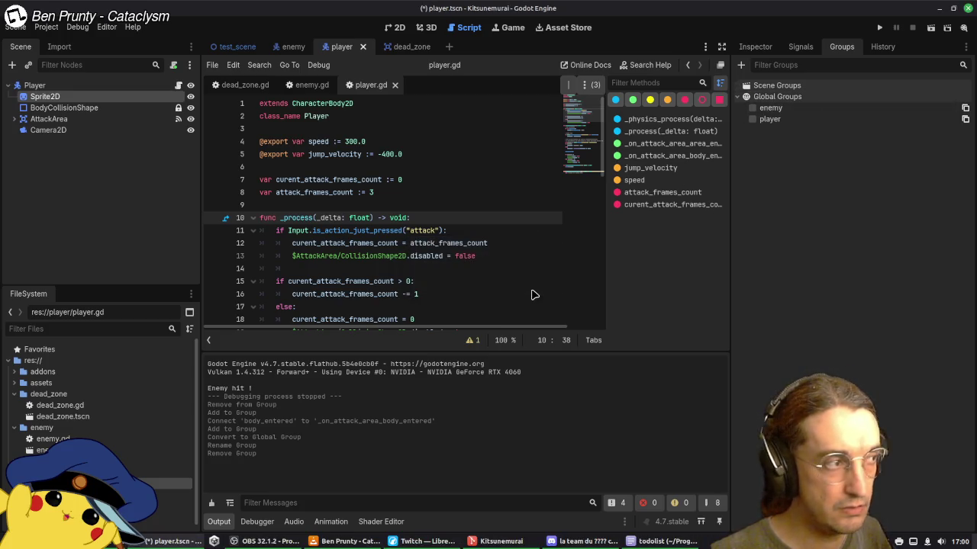
# Step: Select every node in the player scene and add them to the global player group
pyautogui.click(63, 120)
pyautogui.click(80, 131)
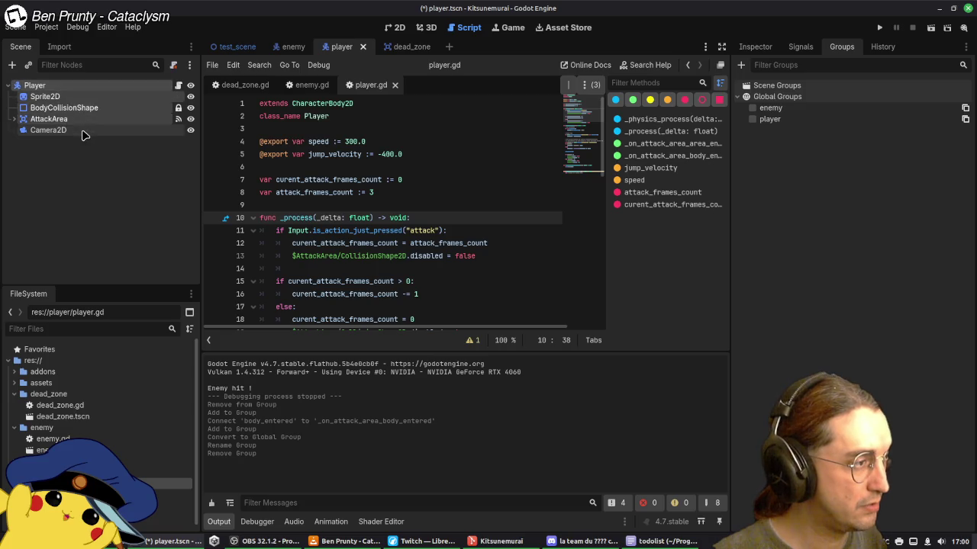
pyautogui.keyDown('shift'); pyautogui.click(70, 86); pyautogui.keyUp('shift')
pyautogui.click(752, 119)
pyautogui.click(380, 180)
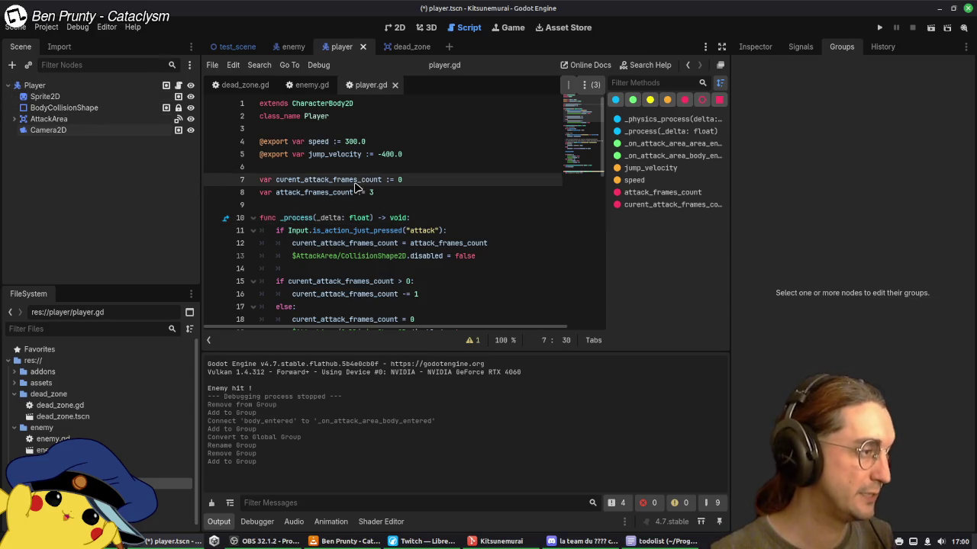
# Step: Remove BodyCollisionShape and Camera2D from the player group, keeping the Player root in it
pyautogui.click(15, 119)
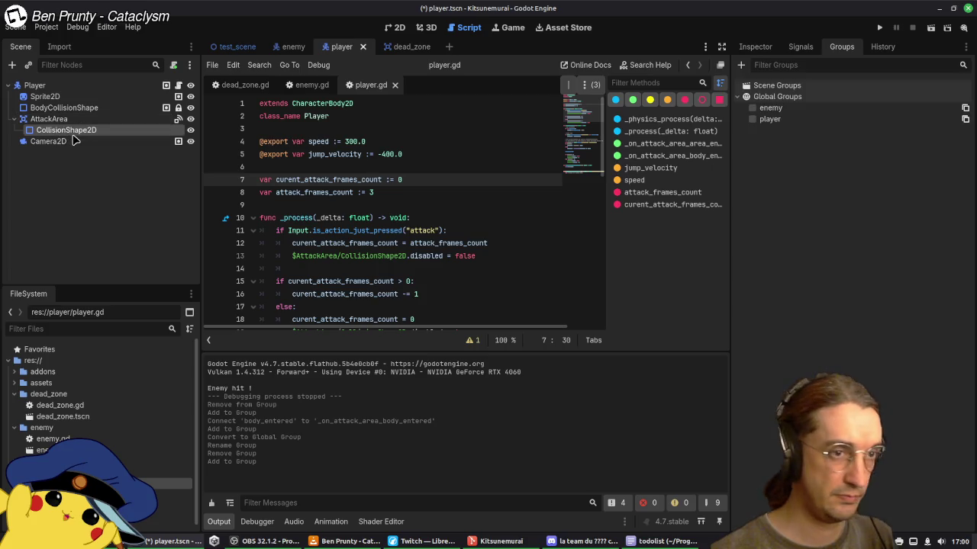
pyautogui.click(14, 119)
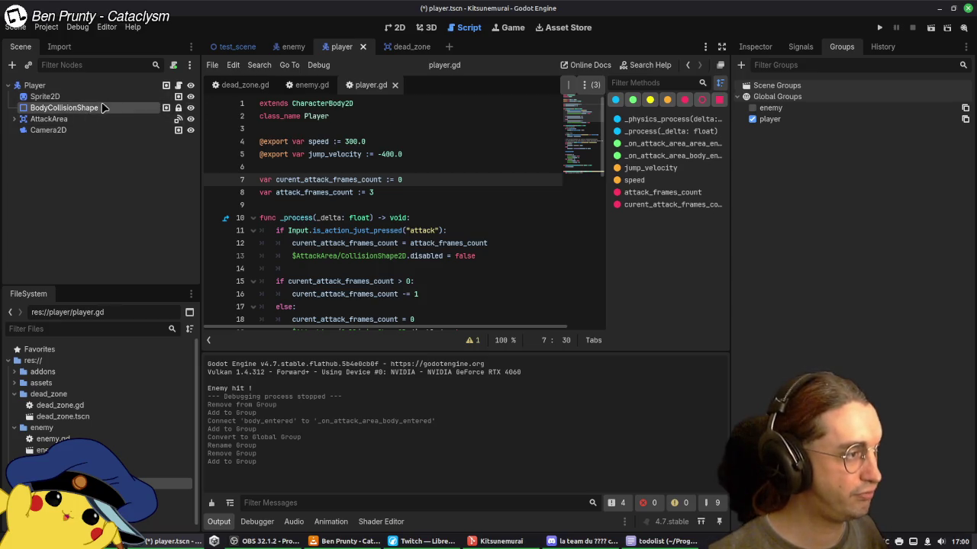
pyautogui.click(752, 119)
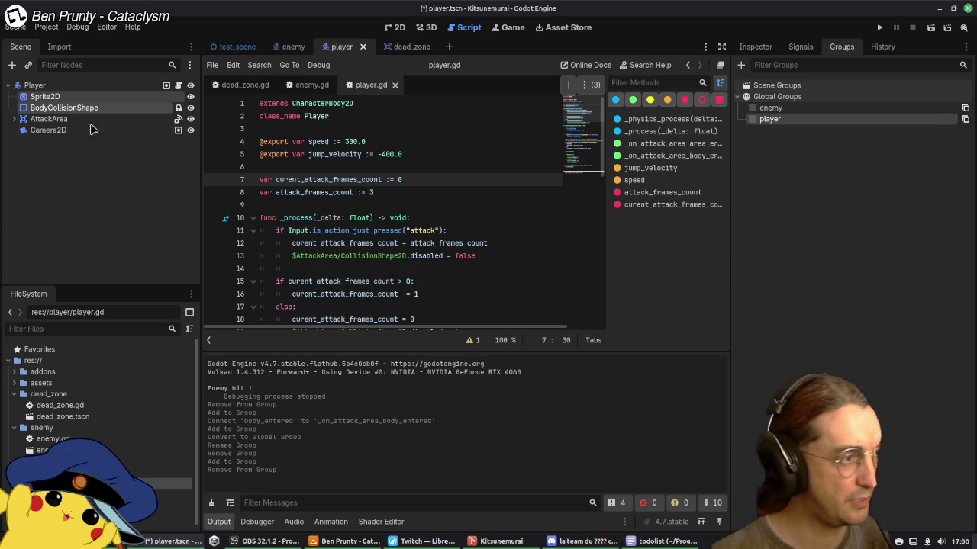
pyautogui.click(48, 129)
pyautogui.click(752, 119)
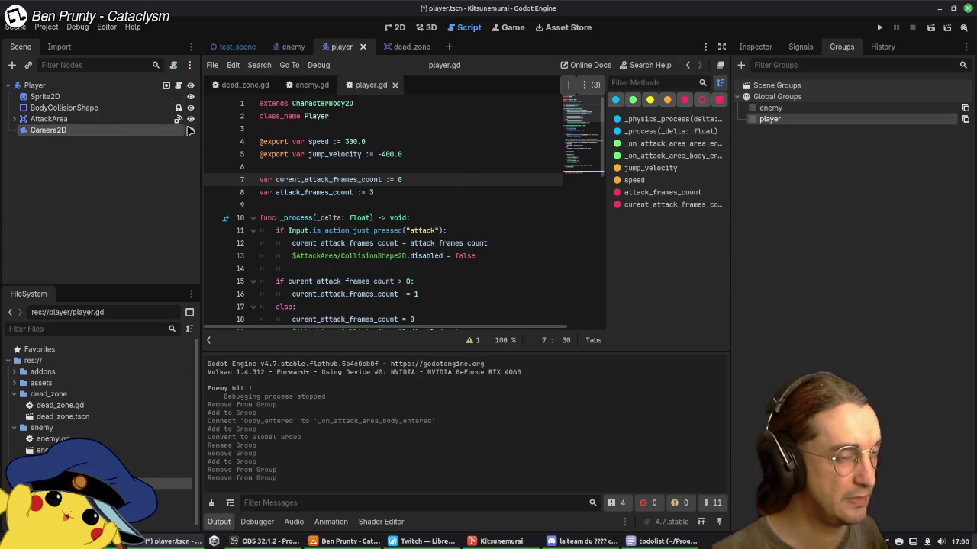
pyautogui.click(91, 120)
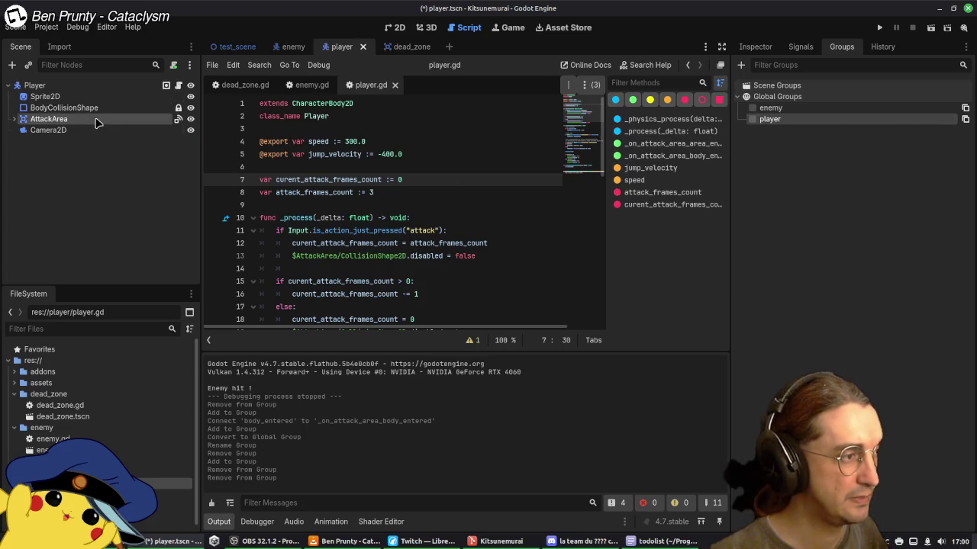
pyautogui.click(122, 86)
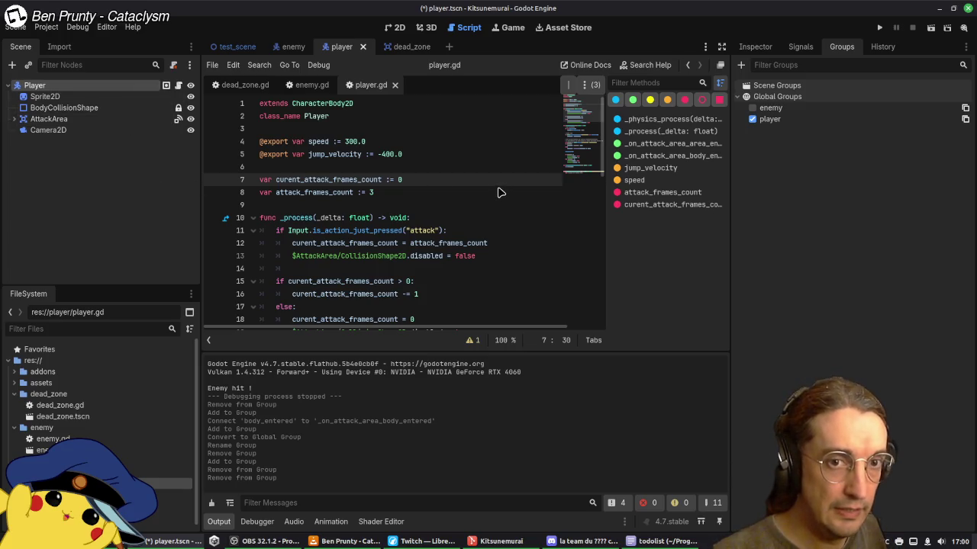
pyautogui.scroll(-12, 469, 204)
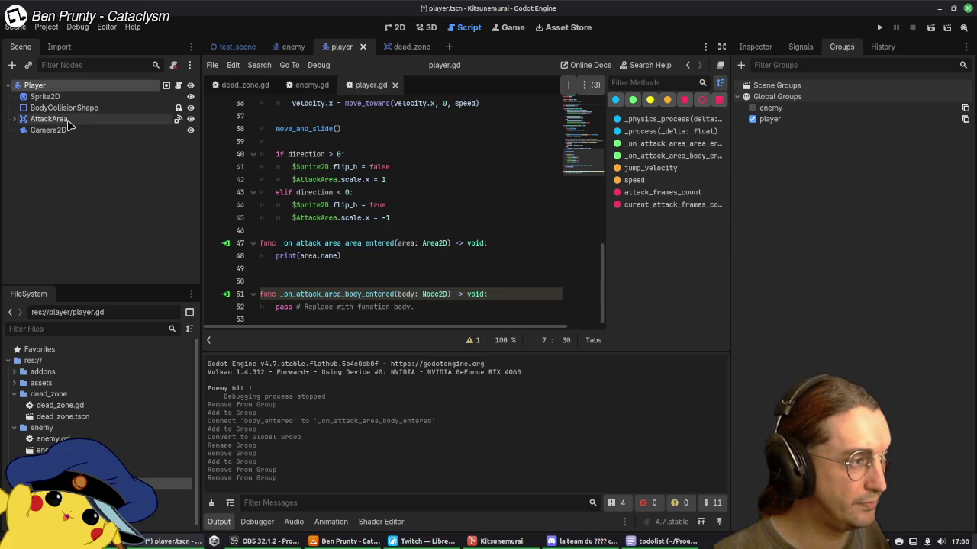
# Step: Remove AttackArea from the player group and save the player scene
pyautogui.click(67, 119)
pyautogui.click(751, 119)
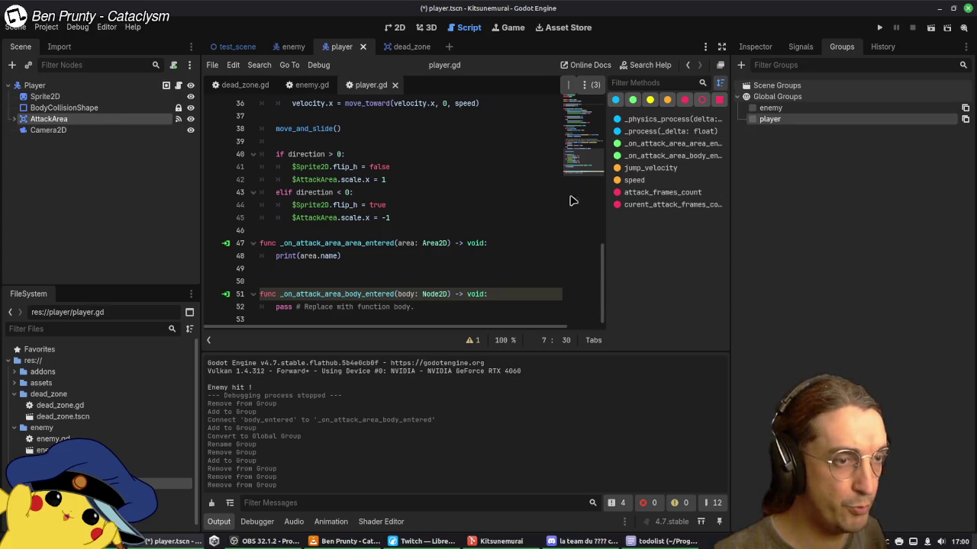
pyautogui.hotkey('ctrl', 's')
# Step: Check the enemy scene's groups, then add a new line inside _on_attack_area_body_entered
pyautogui.click(432, 219)
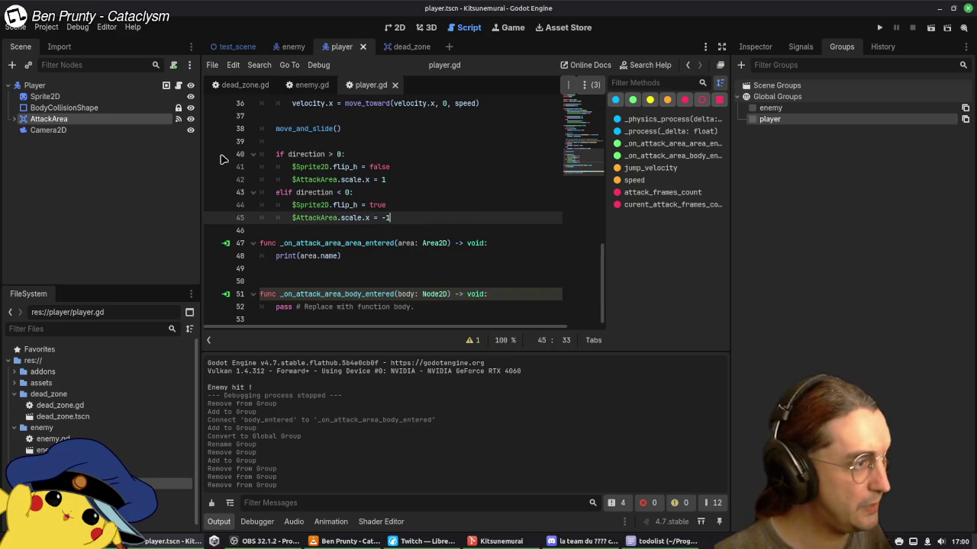
pyautogui.click(288, 47)
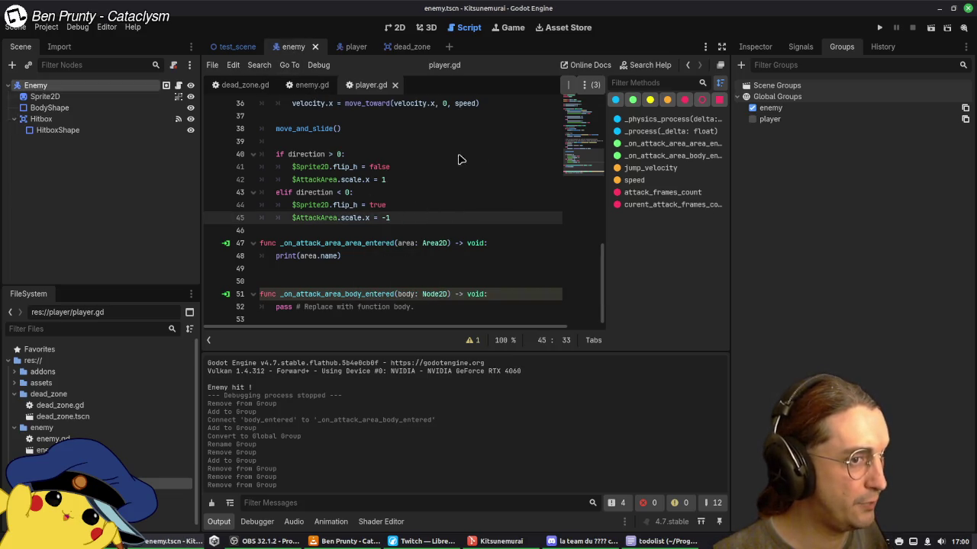
pyautogui.click(354, 47)
pyautogui.click(526, 290)
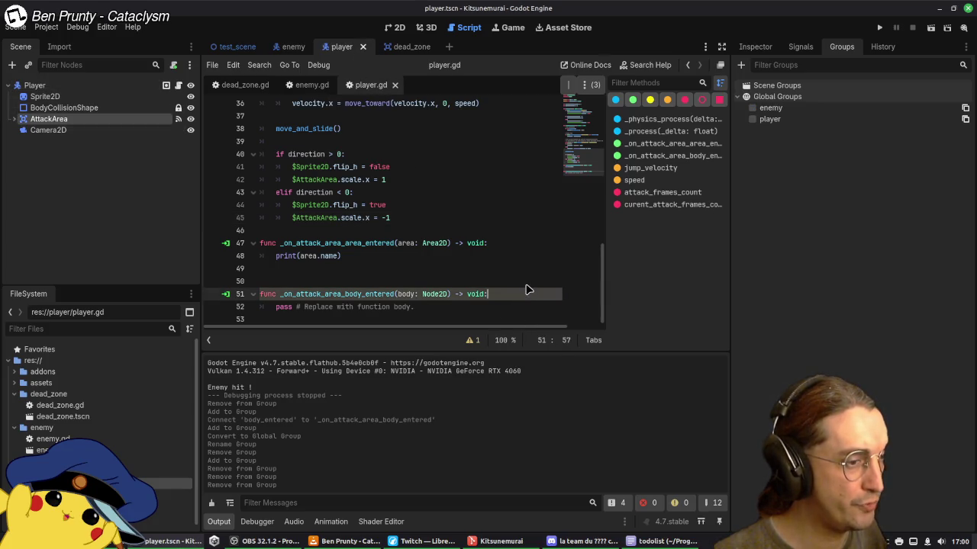
pyautogui.press('Return')
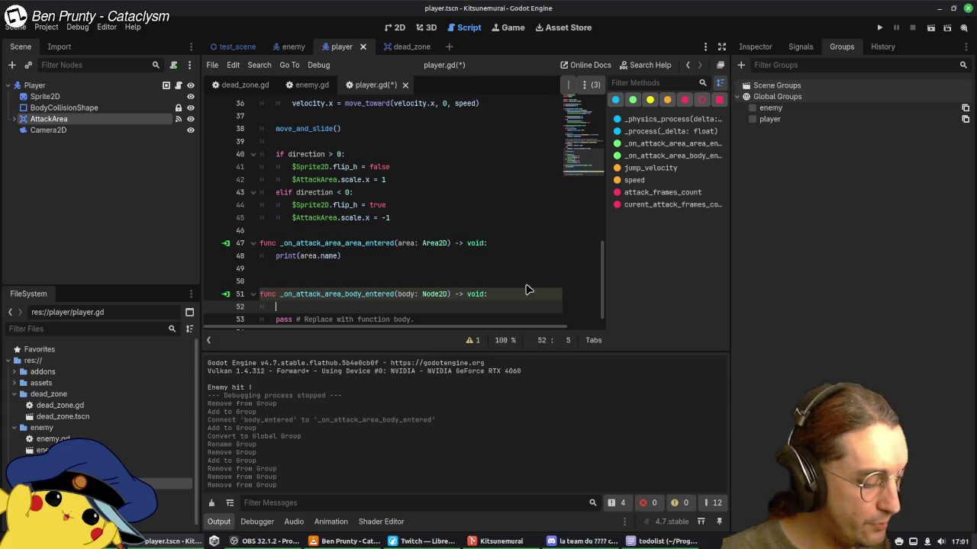
# Step: Write the condition if body.is_in_group("enemy") in the body_entered handler and save
pyautogui.write('ifbodyu')
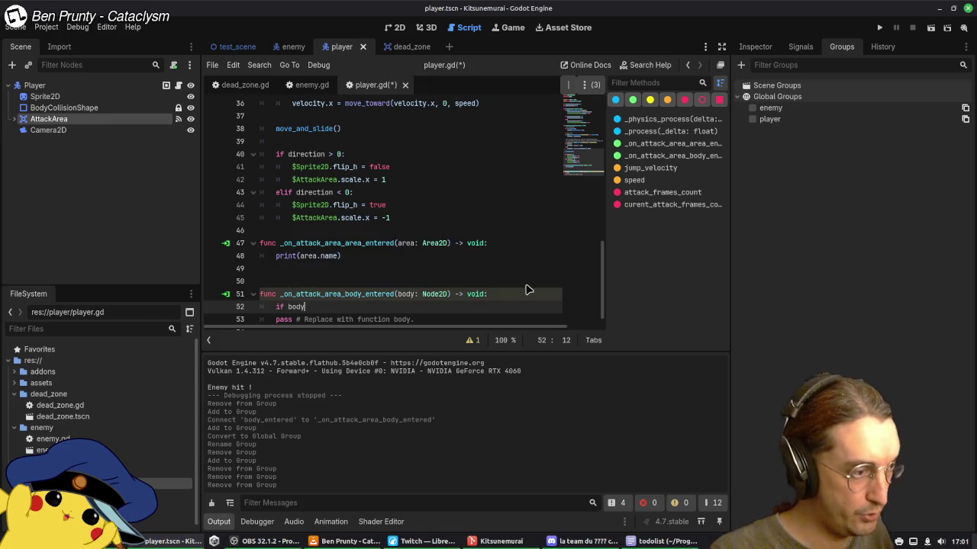
pyautogui.write('is')
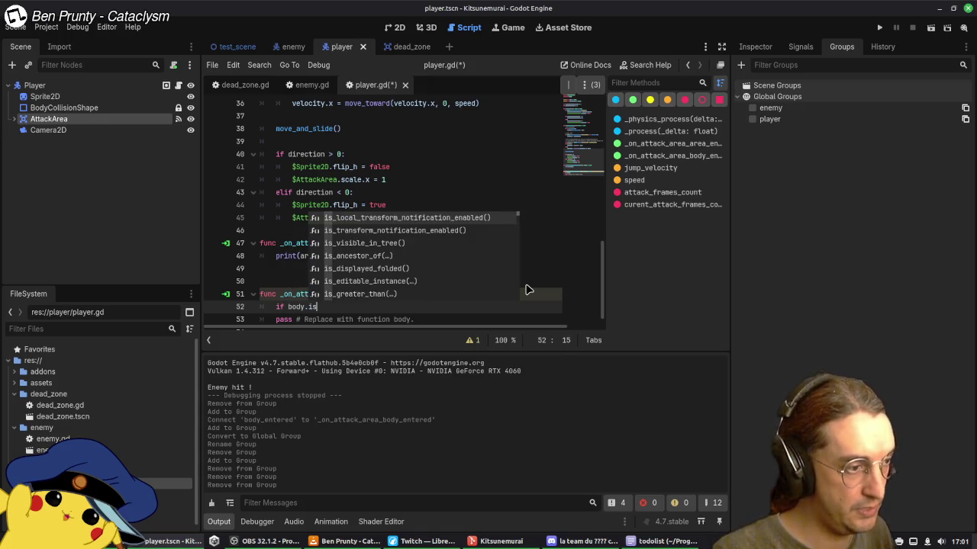
pyautogui.write('in')
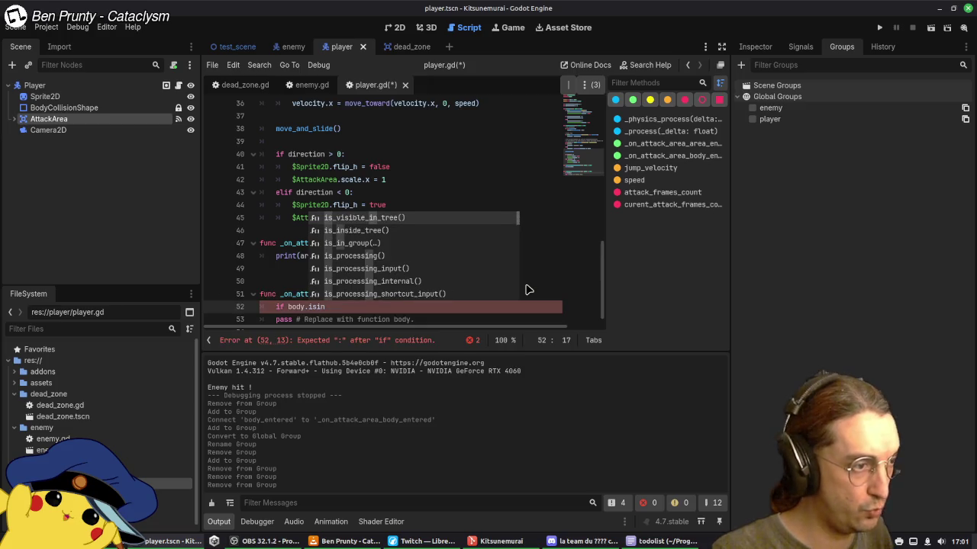
pyautogui.press('Down')
pyautogui.press('Down')
pyautogui.press('Return')
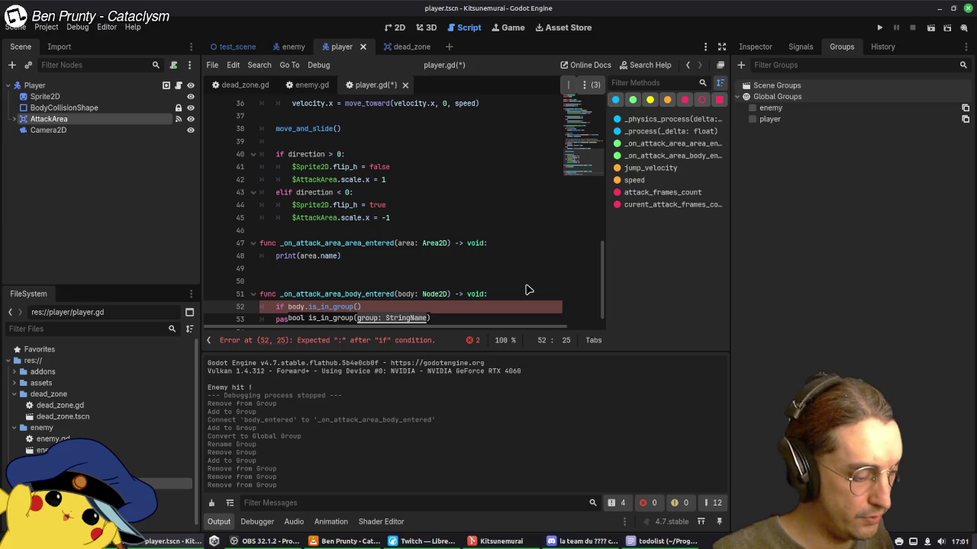
pyautogui.press('BackSpace')
pyautogui.press('BackSpace')
pyautogui.write('"enemy')
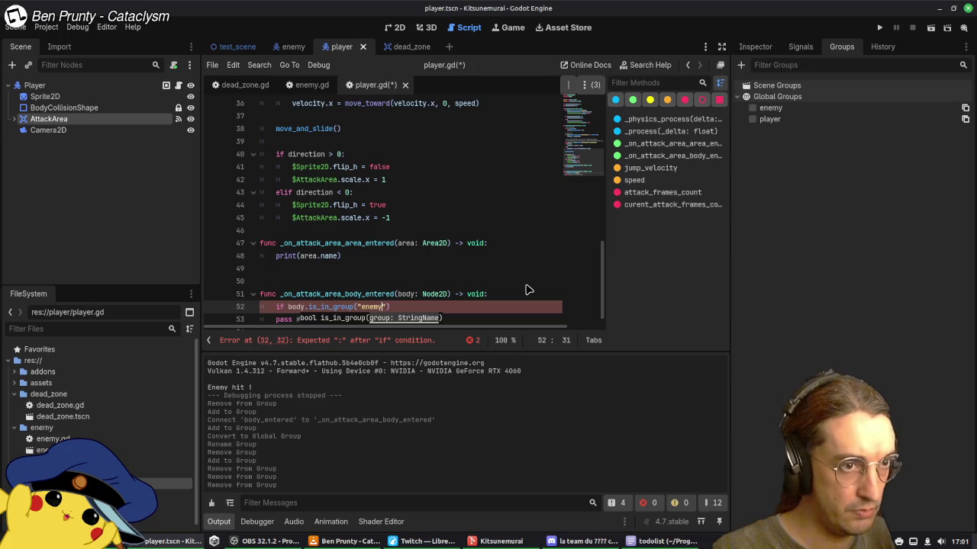
pyautogui.hotkey('ctrl', 's')
# Step: Add body.queue_free() inside the if block and save player.gd
pyautogui.click(516, 271)
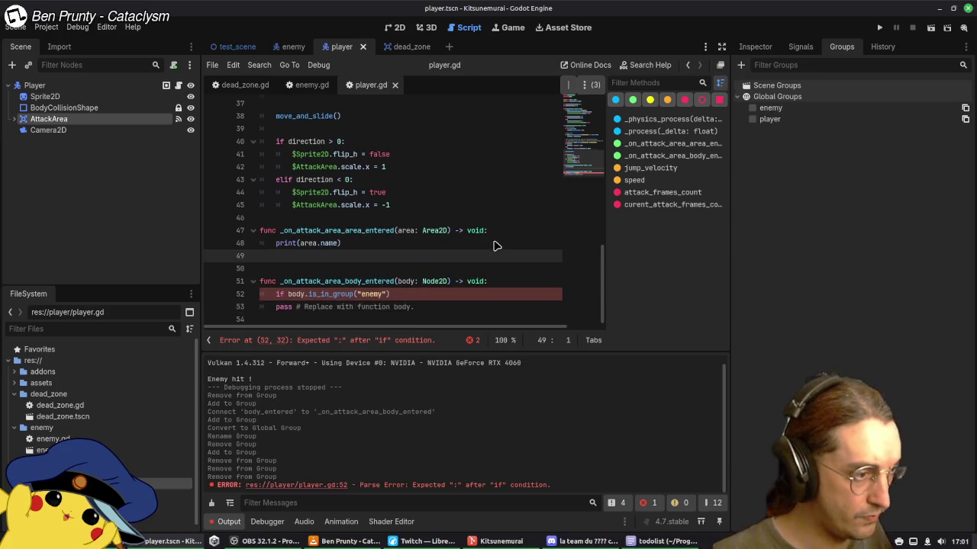
pyautogui.scroll(-1, 494, 243)
pyautogui.click(440, 294)
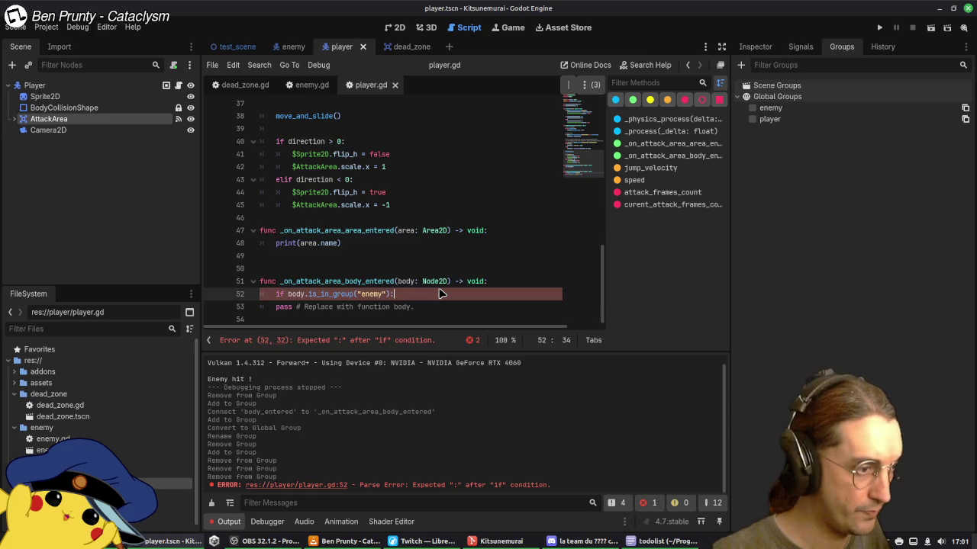
pyautogui.press('Return')
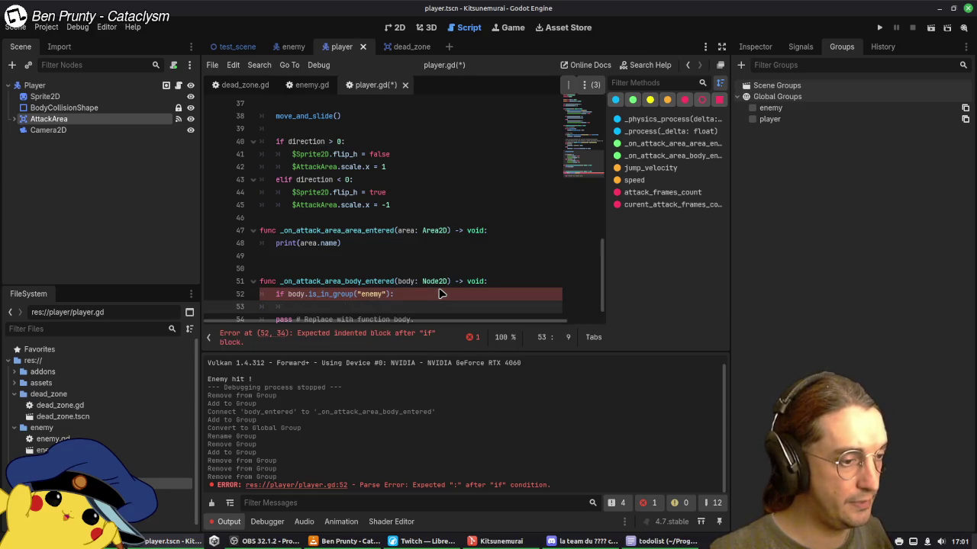
pyautogui.hotkey('ctrl', 's')
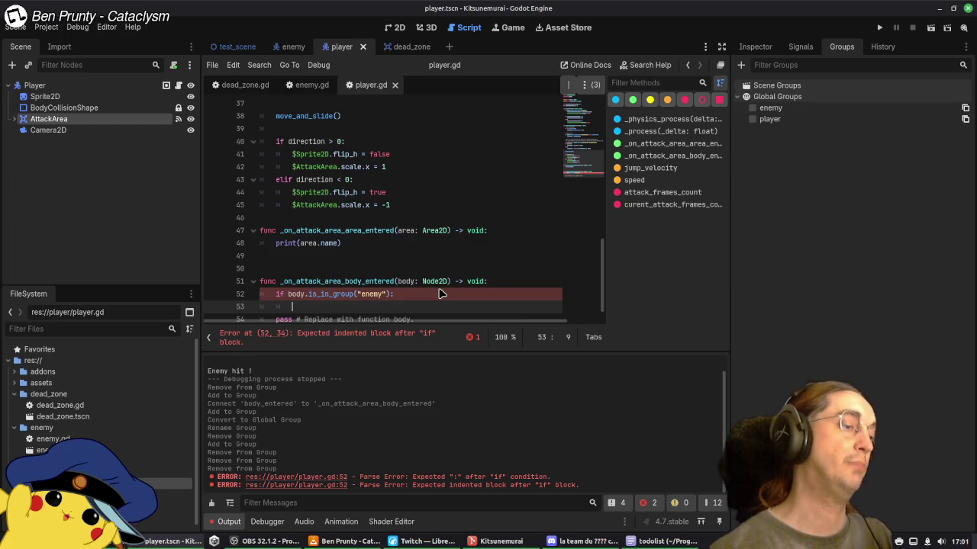
pyautogui.write('body')
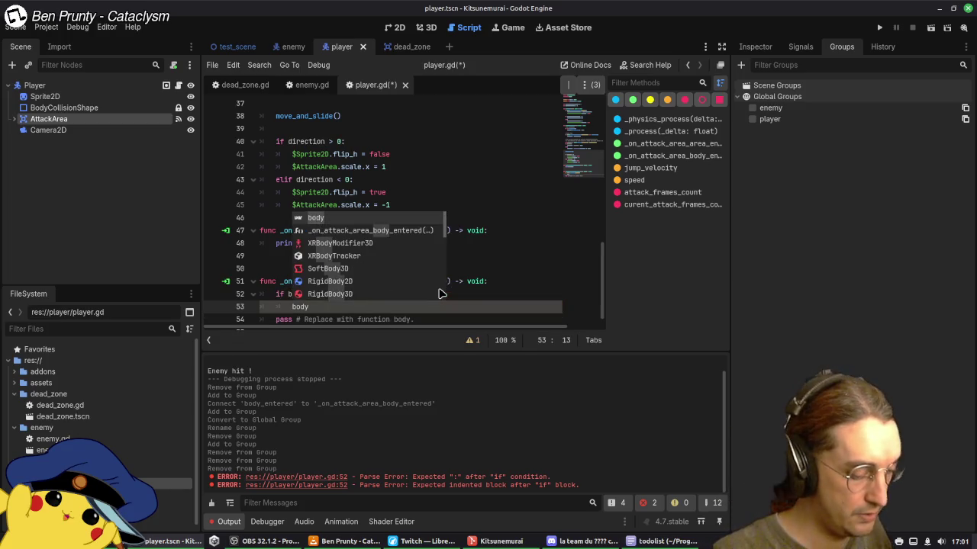
pyautogui.write('.qu')
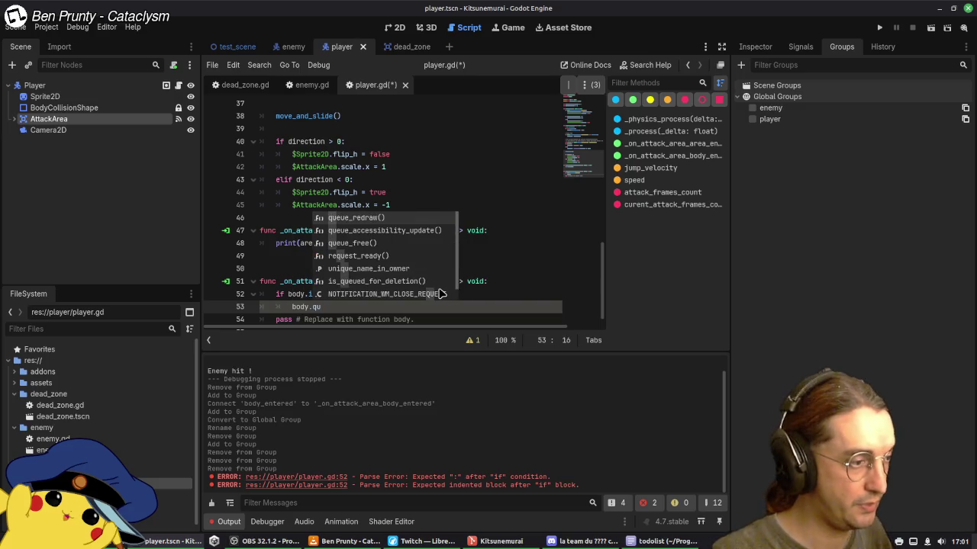
pyautogui.press('Down')
pyautogui.press('Down')
pyautogui.press('Return')
pyautogui.hotkey('ctrl', 's')
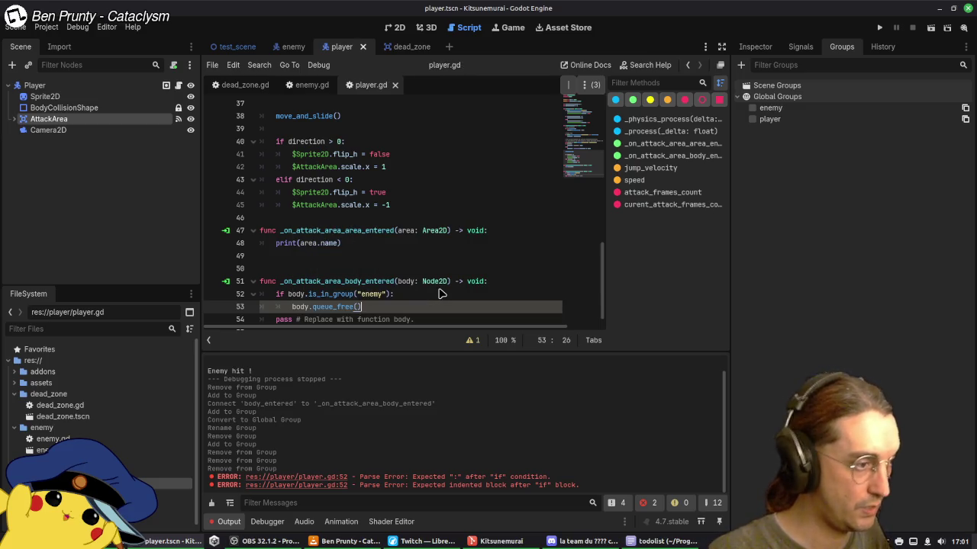
# Step: Delete the leftover pass placeholder and the empty lines below it
pyautogui.press('Down')
pyautogui.hotkey('shift', 'Home')
pyautogui.press('BackSpace')
pyautogui.press('BackSpace')
pyautogui.press('BackSpace')
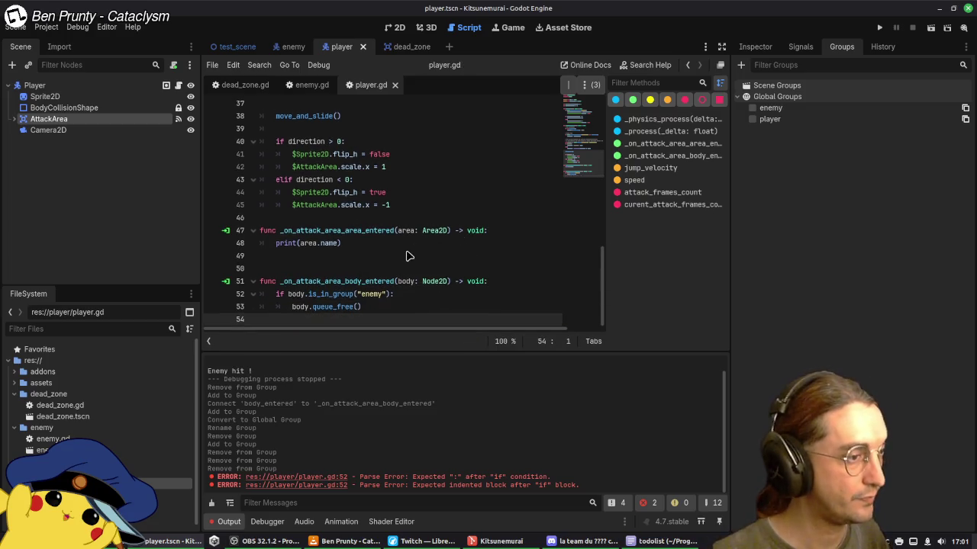
pyautogui.click(407, 254)
pyautogui.press('BackSpace')
pyautogui.press('BackSpace')
# Step: Add the missing closing parenthesis to print(area.name) on line 48
pyautogui.scroll(12, 412, 254)
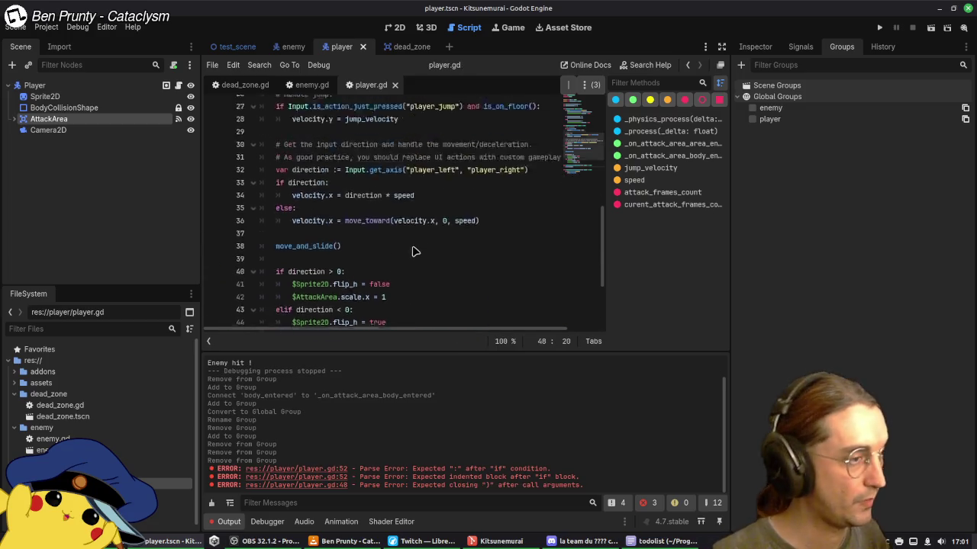
pyautogui.scroll(-6, 458, 252)
pyautogui.scroll(-5, 461, 248)
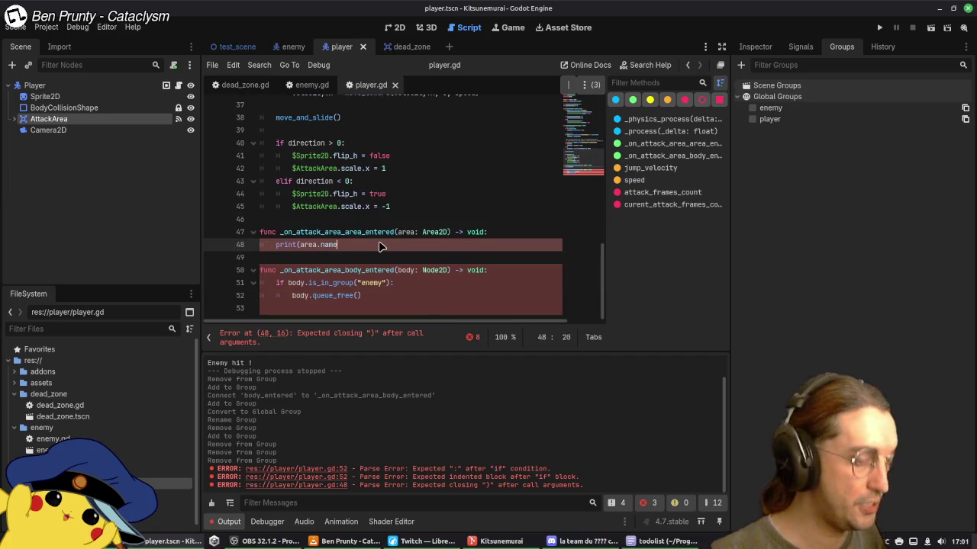
pyautogui.write(')')
pyautogui.click(473, 296)
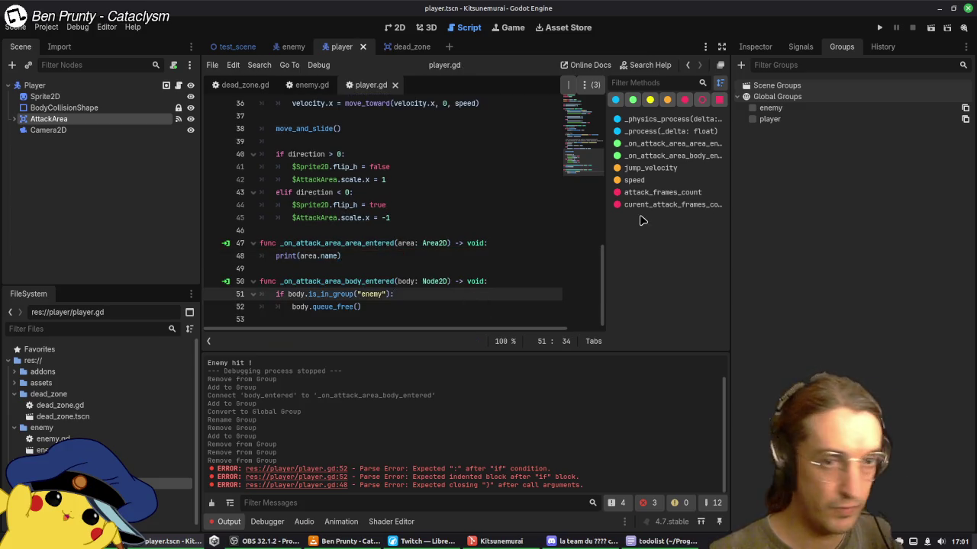
# Step: Confirm the Player root node belongs to the player group, then go to the enemy scene
pyautogui.click(87, 96)
pyautogui.click(127, 85)
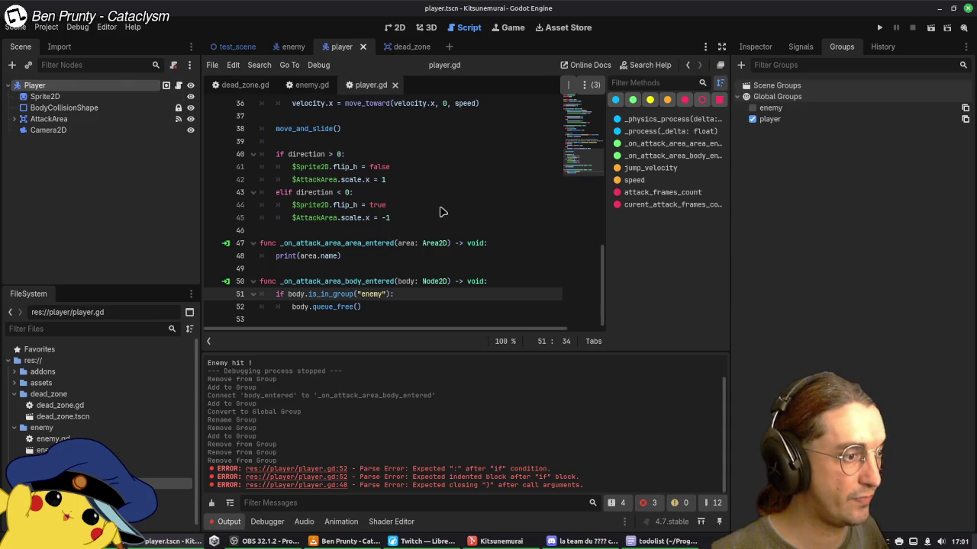
pyautogui.click(292, 46)
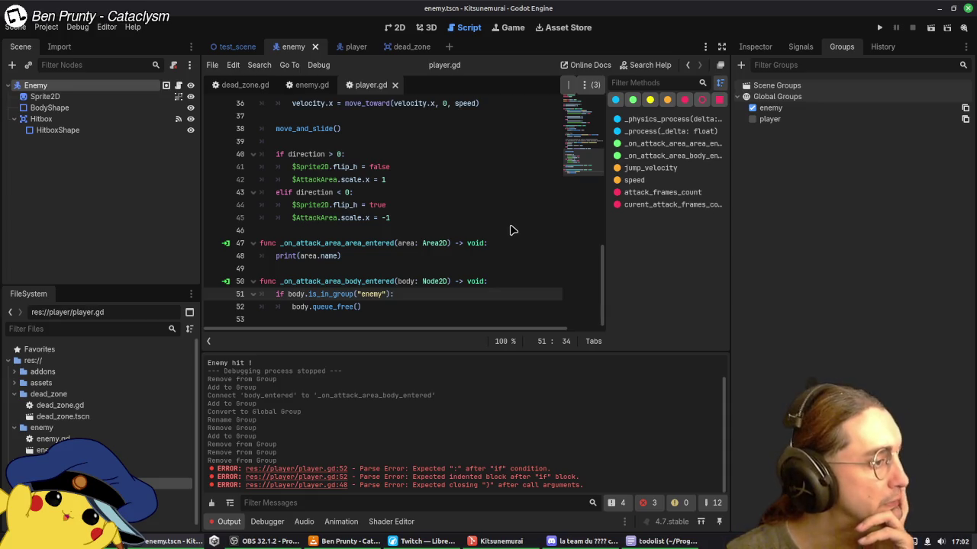
pyautogui.scroll(10, 507, 231)
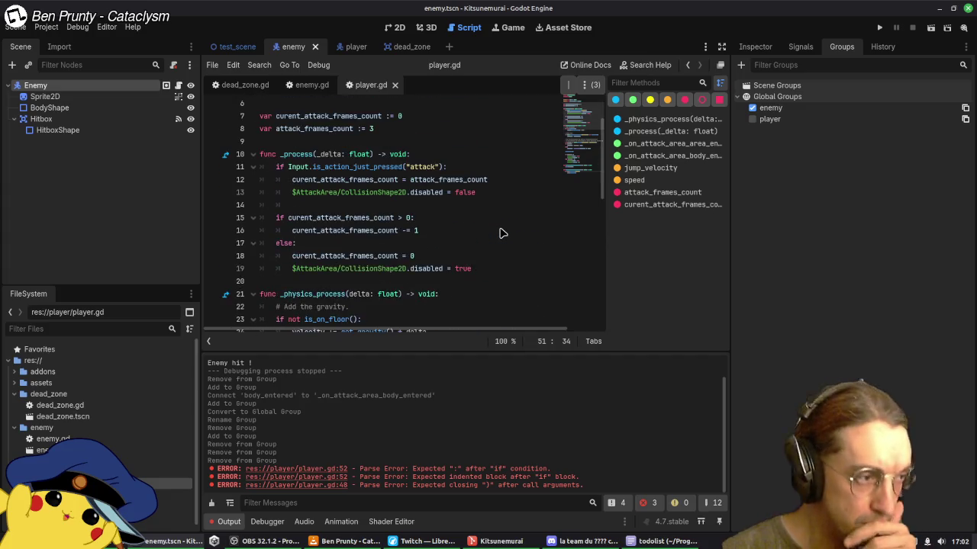
pyautogui.scroll(2, 500, 233)
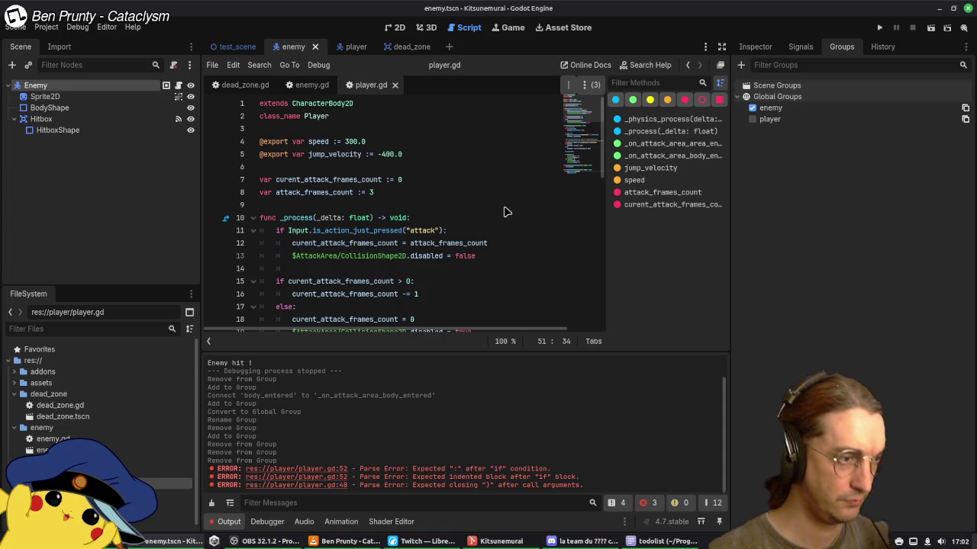
pyautogui.scroll(-3, 513, 206)
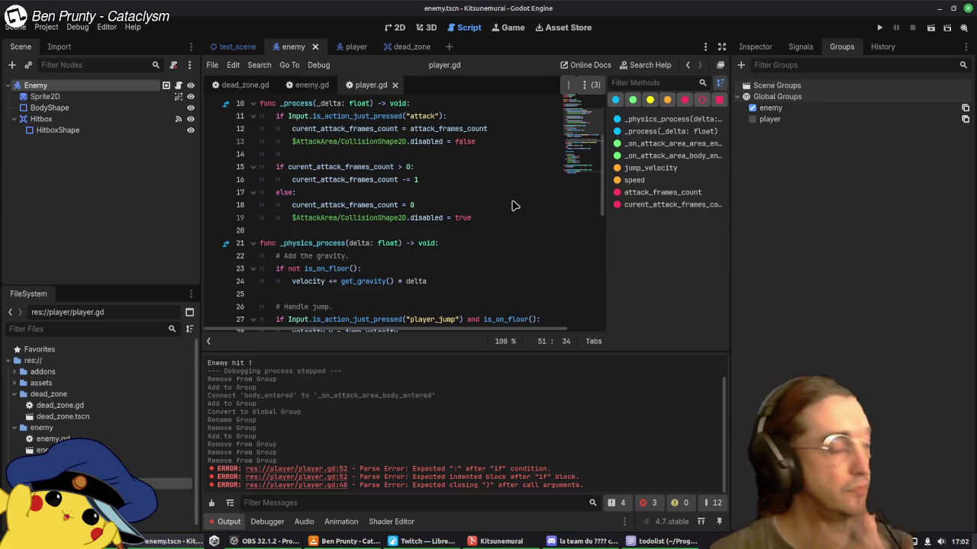
pyautogui.scroll(2, 512, 206)
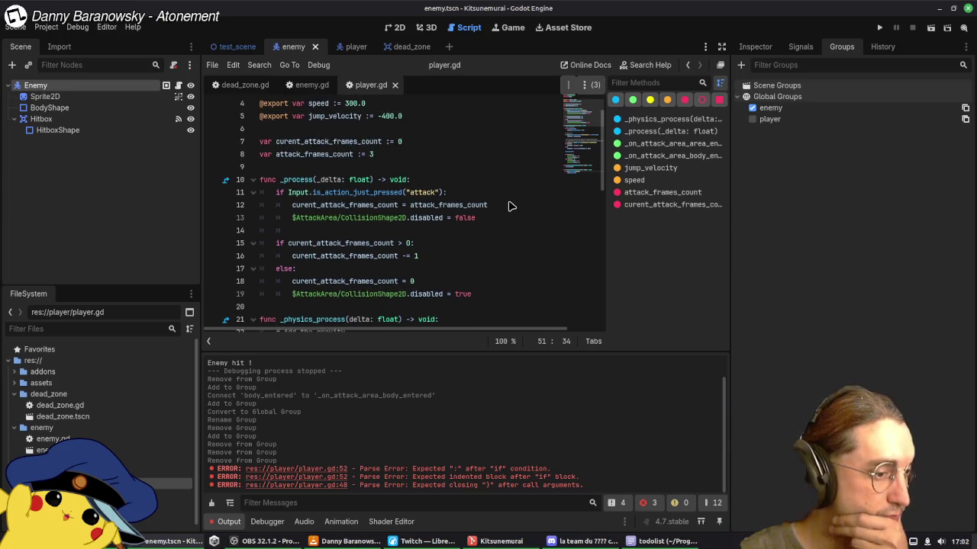
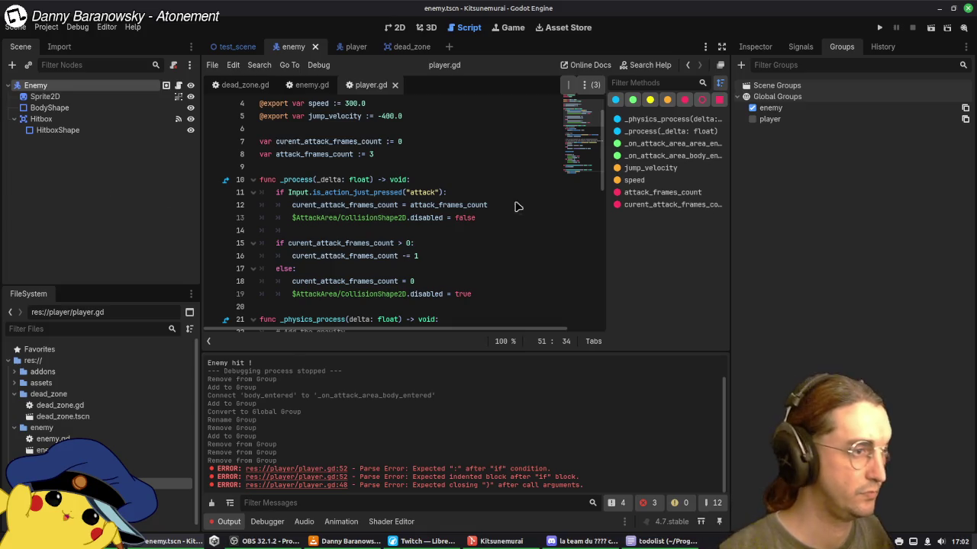
# Step: Review player.gd, then run the game, move the player left toward the enemy, and stop it
pyautogui.scroll(-9, 512, 207)
pyautogui.scroll(8, 499, 202)
pyautogui.scroll(3, 498, 204)
pyautogui.scroll(-12, 499, 209)
pyautogui.scroll(12, 503, 219)
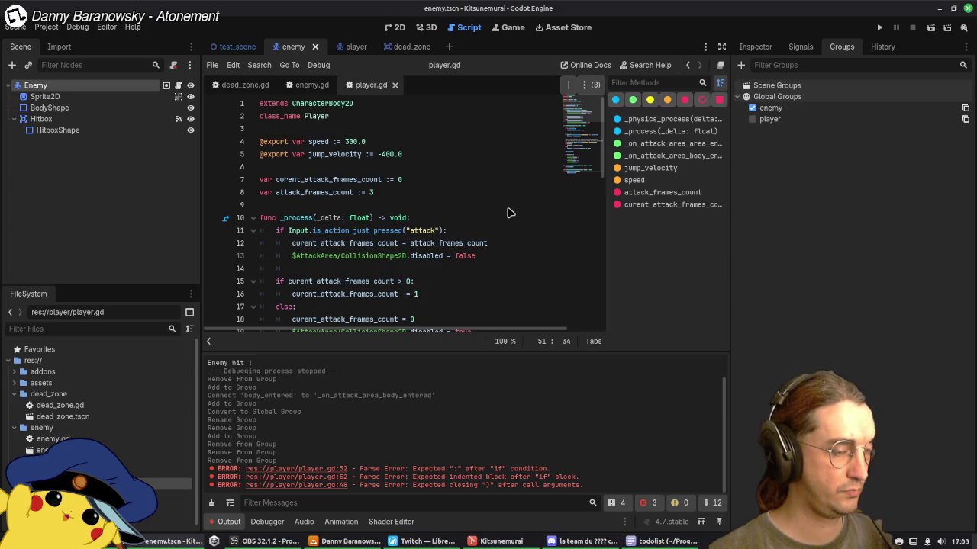
pyautogui.scroll(-7, 510, 212)
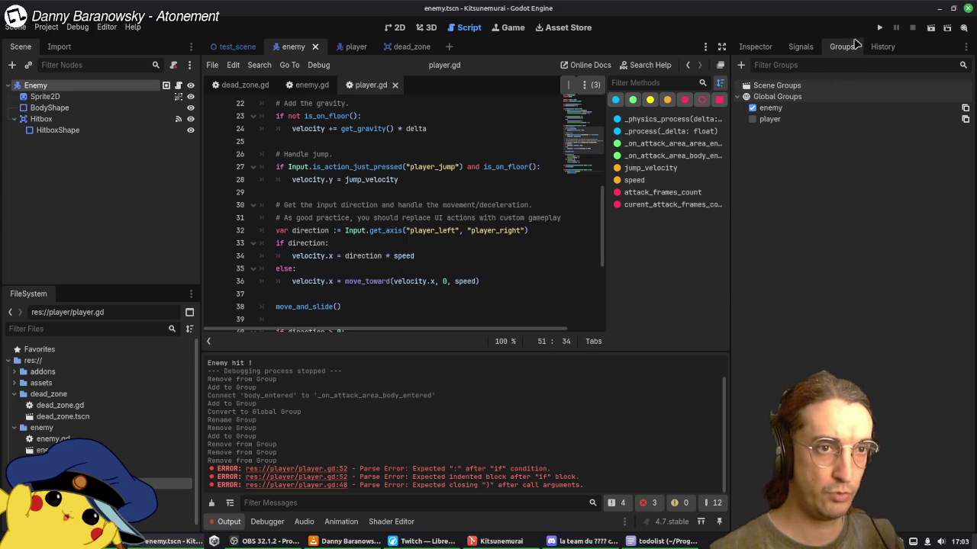
pyautogui.click(877, 28)
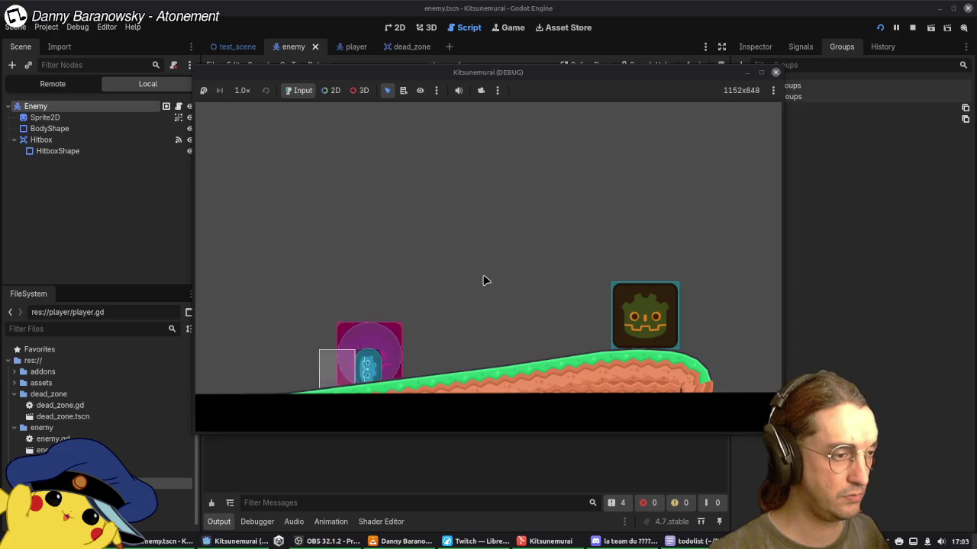
pyautogui.press('Left')
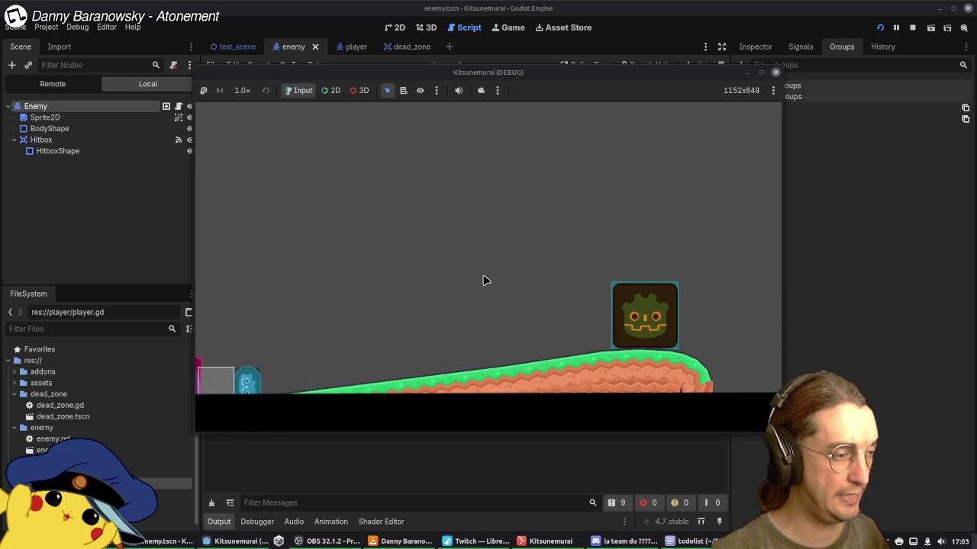
pyautogui.click(775, 72)
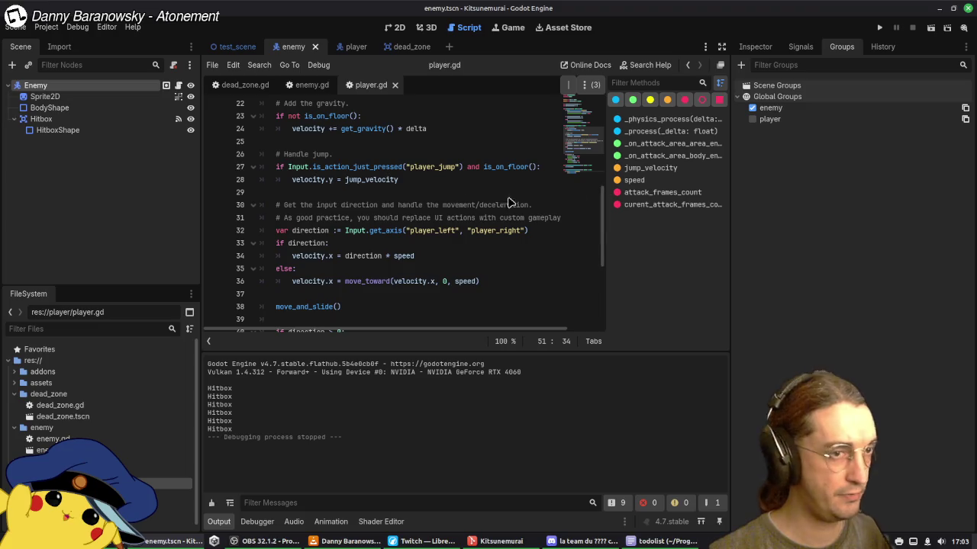
# Step: Change the dead zone script's group check from 'Player' to lowercase 'player'
pyautogui.click(410, 47)
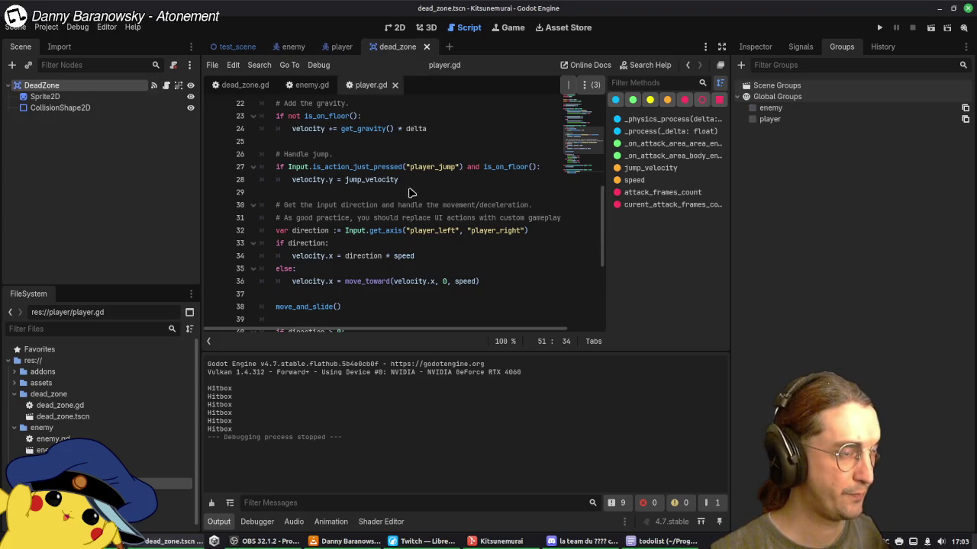
pyautogui.click(244, 84)
pyautogui.click(341, 127)
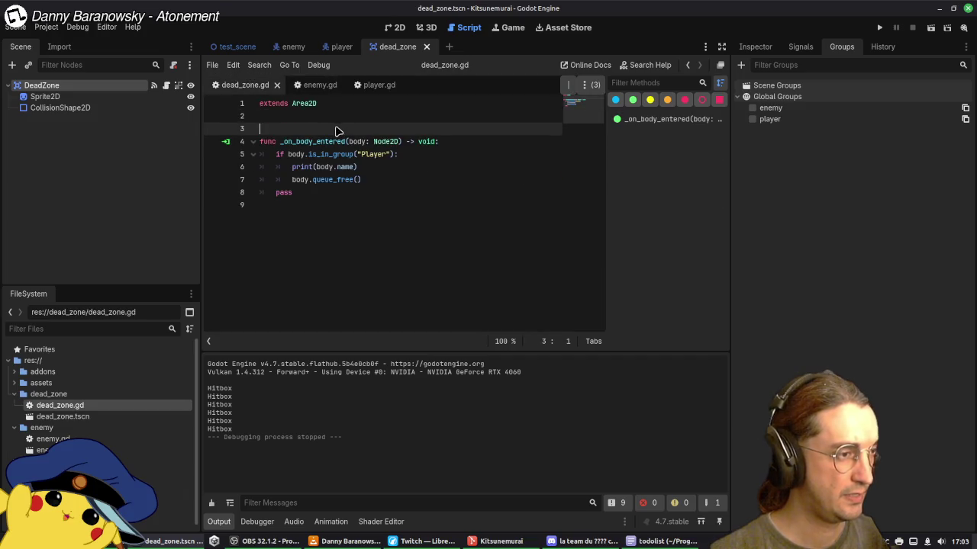
pyautogui.click(366, 154)
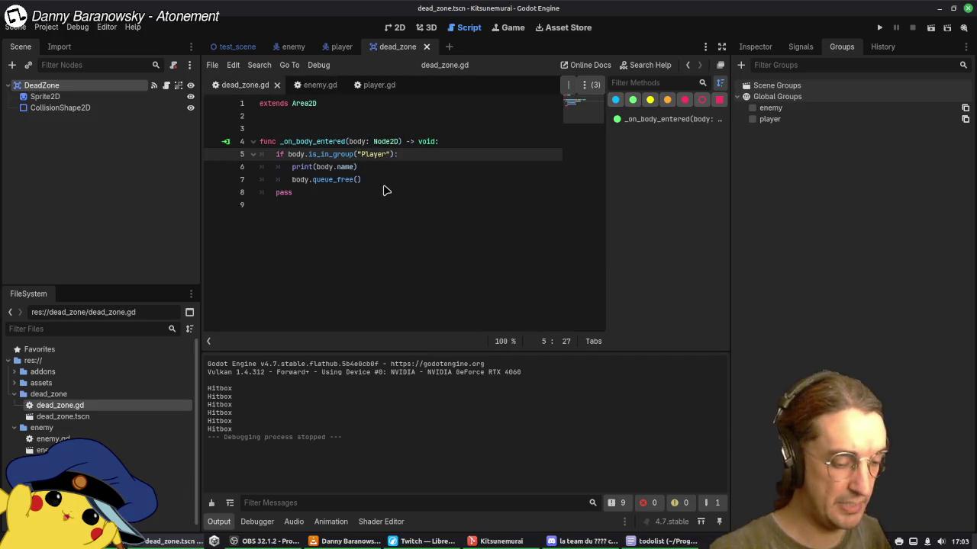
pyautogui.press('BackSpace')
pyautogui.write('p')
pyautogui.click(426, 223)
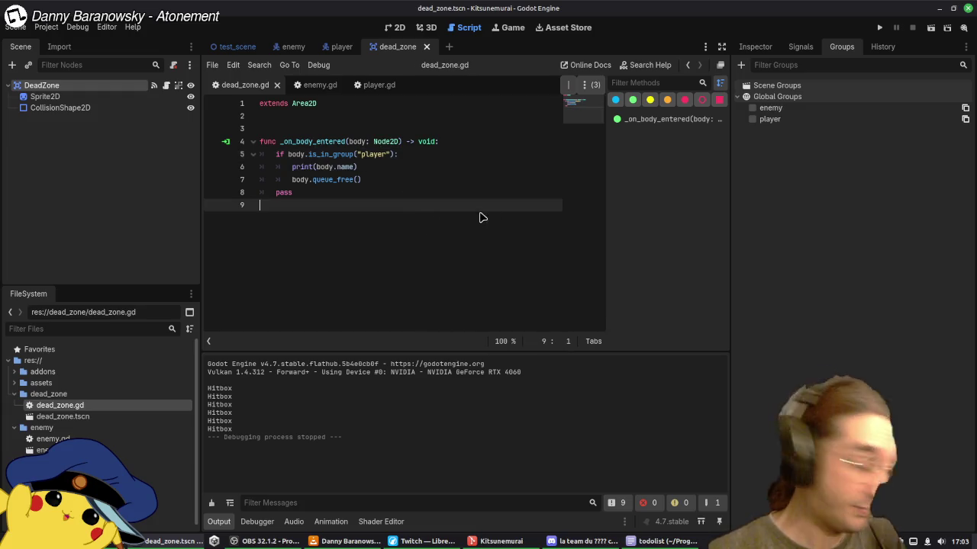
# Step: Rename the test scene's root Node2D to TestScene and save the scene
pyautogui.click(228, 47)
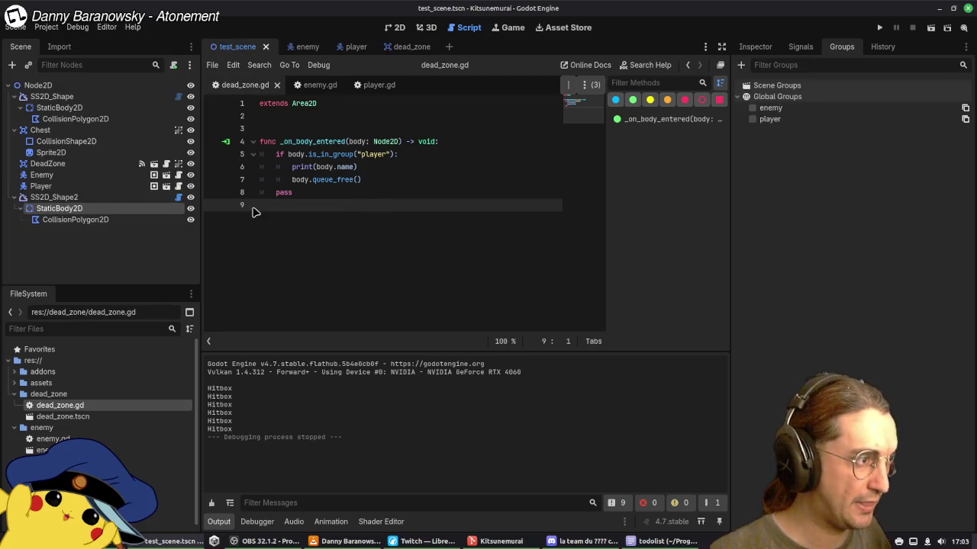
pyautogui.click(46, 87)
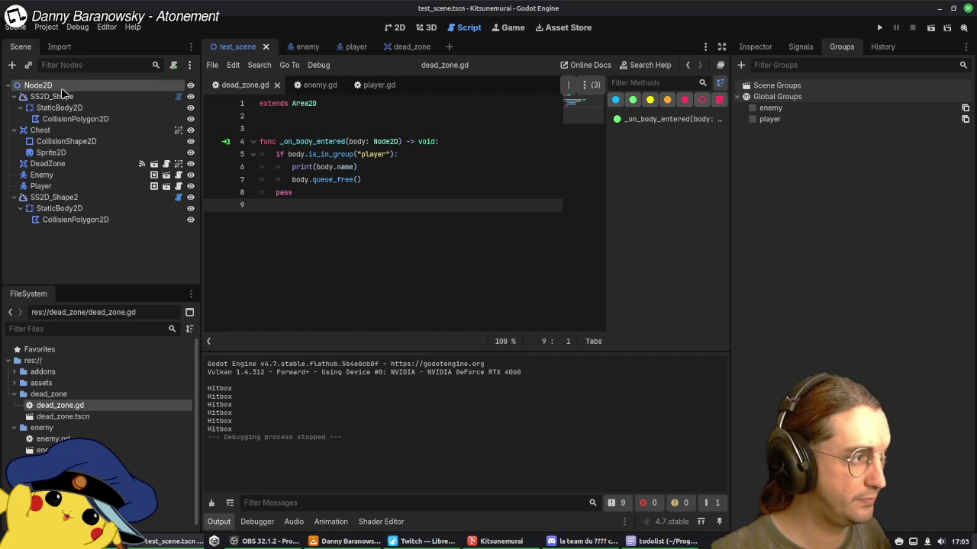
pyautogui.doubleClick(64, 86)
pyautogui.write('TestScene')
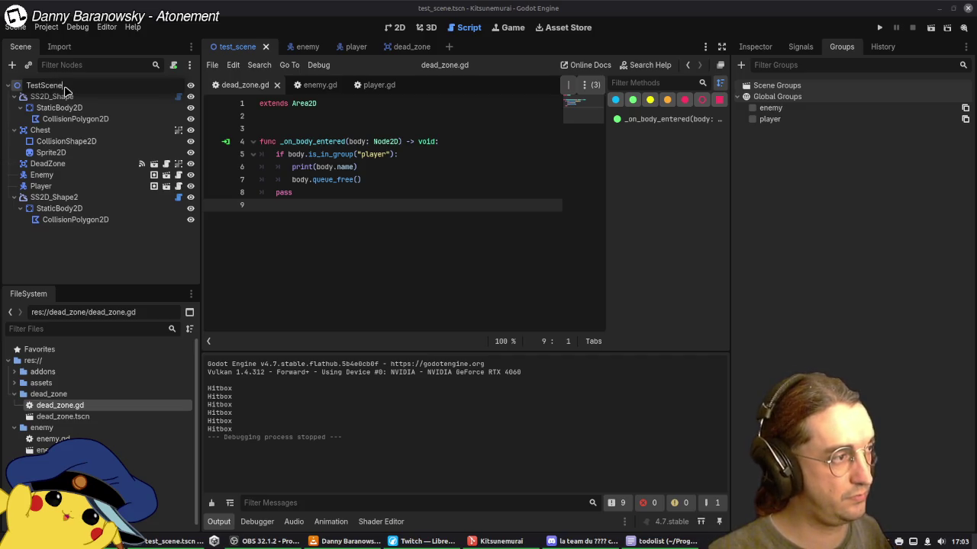
pyautogui.press('Return')
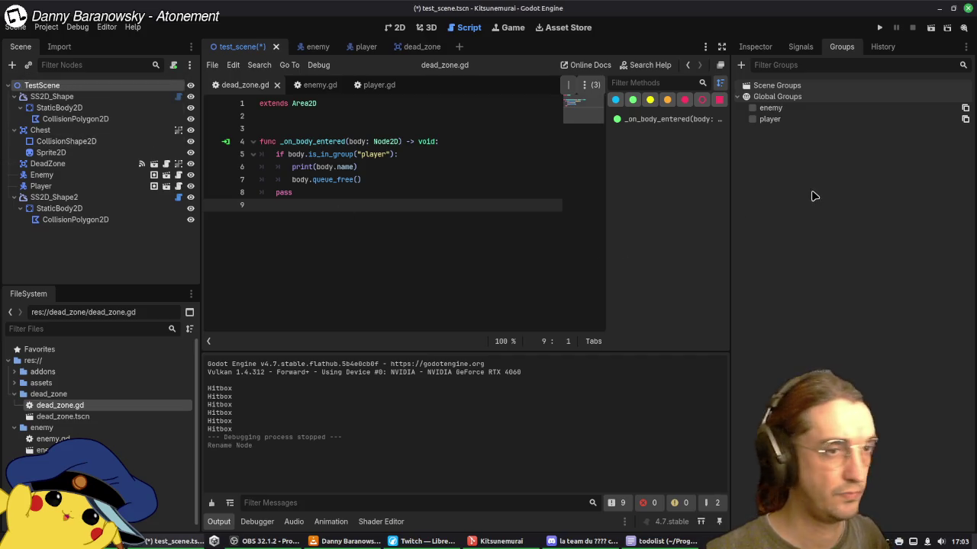
pyautogui.hotkey('ctrl', 's')
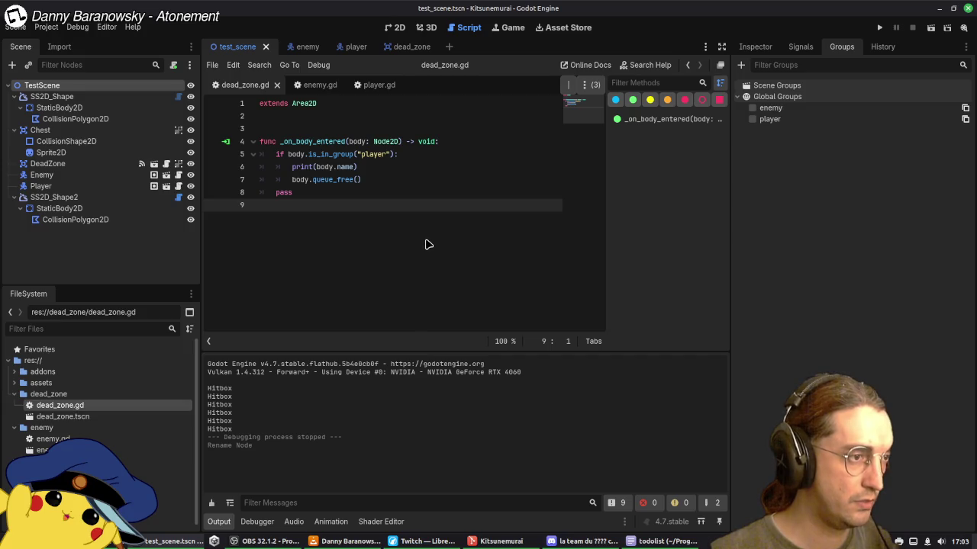
pyautogui.click(374, 84)
# Step: Add a breakpoint on line 51 of player.gd and run the game until it pauses there
pyautogui.scroll(-5, 447, 200)
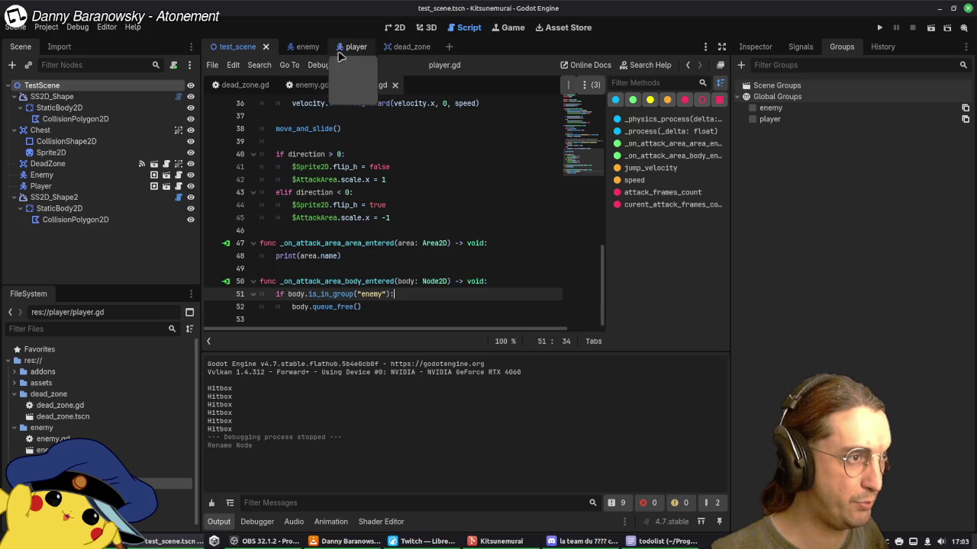
pyautogui.click(304, 47)
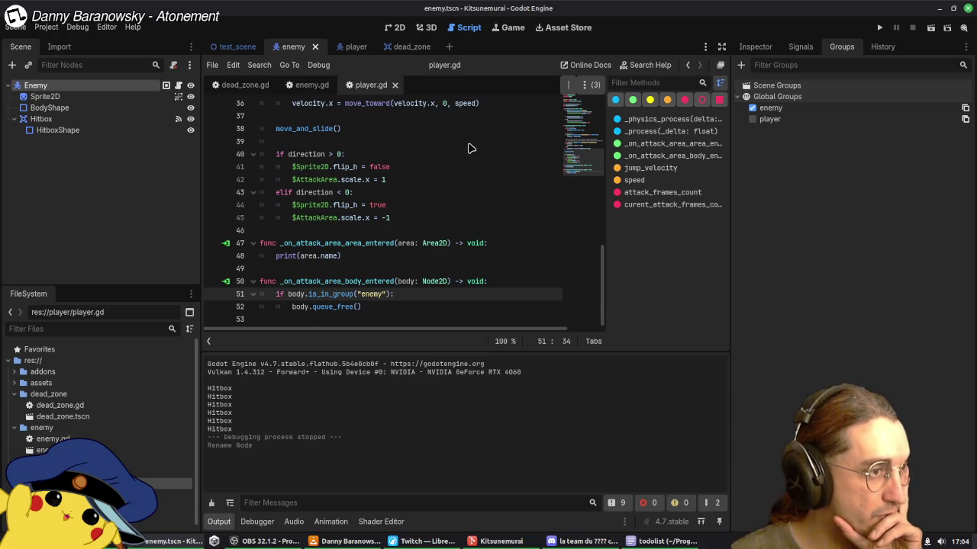
pyautogui.click(352, 47)
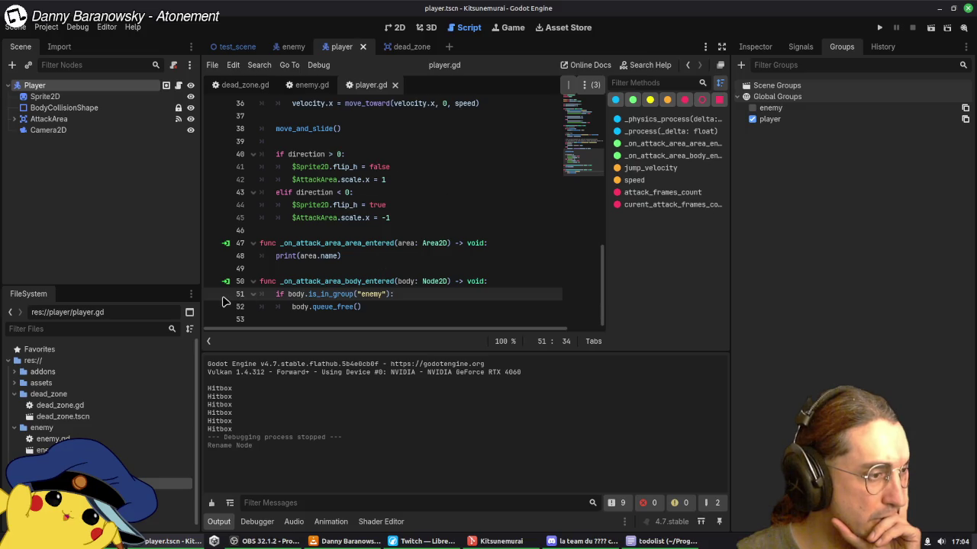
pyautogui.click(215, 296)
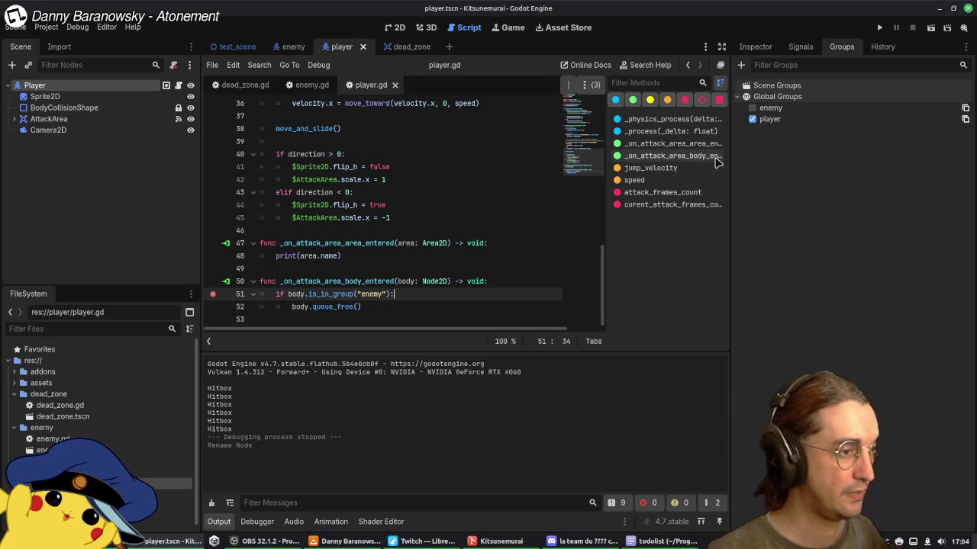
pyautogui.click(879, 28)
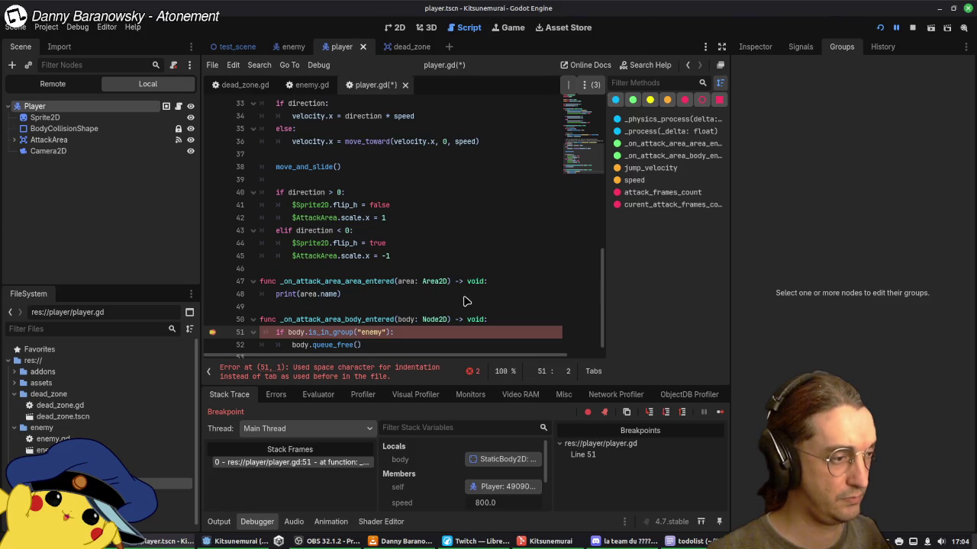
# Step: Clear the line 51 indentation error in player.gd and resume the paused game
pyautogui.hotkey('ctrl', 'z')
pyautogui.click(413, 334)
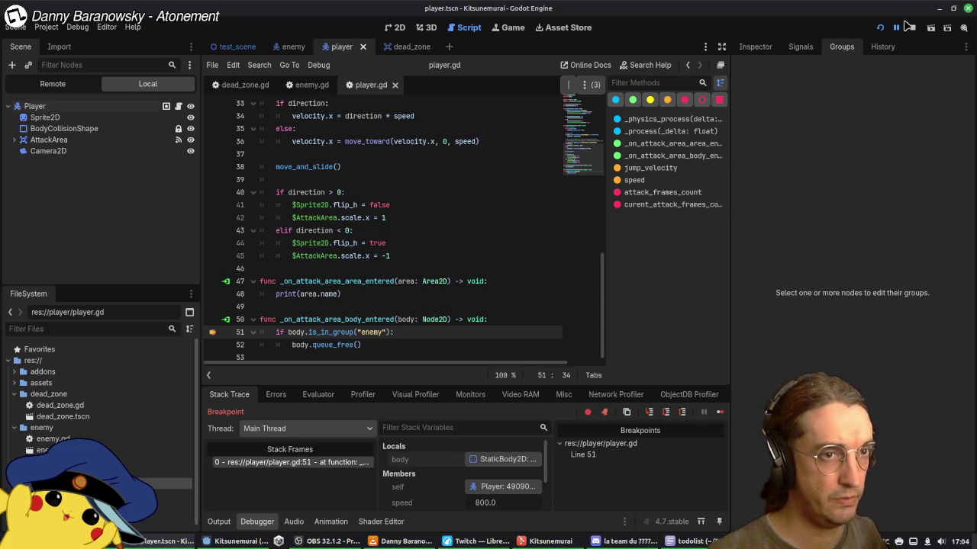
pyautogui.click(897, 29)
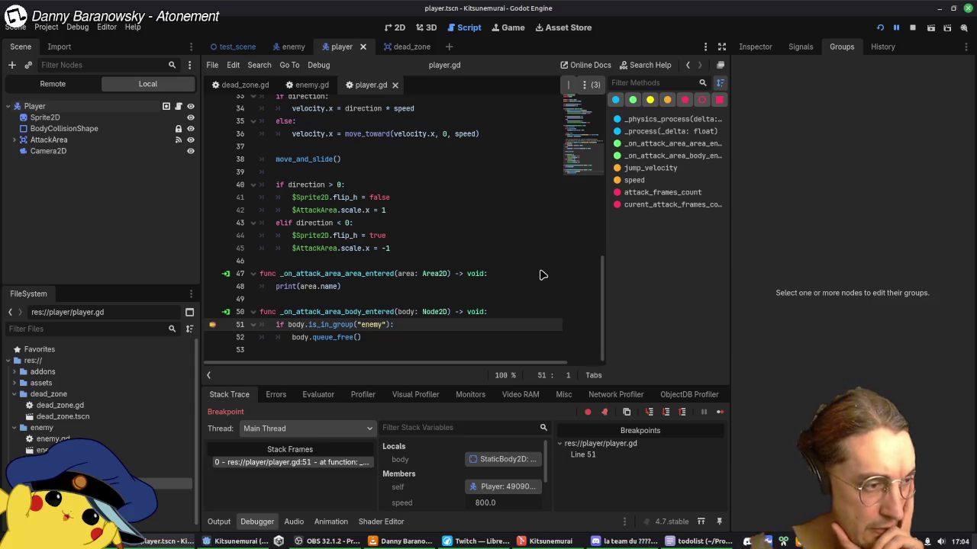
# Step: Select the AttackArea node in the player scene
pyautogui.click(293, 47)
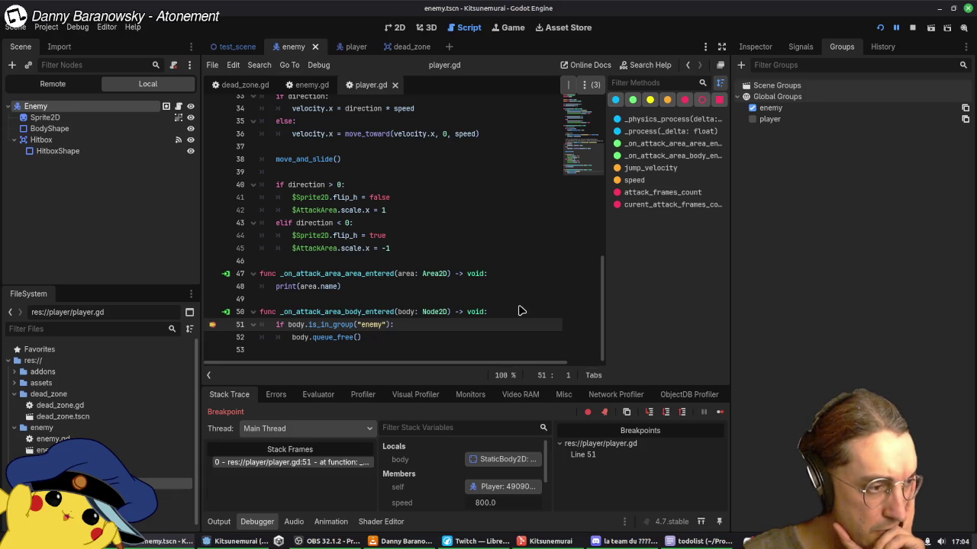
pyautogui.click(341, 47)
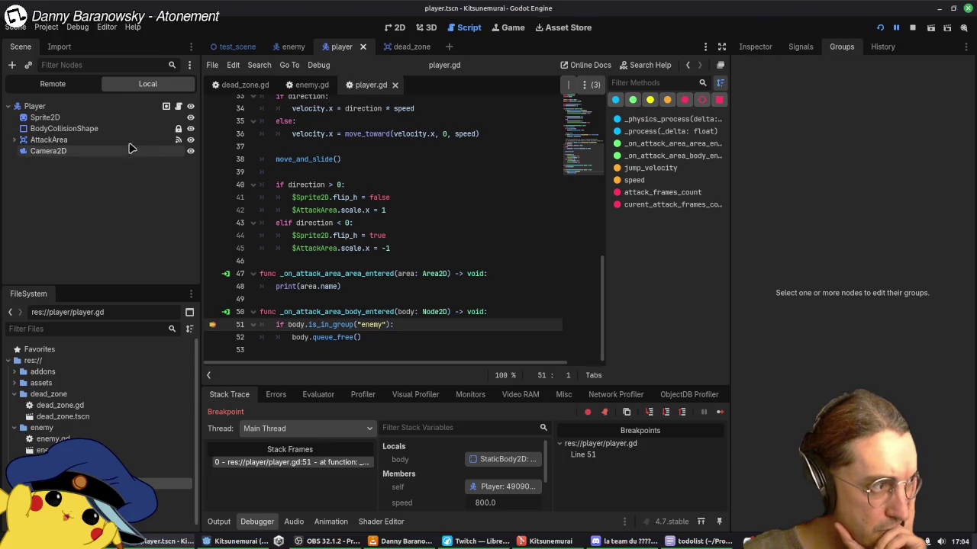
pyautogui.click(86, 143)
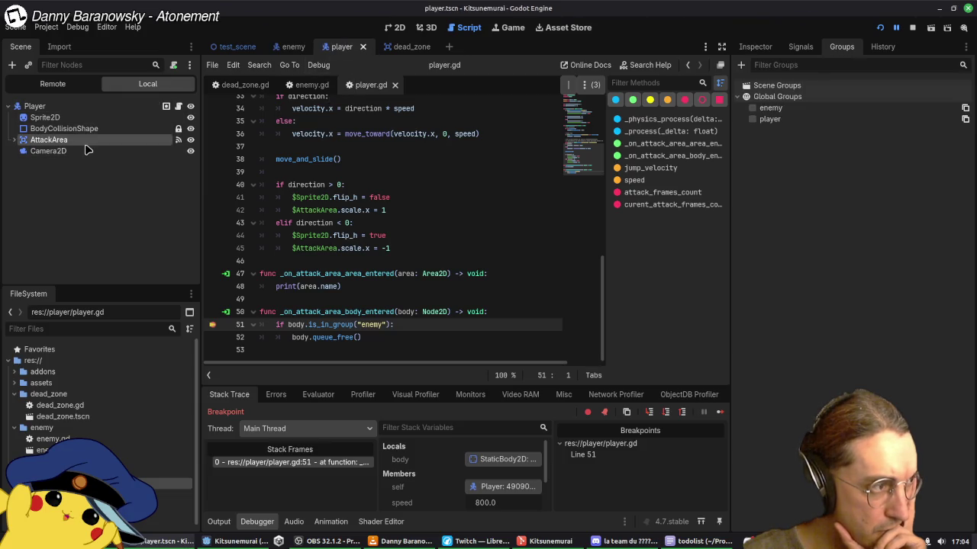
# Step: Inspect AttackArea's signal connections, then view its Monitoring and Monitorable properties in the Inspector
pyautogui.click(801, 48)
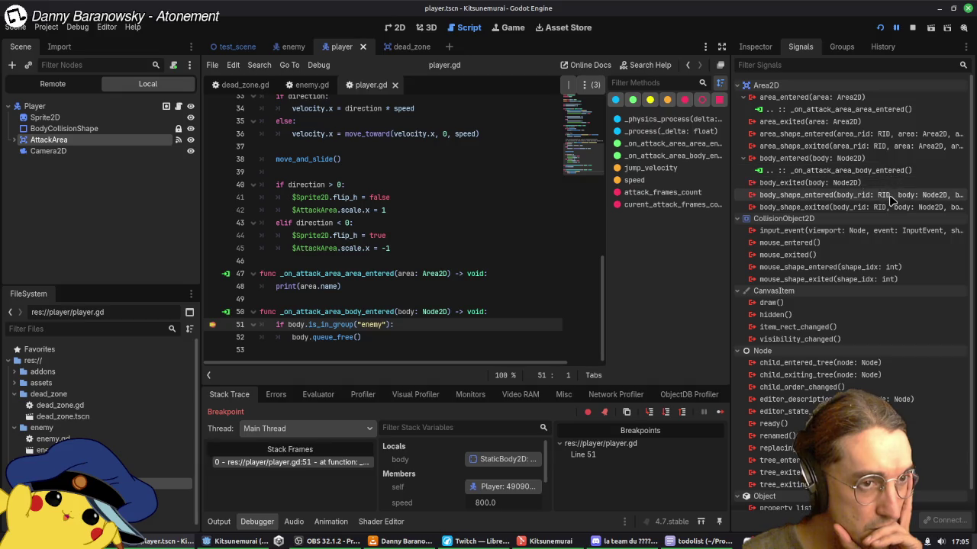
pyautogui.moveTo(890, 198)
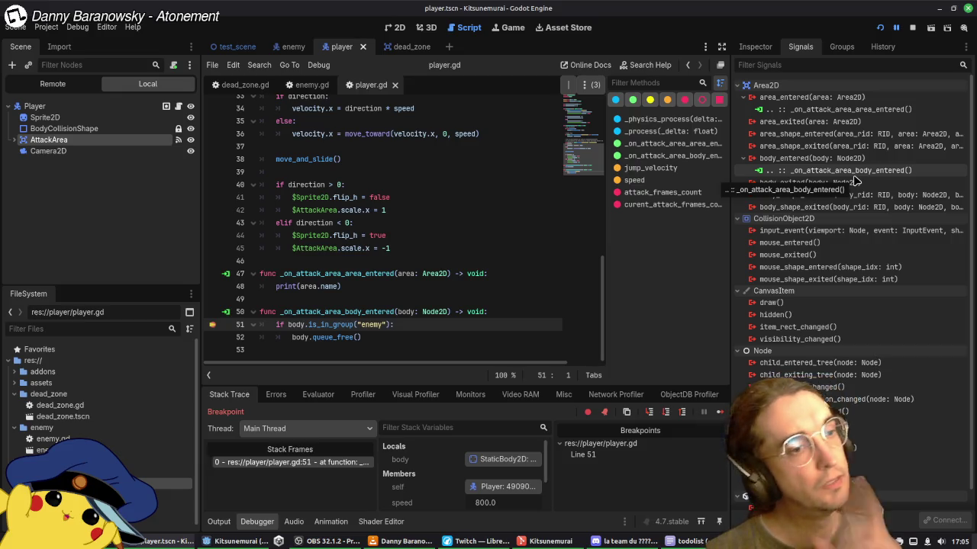
pyautogui.moveTo(863, 297)
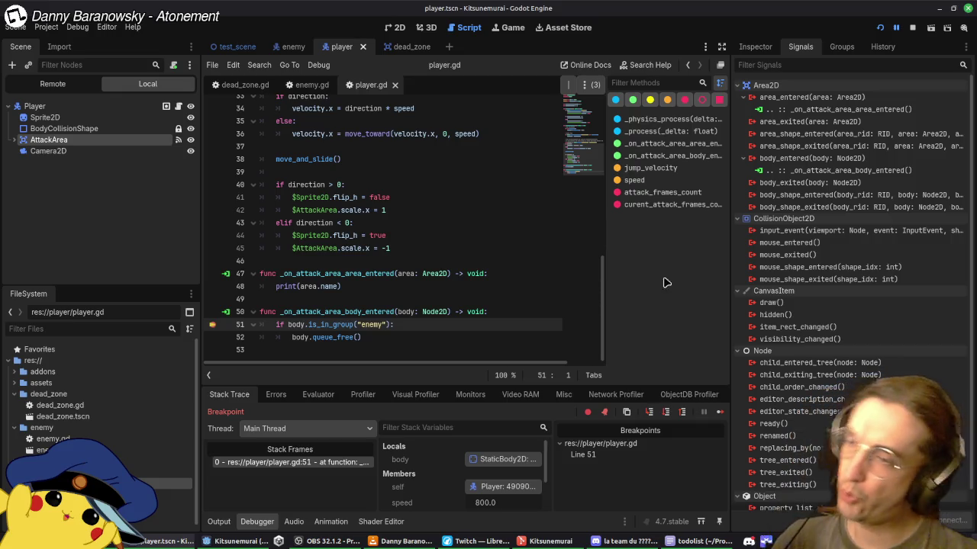
pyautogui.click(757, 47)
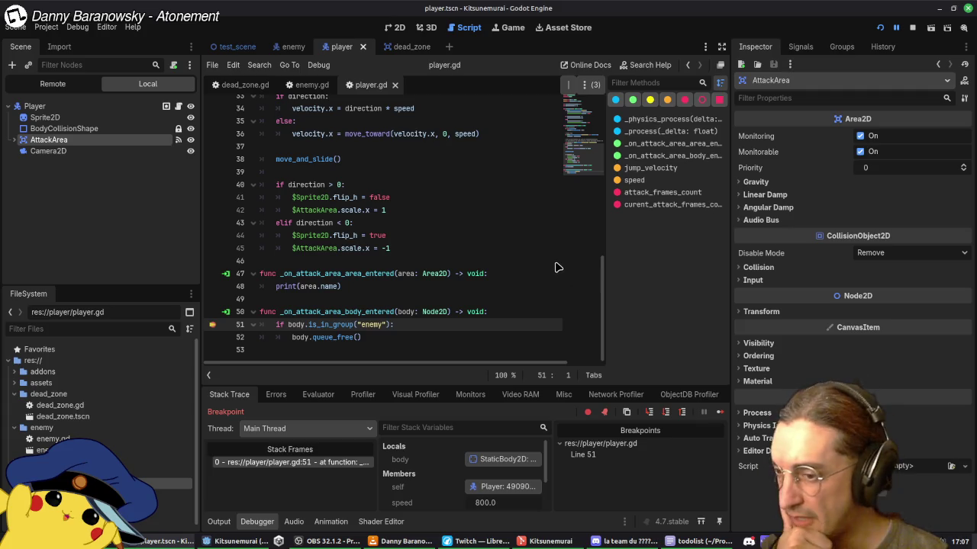
# Step: Step past line 51, stop the game, and move the player.gd breakpoint to line 52
pyautogui.click(665, 416)
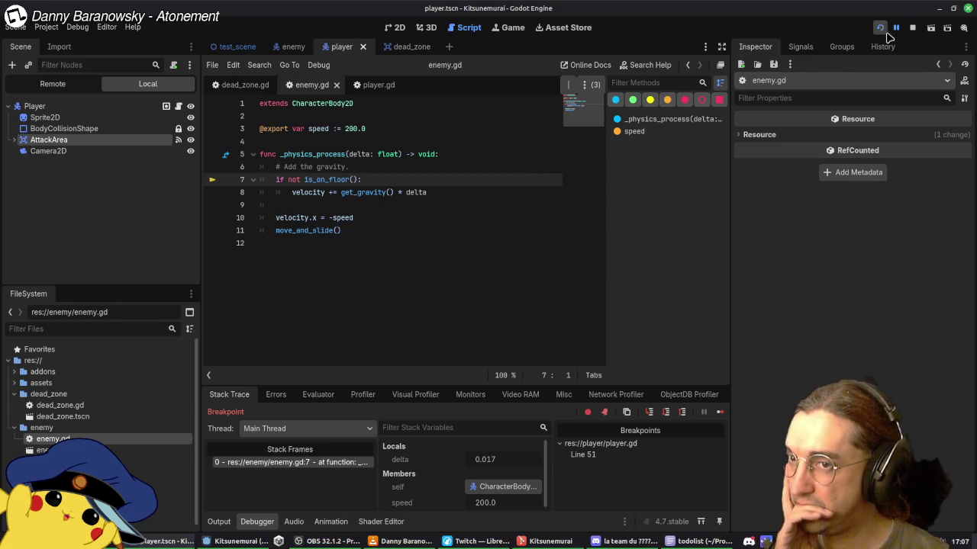
pyautogui.click(883, 31)
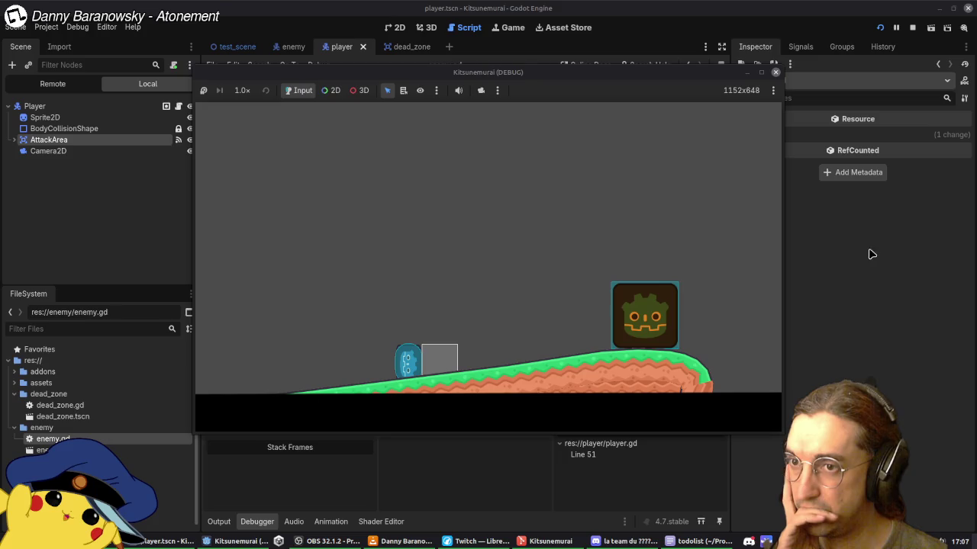
pyautogui.click(777, 72)
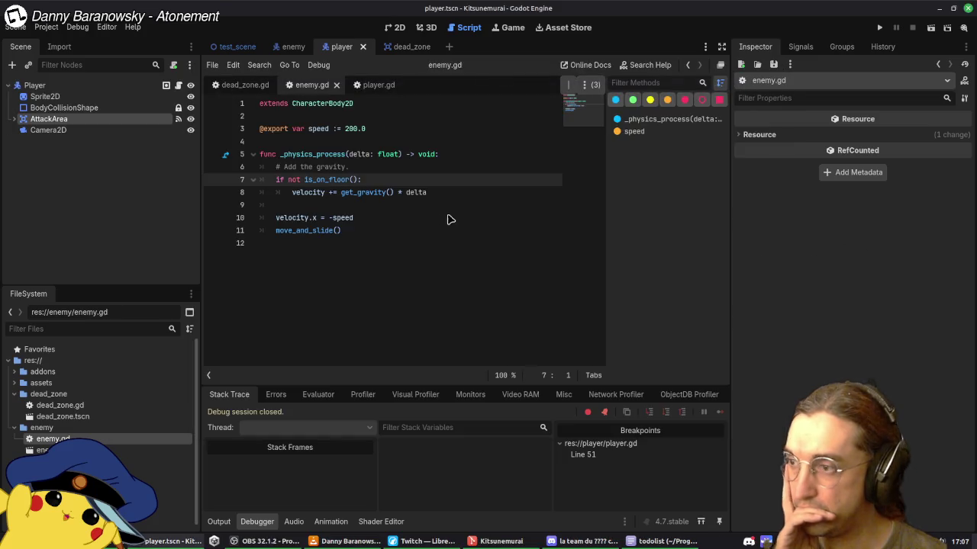
pyautogui.click(370, 84)
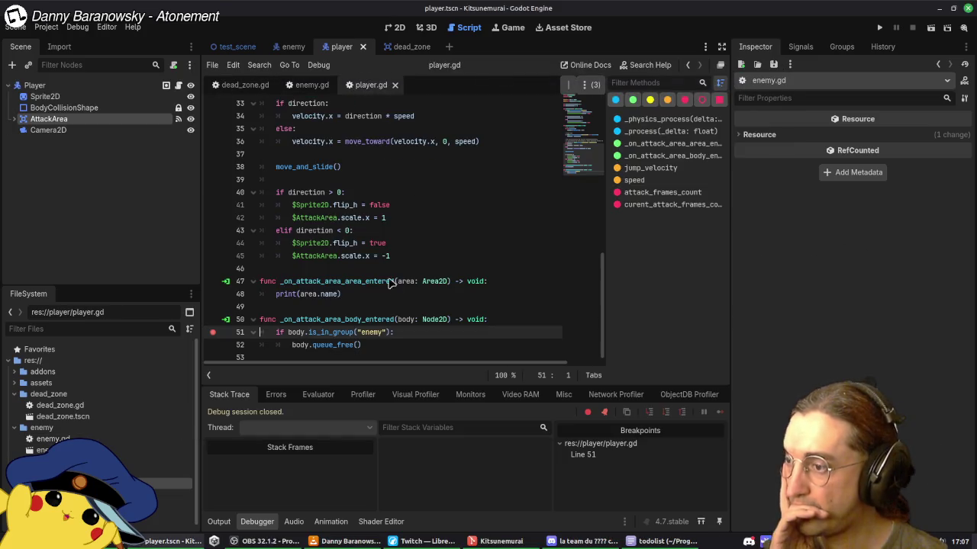
pyautogui.click(212, 345)
pyautogui.click(213, 332)
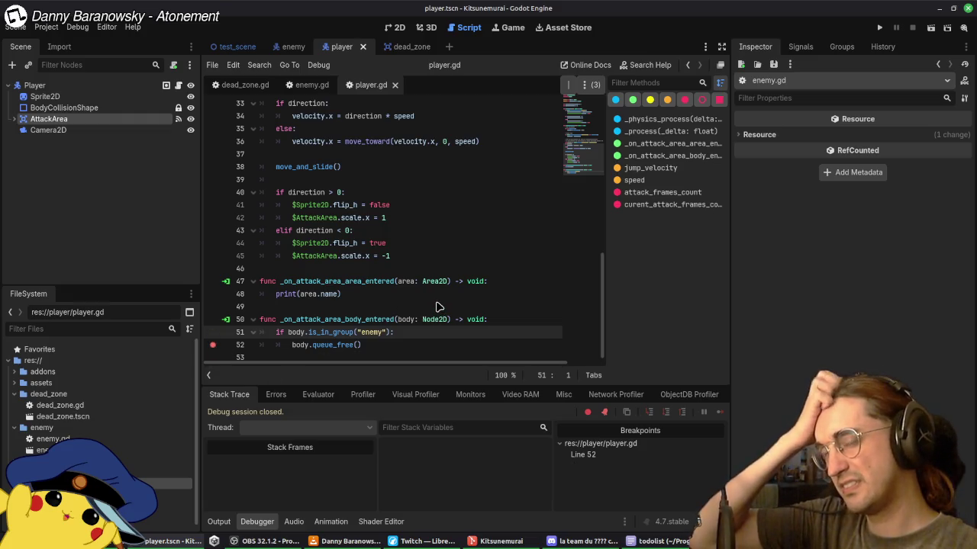
# Step: Check the enemy scene's groups, then open the dead_zone scene and its dead_zone.gd script
pyautogui.click(304, 86)
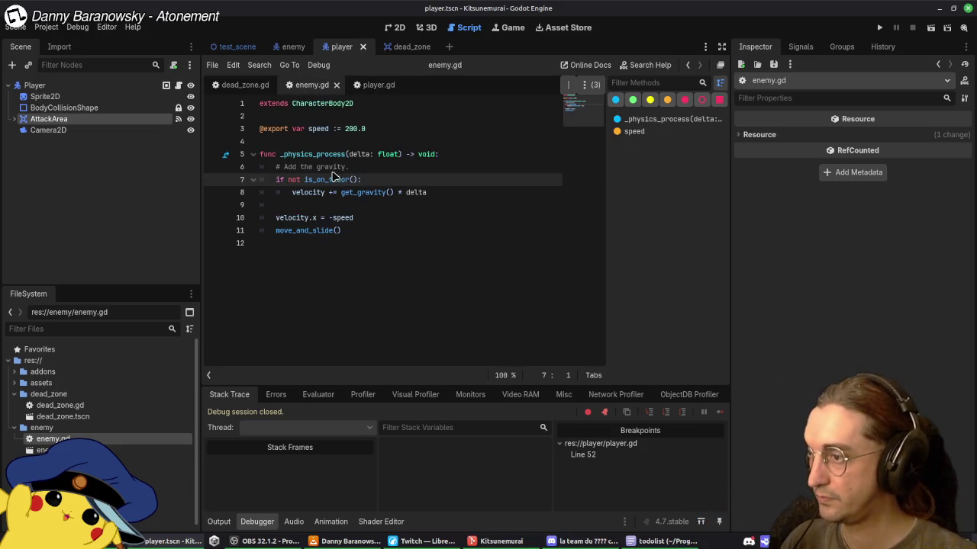
pyautogui.click(277, 52)
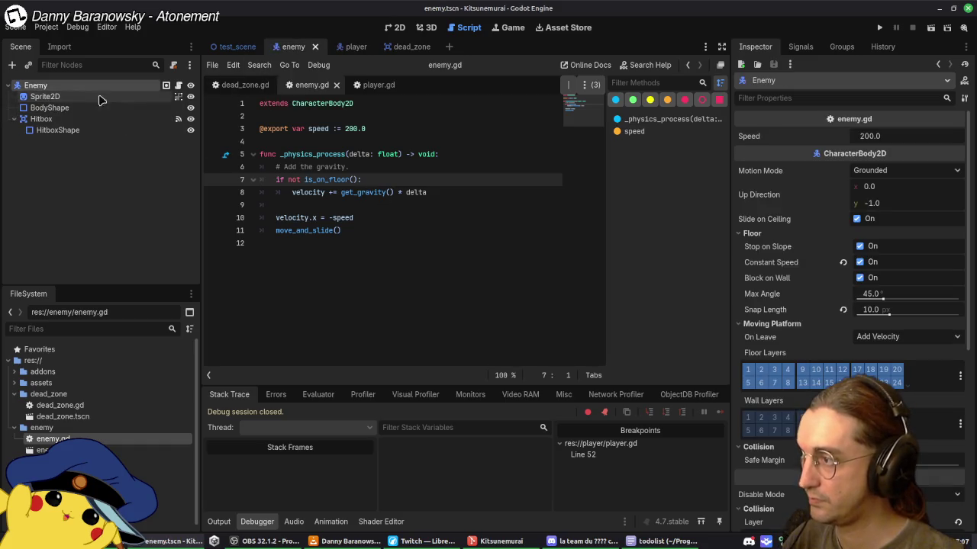
pyautogui.click(840, 48)
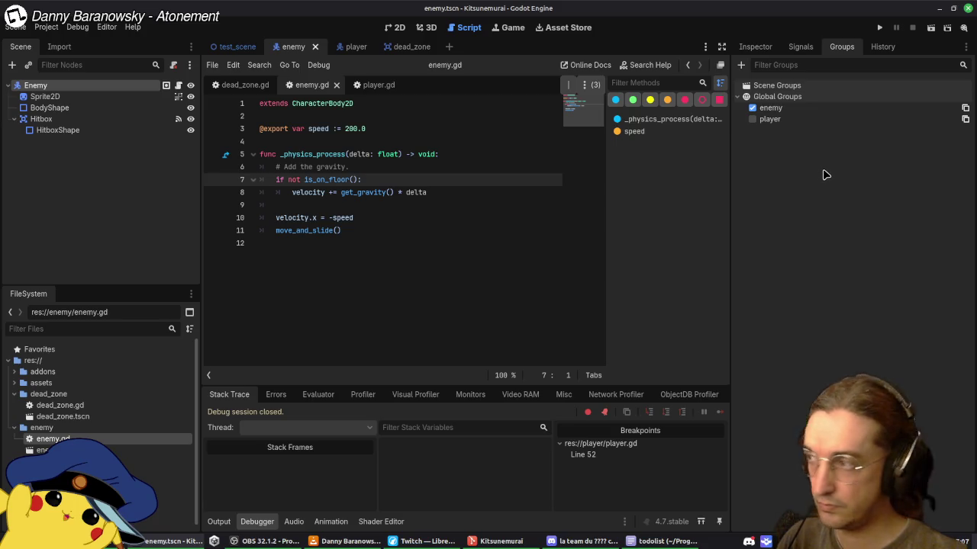
pyautogui.click(356, 48)
pyautogui.click(233, 49)
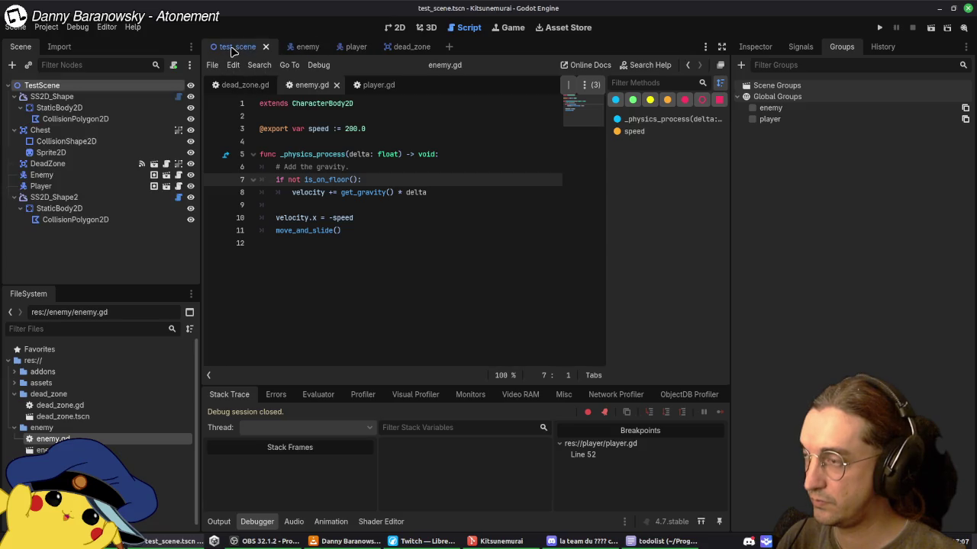
pyautogui.click(347, 48)
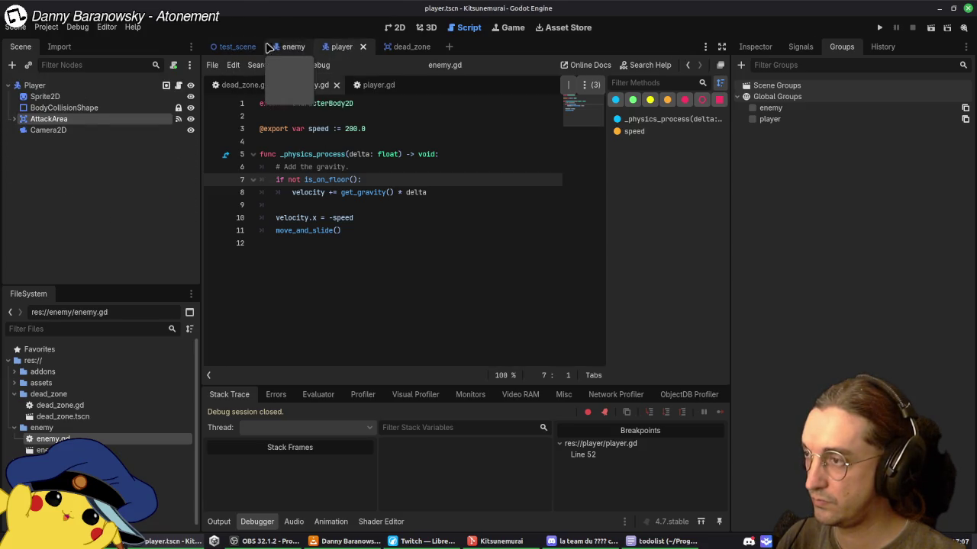
pyautogui.click(238, 47)
pyautogui.click(405, 46)
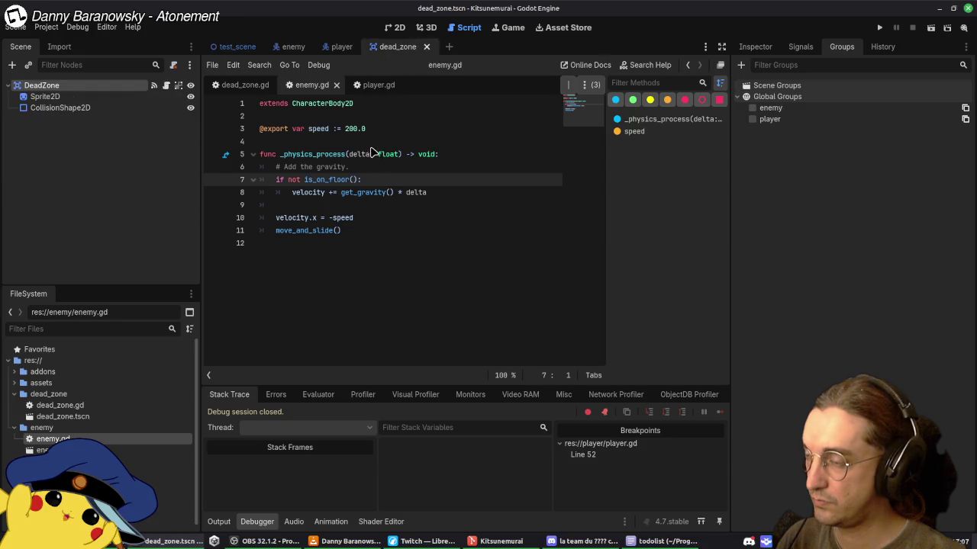
pyautogui.click(242, 86)
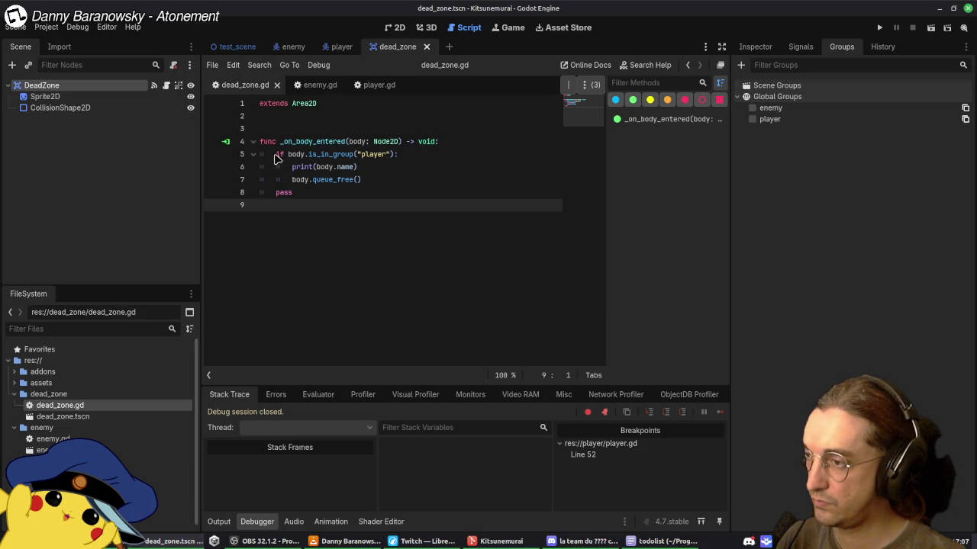
# Step: Comment out the player-group check on lines 5–7 of dead_zone.gd and test-run the game
pyautogui.moveTo(276, 156); pyautogui.dragTo(369, 183)
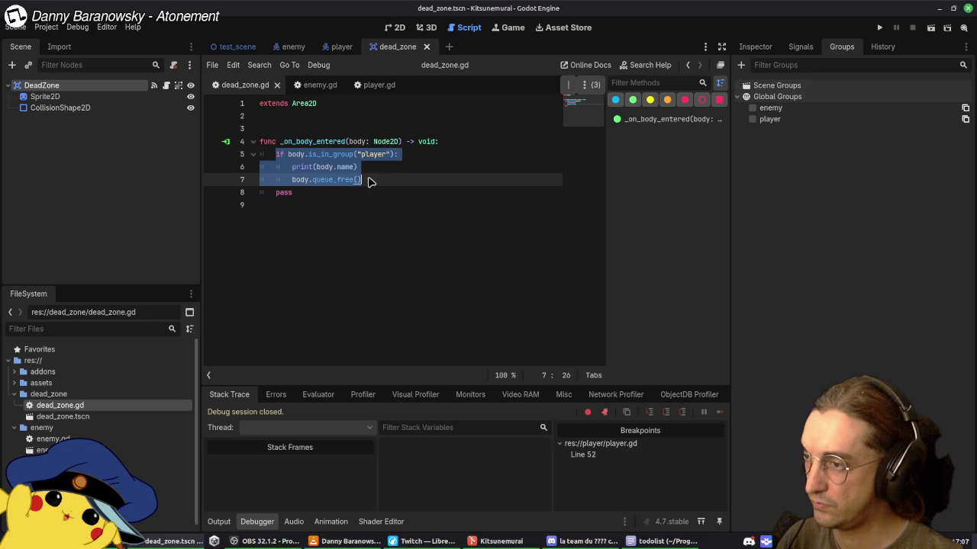
pyautogui.hotkey('ctrl', 'k')
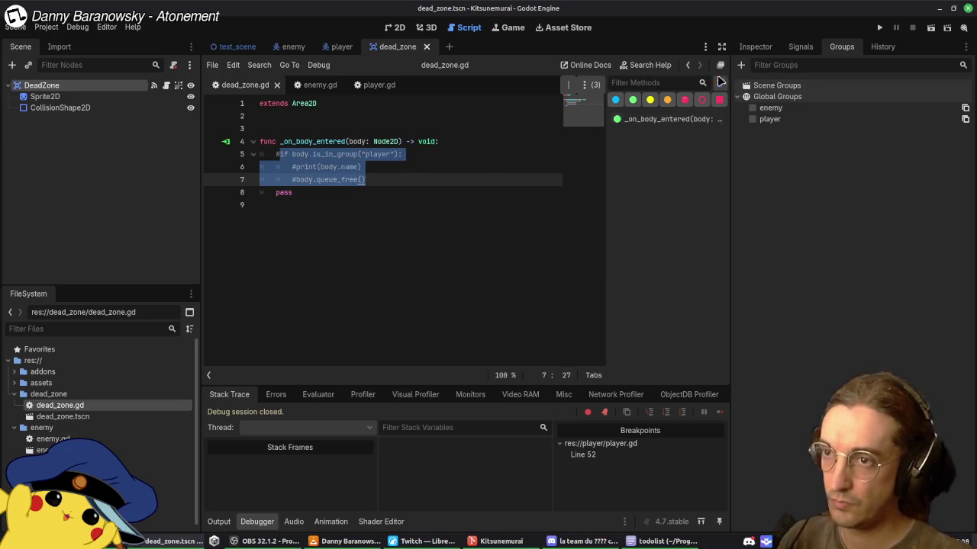
pyautogui.click(720, 82)
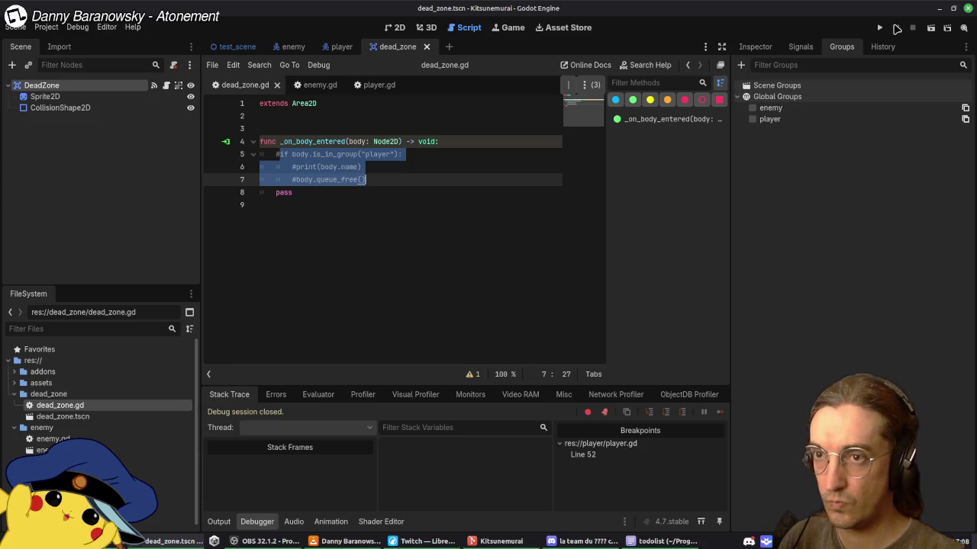
pyautogui.click(879, 28)
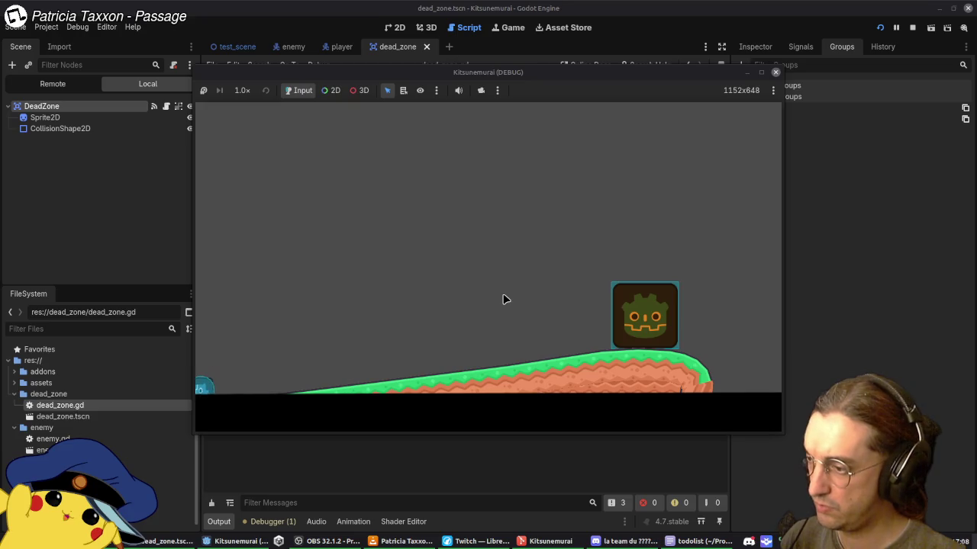
pyautogui.click(775, 71)
# Step: Add an indented '#body.queue_free()' line below line 7 of dead_zone.gd
pyautogui.click(455, 169)
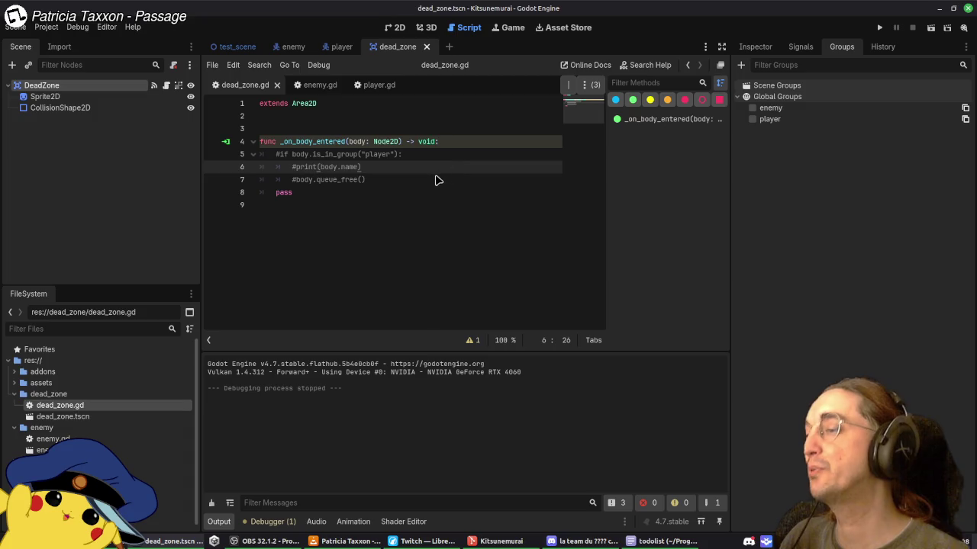
pyautogui.click(435, 177)
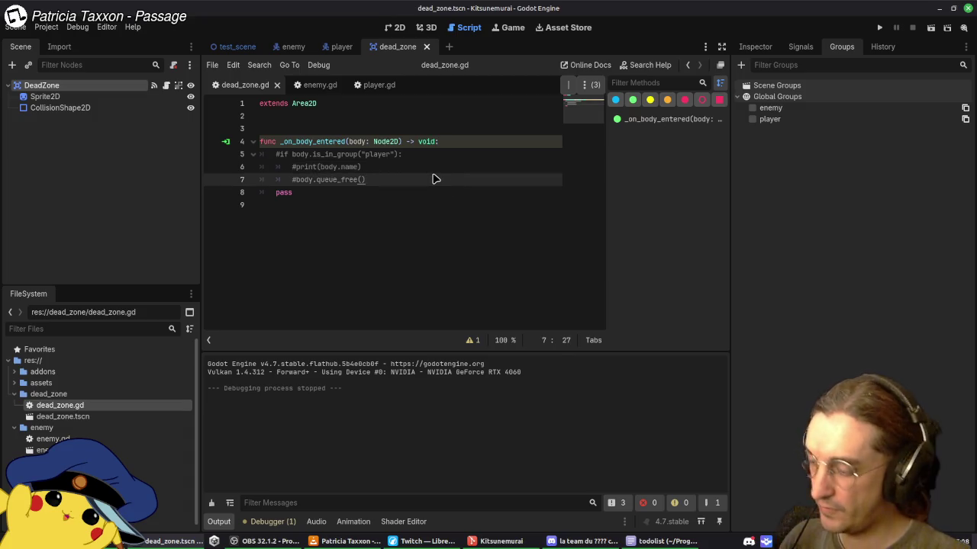
pyautogui.press('Return')
pyautogui.write('#body.queue_free()')
pyautogui.hotkey('shift', 'Tab')
pyautogui.hotkey('shift', 'Tab')
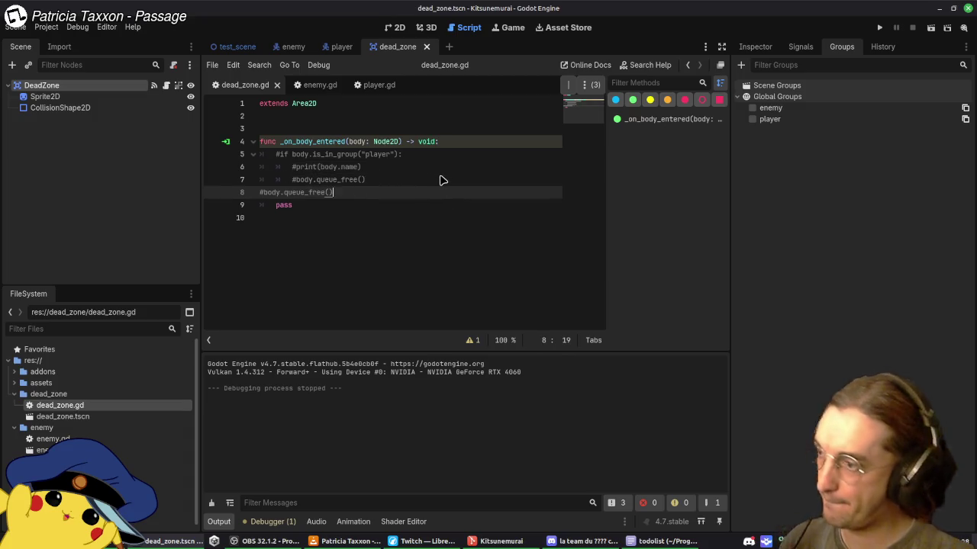
pyautogui.hotkey('ctrl', 'z')
pyautogui.hotkey('ctrl', 'z')
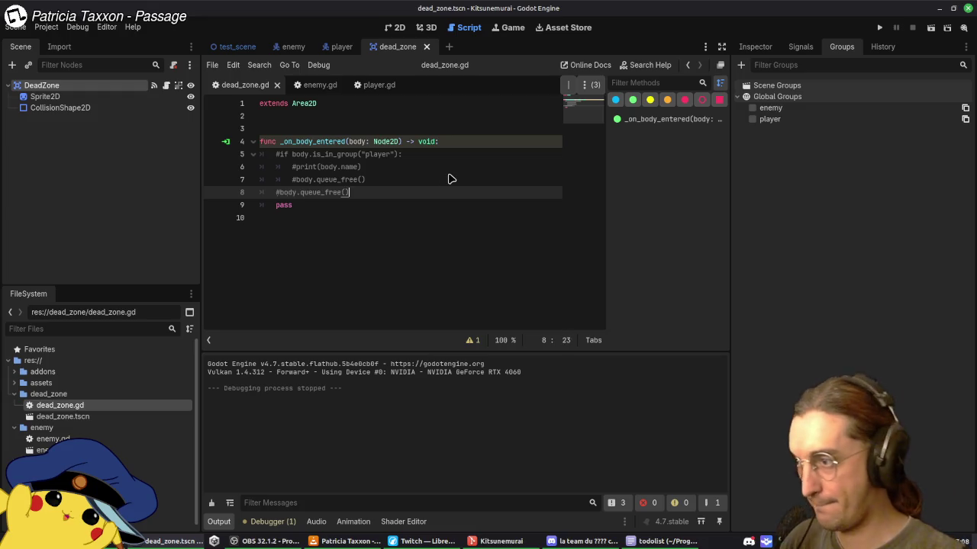
# Step: Uncomment body.queue_free() on line 8 and test-run the game to watch the player vanish
pyautogui.hotkey('ctrl', 'k')
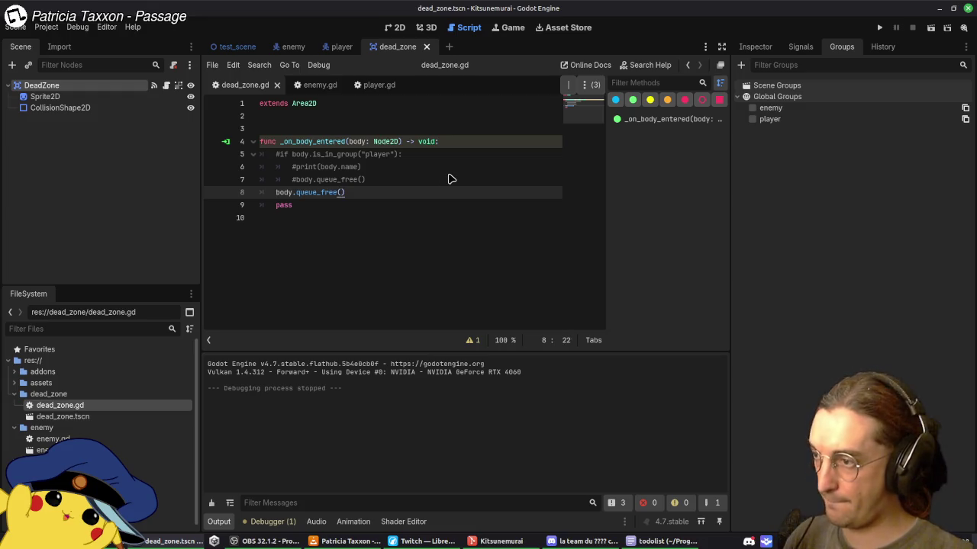
pyautogui.click(879, 27)
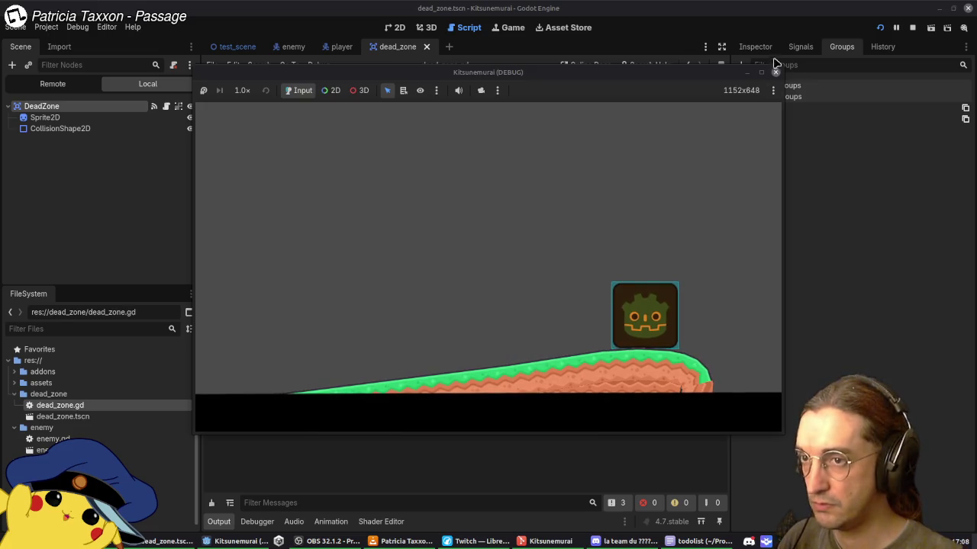
pyautogui.click(880, 28)
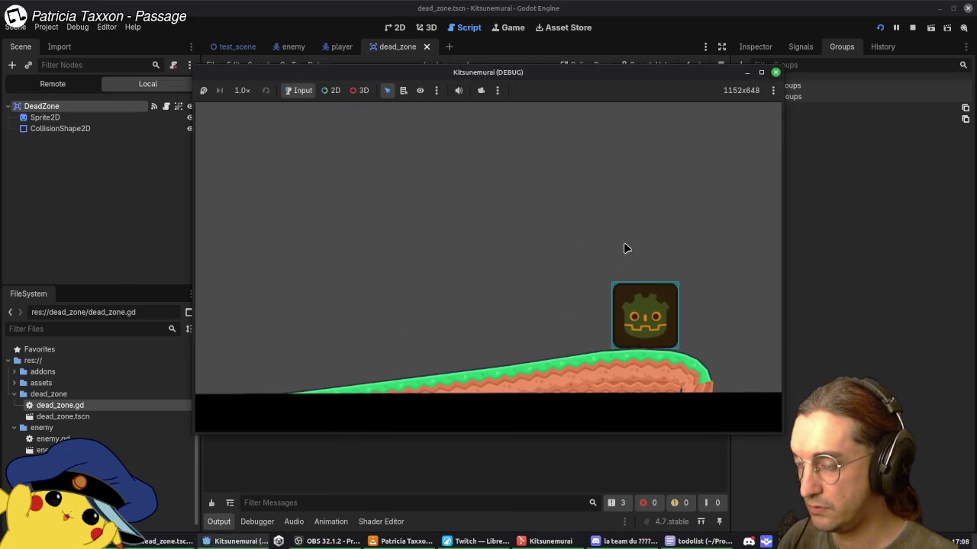
pyautogui.click(776, 72)
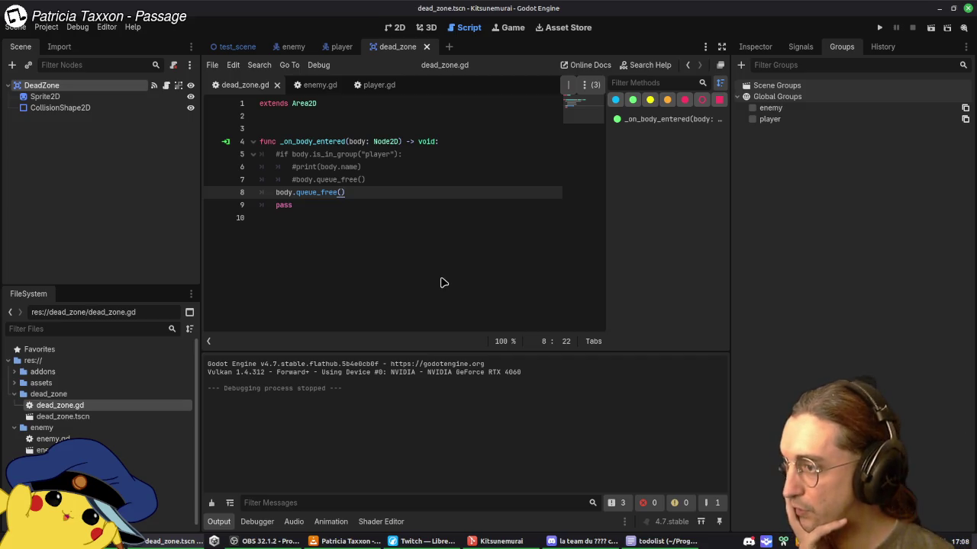
pyautogui.click(388, 182)
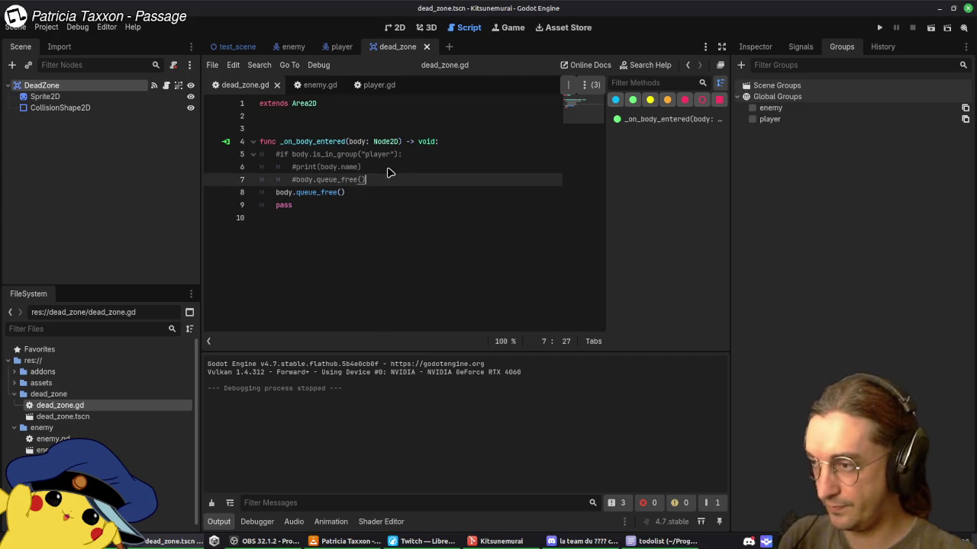
# Step: Uncomment print(body.name) in dead_zone.gd, fix its indentation, and save the script
pyautogui.click(389, 170)
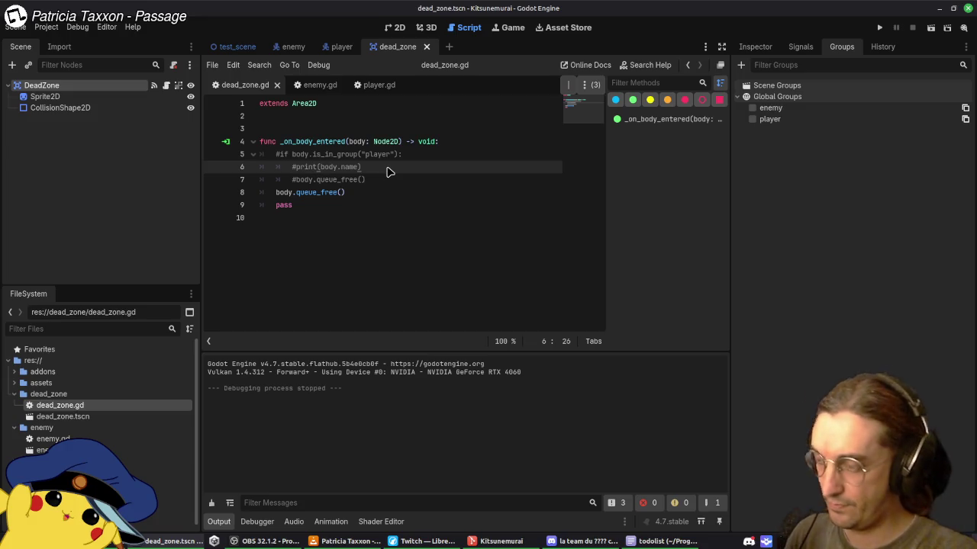
pyautogui.hotkey('ctrl', 'k')
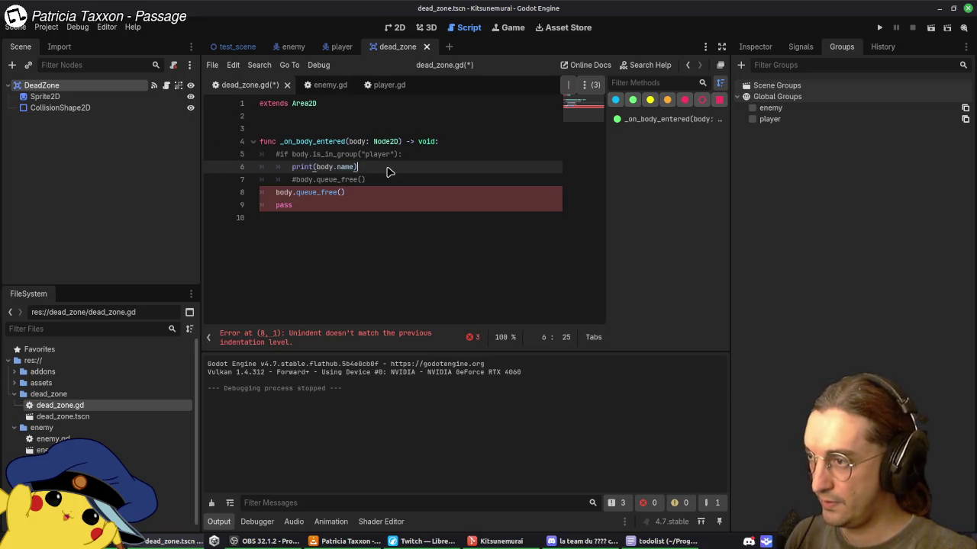
pyautogui.hotkey('alt', 'Up')
pyautogui.hotkey('alt', 'Up')
pyautogui.hotkey('alt', 'Down')
pyautogui.hotkey('ctrl', 's')
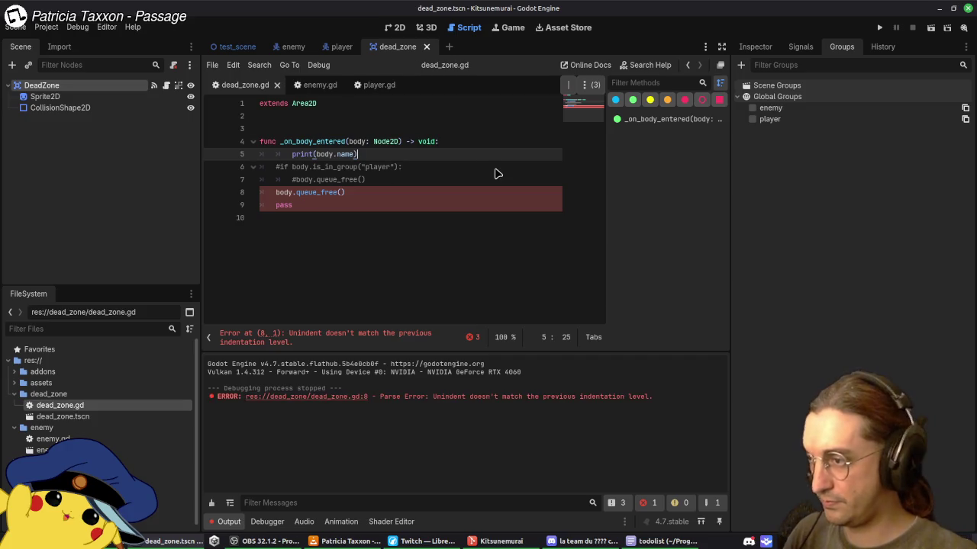
pyautogui.hotkey('shift', 'Tab')
# Step: Run the game again so the output log prints StaticBody2D twice
pyautogui.click(436, 180)
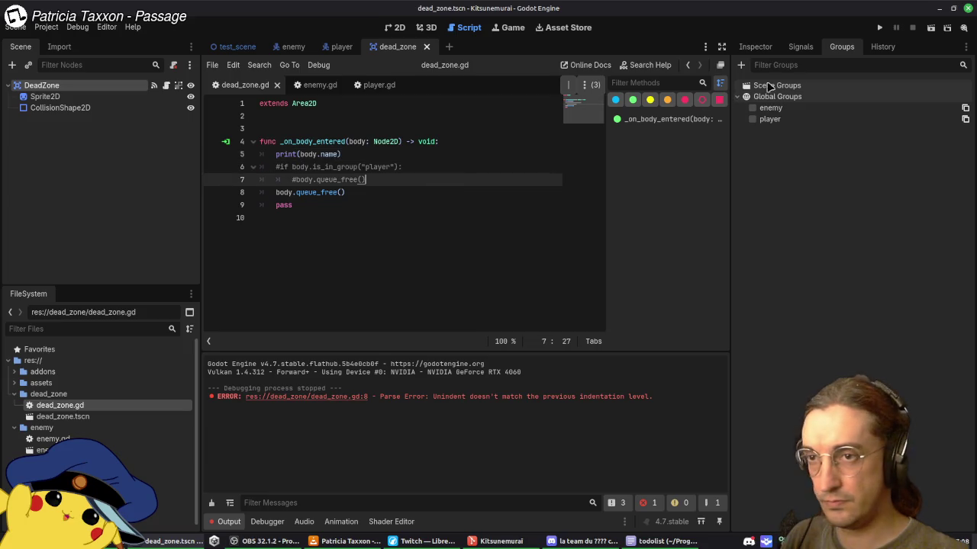
pyautogui.click(441, 204)
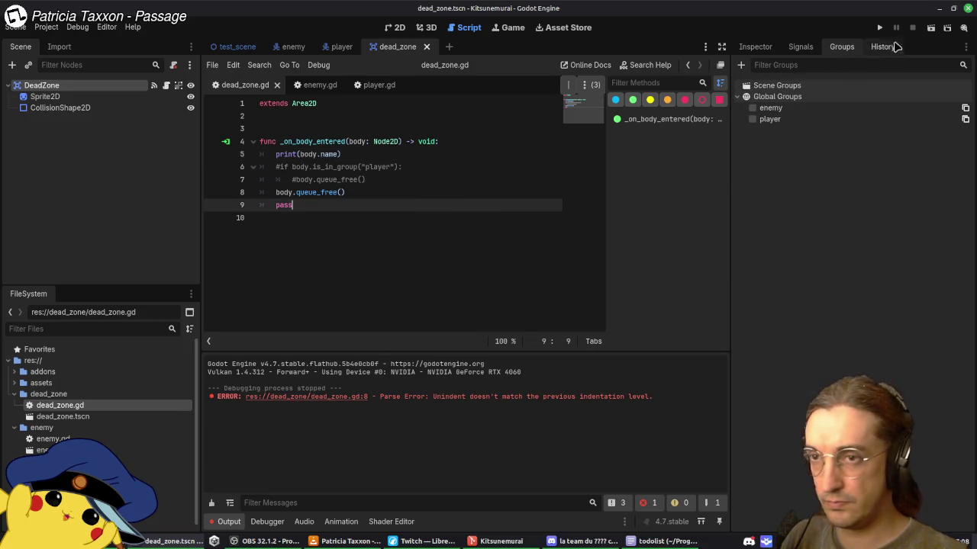
pyautogui.click(879, 27)
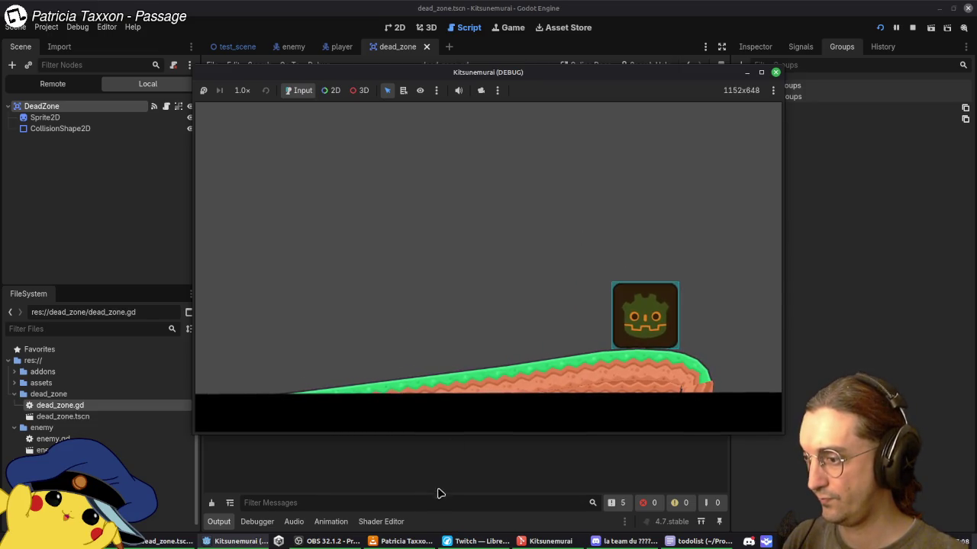
pyautogui.click(436, 492)
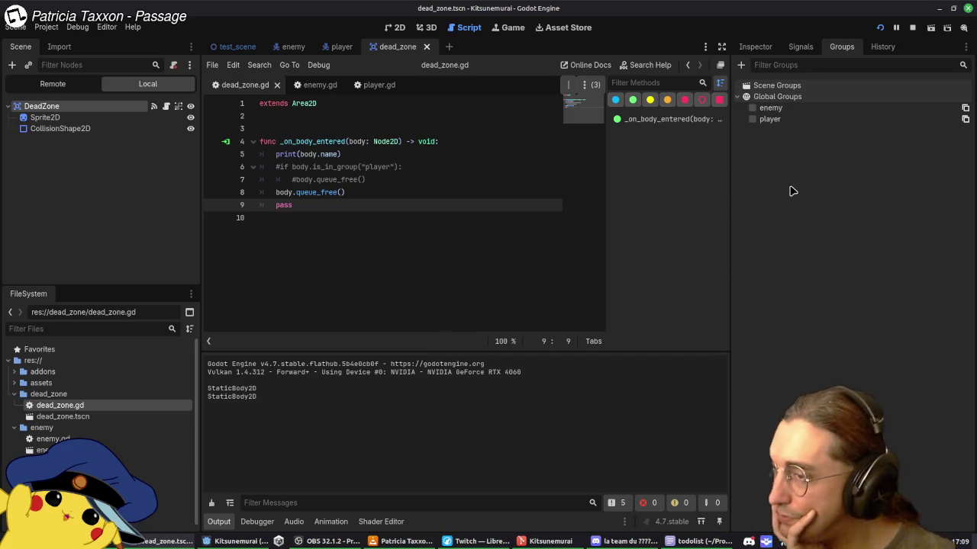
pyautogui.click(755, 47)
# Step: Expand the DeadZone's Gravity and Linear Damp settings, read the Space Override tooltip, then collapse them
pyautogui.click(766, 182)
pyautogui.click(767, 182)
pyautogui.click(775, 196)
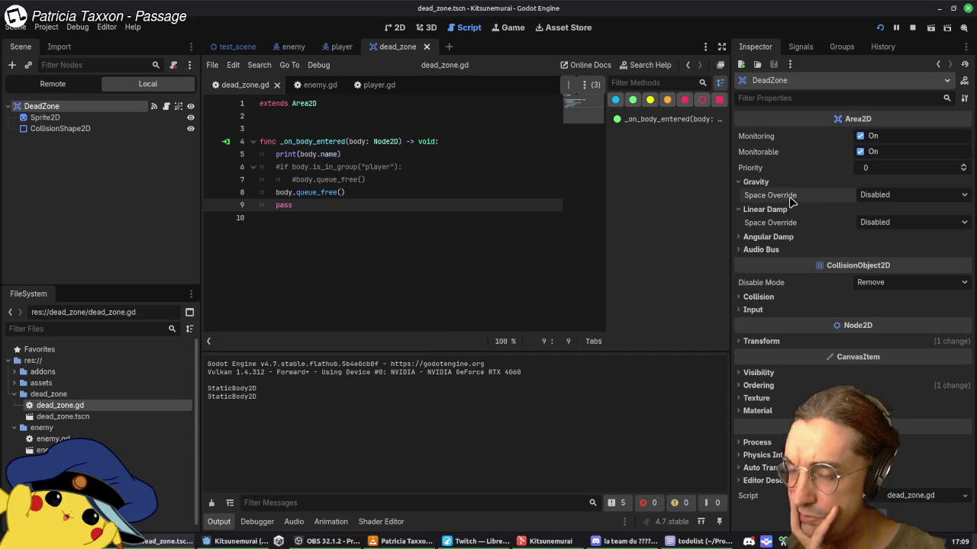
pyautogui.moveTo(792, 198)
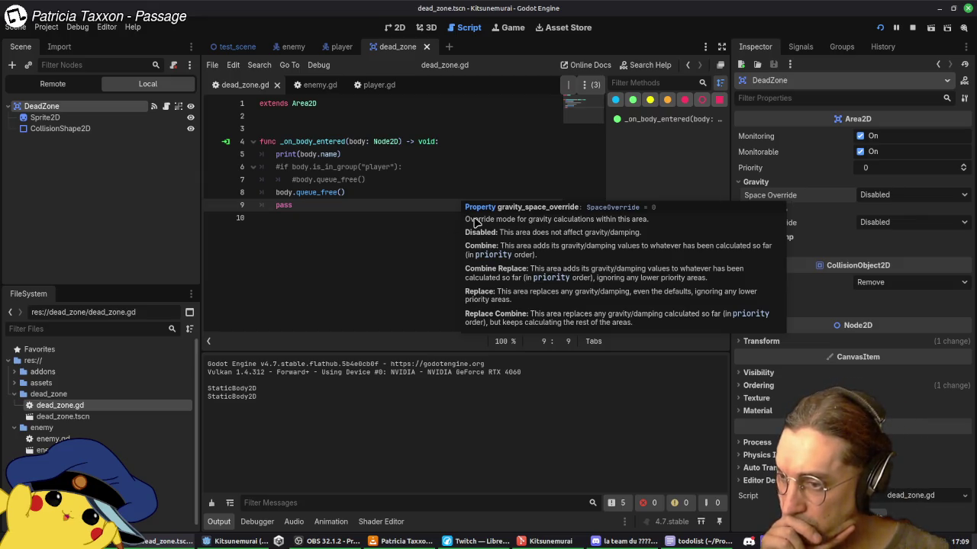
pyautogui.click(426, 246)
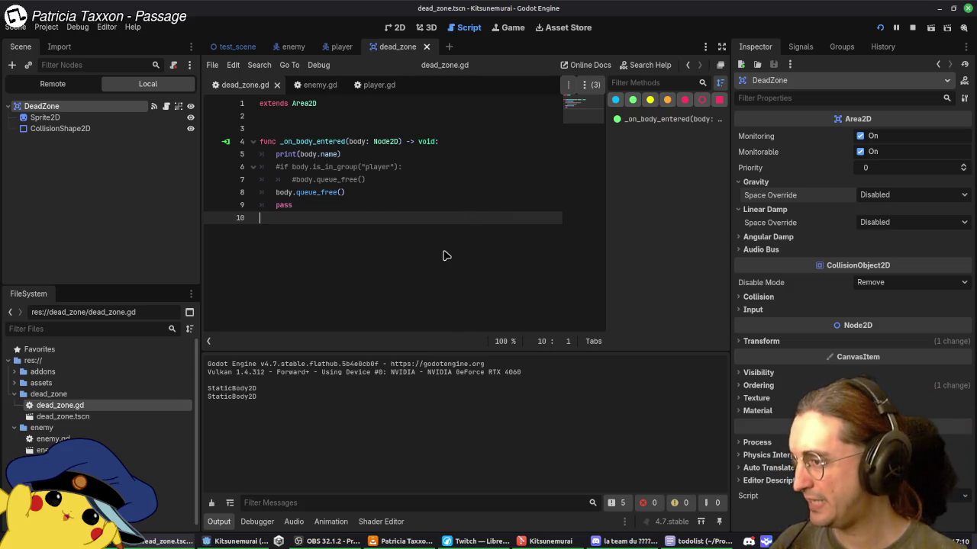
pyautogui.click(755, 181)
pyautogui.click(764, 194)
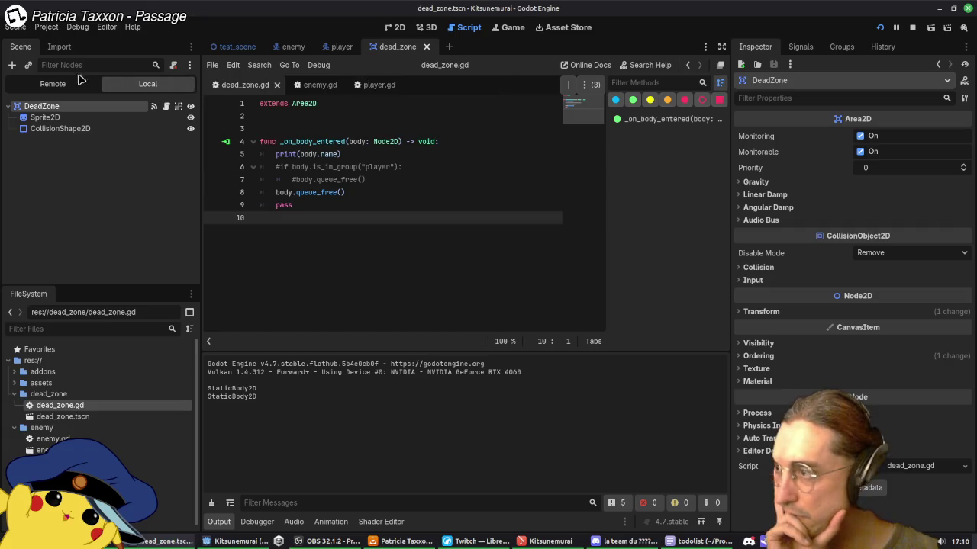
# Step: In the Remote scene tree, inspect the live SS2D_Shape, Enemy and Player nodes
pyautogui.click(80, 82)
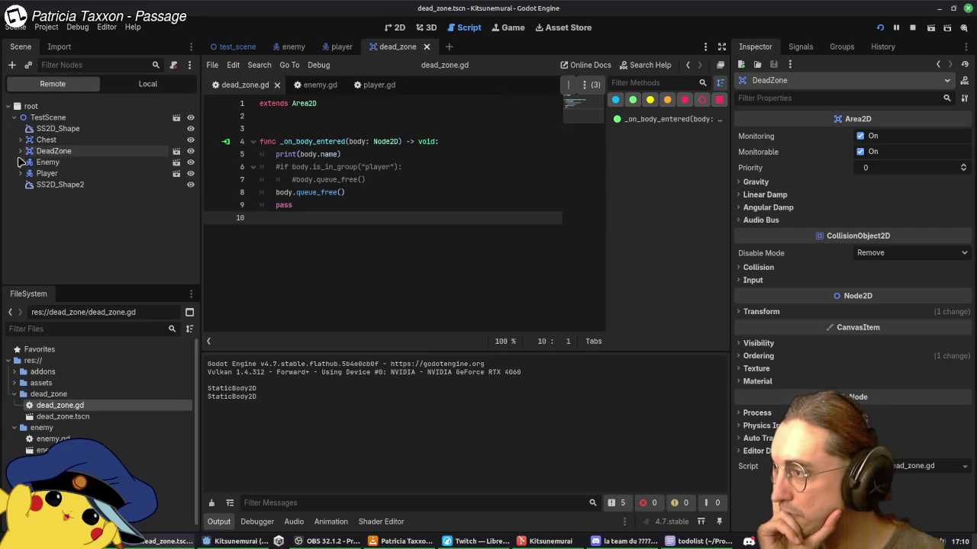
pyautogui.click(59, 184)
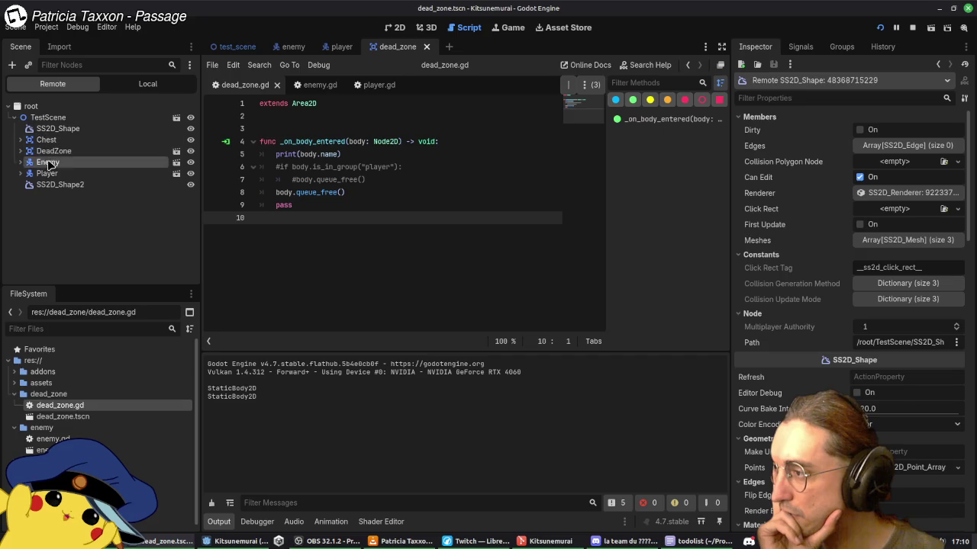
pyautogui.click(47, 163)
pyautogui.click(20, 162)
pyautogui.click(20, 163)
pyautogui.click(20, 173)
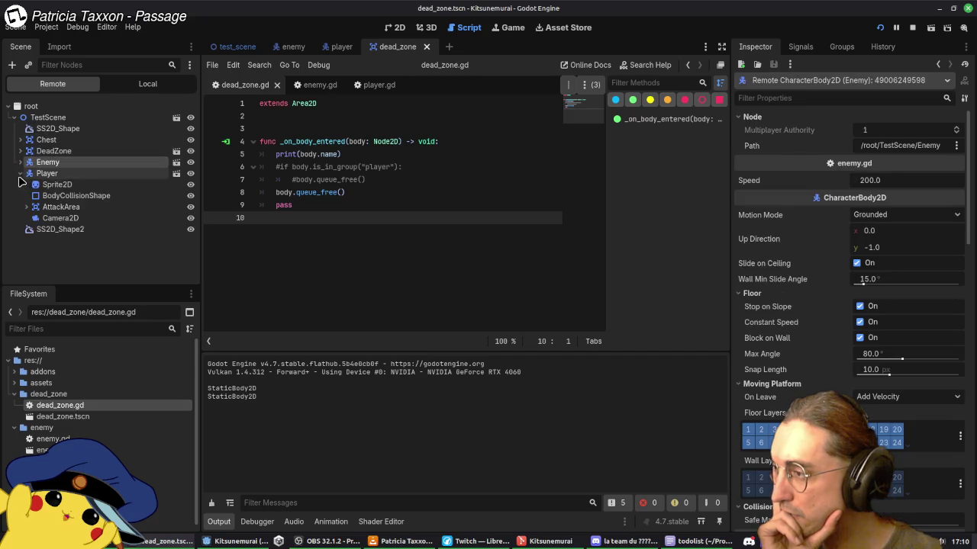
pyautogui.click(20, 178)
pyautogui.click(20, 177)
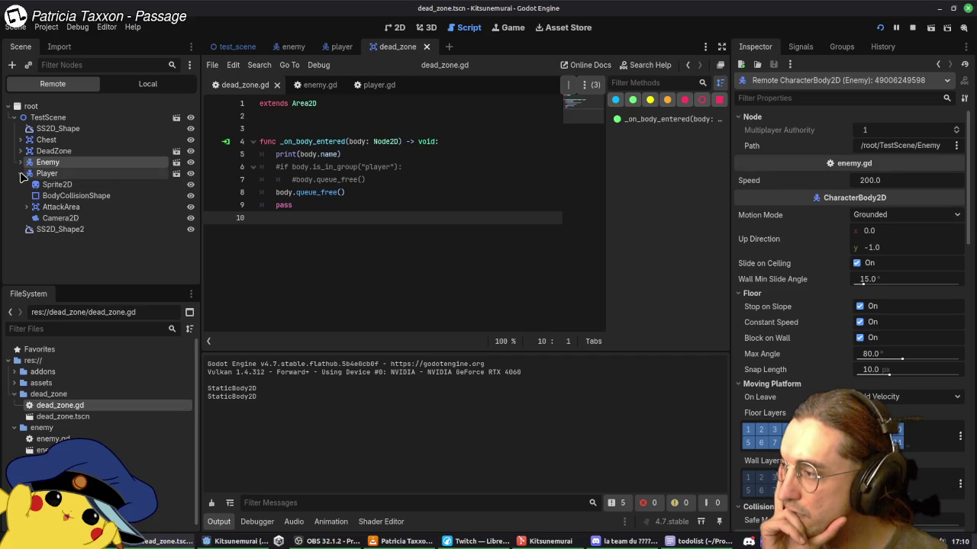
pyautogui.click(20, 174)
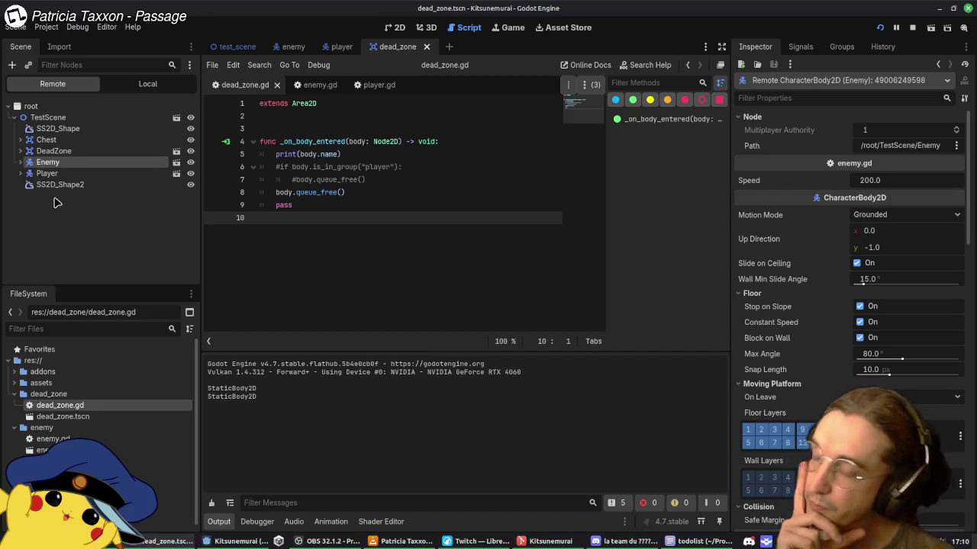
# Step: Inspect the Enemy's live Hitbox, then stop the game and switch to the player scene
pyautogui.click(20, 163)
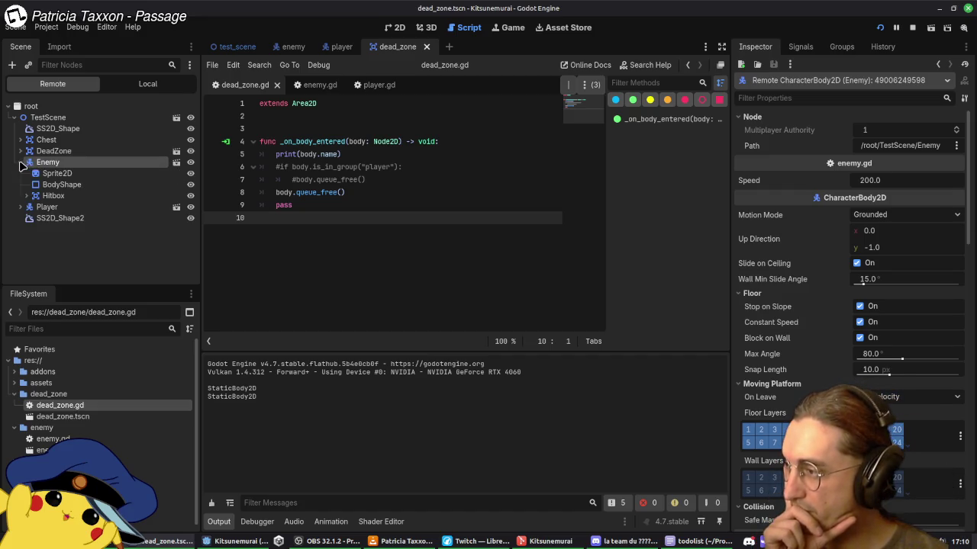
pyautogui.click(53, 195)
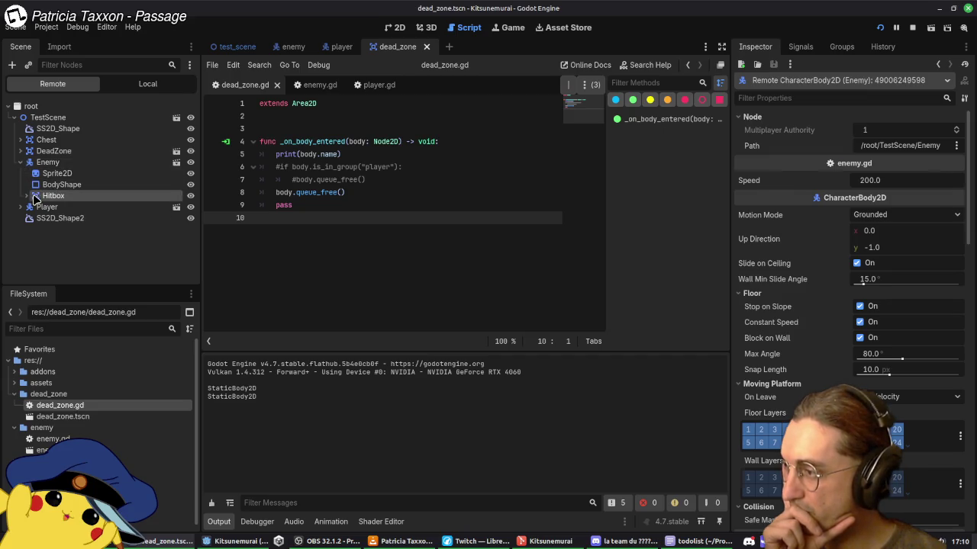
pyautogui.click(25, 195)
pyautogui.click(26, 196)
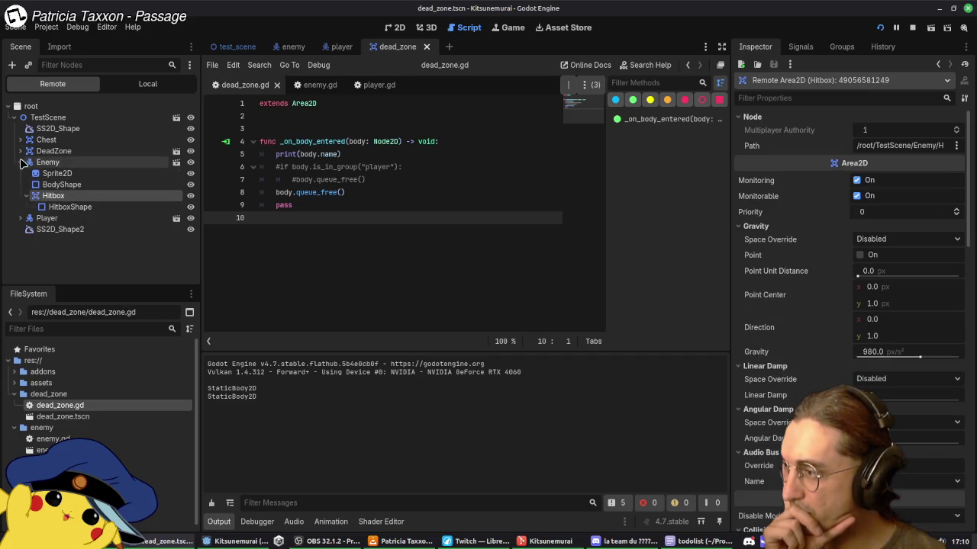
pyautogui.click(20, 162)
pyautogui.click(912, 27)
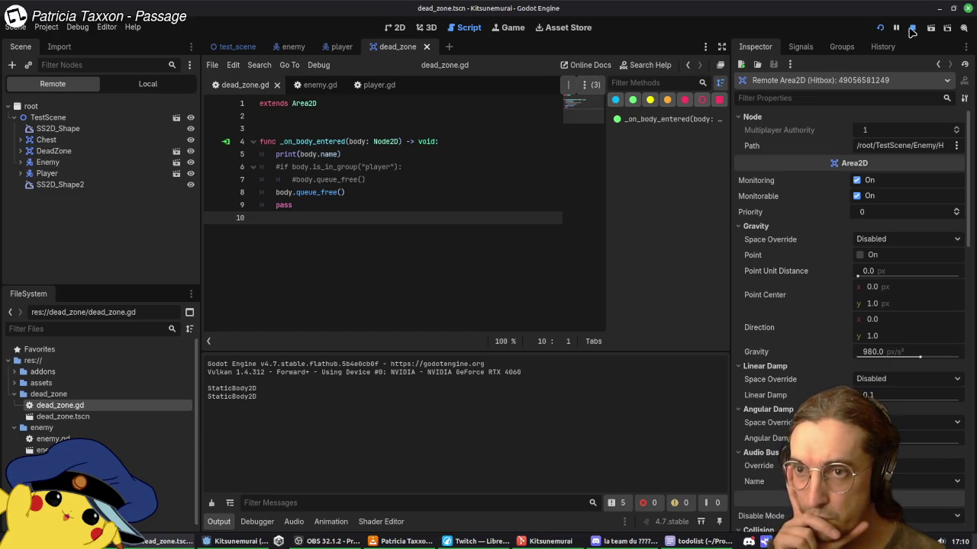
pyautogui.click(340, 48)
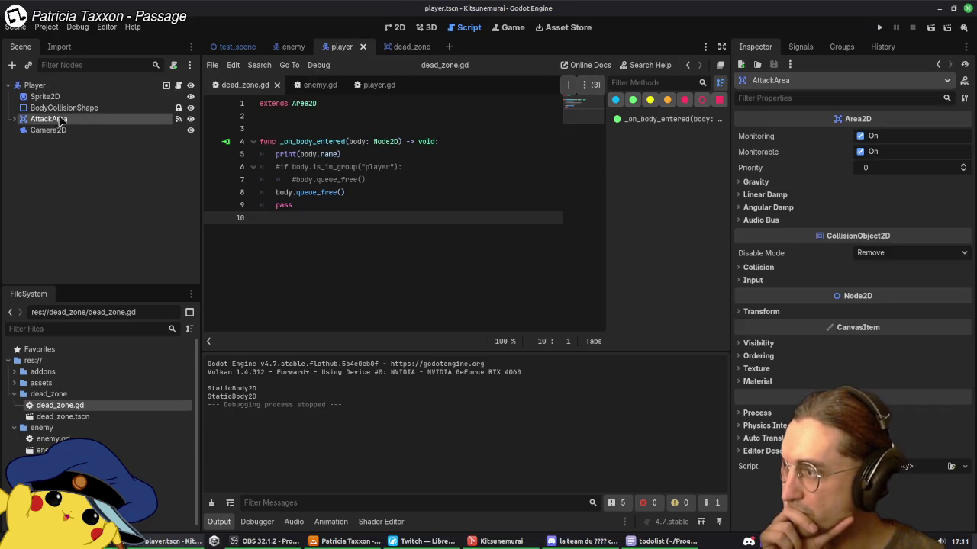
# Step: Remove 'Collision' from the player's BodyCollisionShape node name, making it BodyShape
pyautogui.click(69, 108)
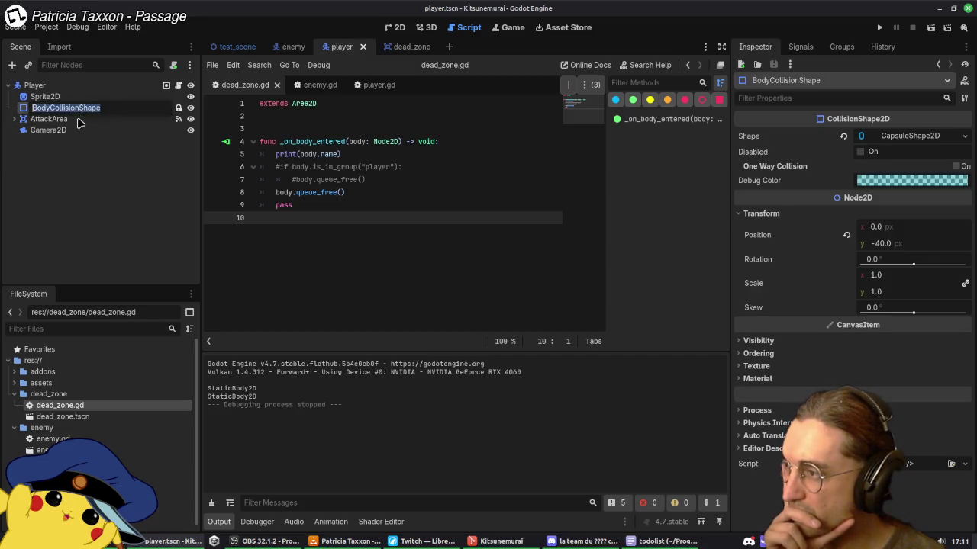
pyautogui.doubleClick(76, 110)
pyautogui.click(84, 112)
pyautogui.press('BackSpace')
pyautogui.press('BackSpace')
pyautogui.press('BackSpace')
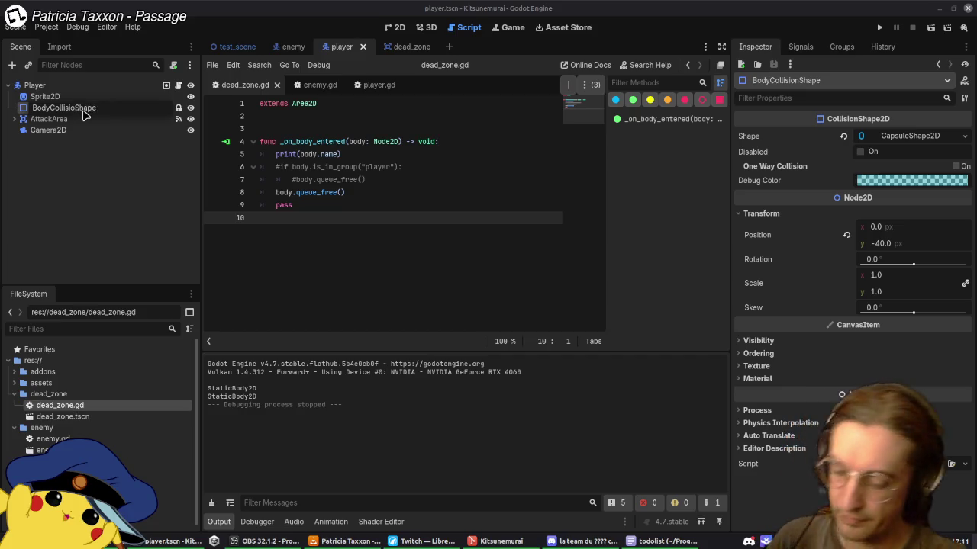
pyautogui.press('Return')
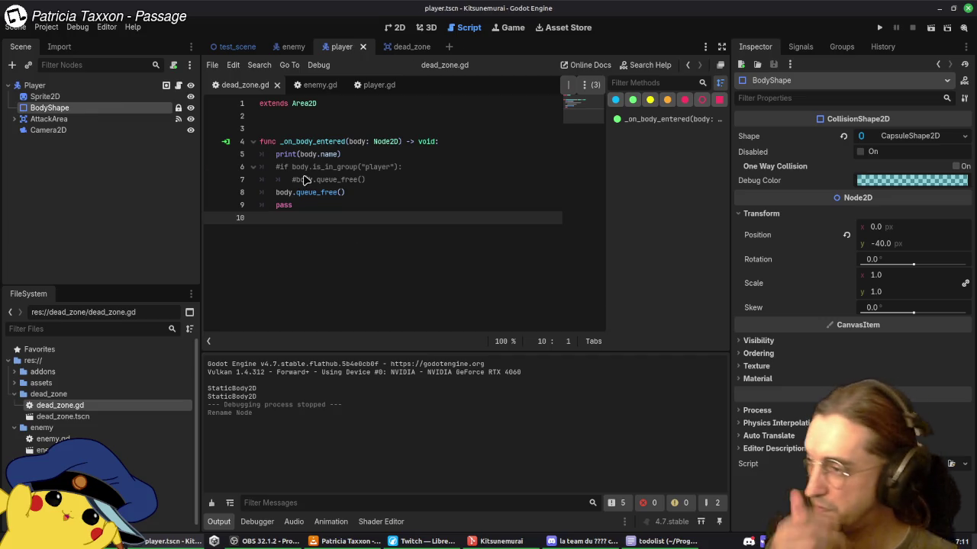
# Step: Glance at enemy.gd, then return to dead_zone.gd with the caret at the print line's end
pyautogui.click(314, 85)
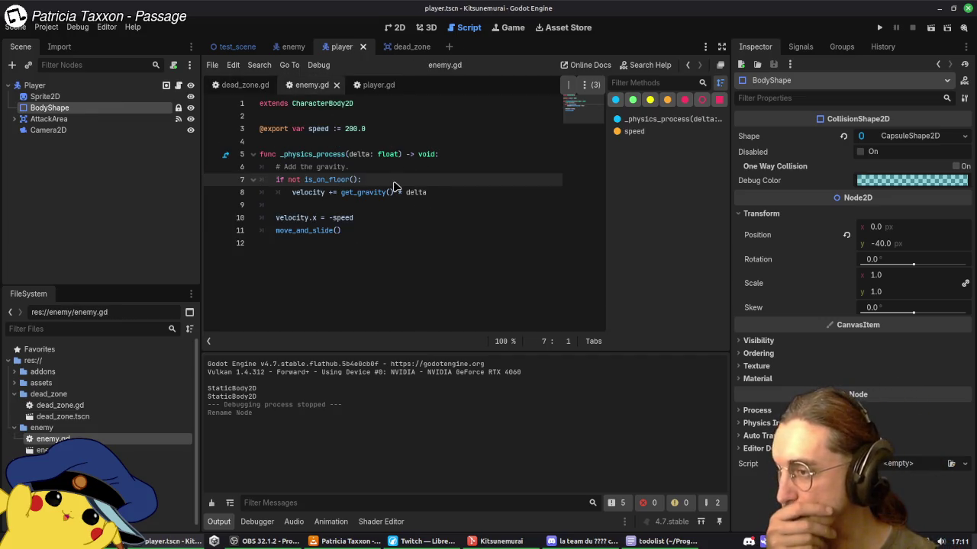
pyautogui.click(240, 86)
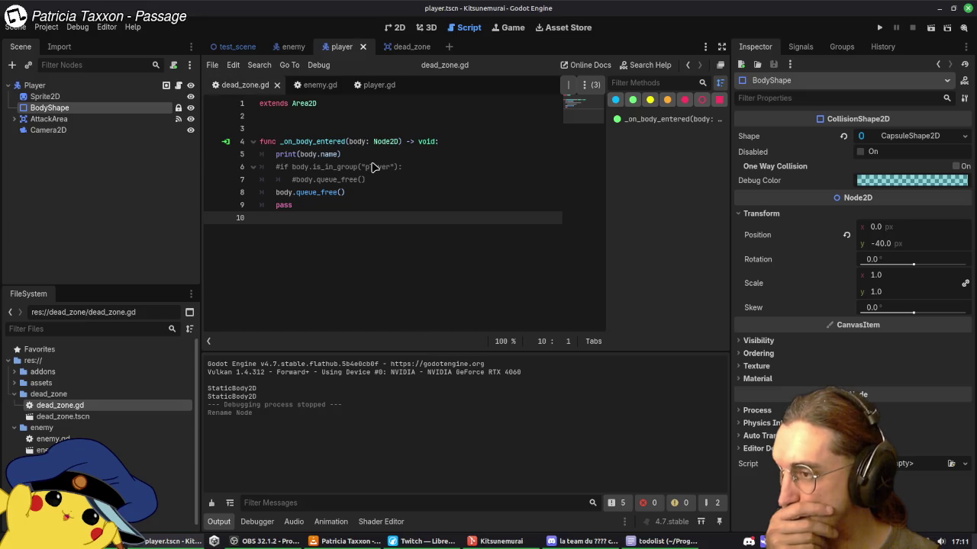
pyautogui.moveTo(374, 167); pyautogui.dragTo(430, 160)
pyautogui.click(430, 160)
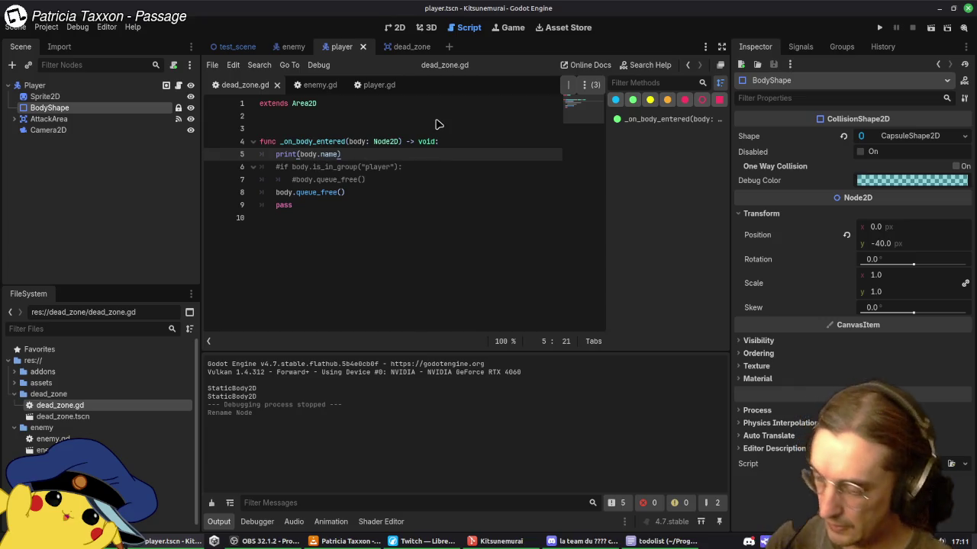
# Step: In dead_zone.gd, move print(body.name) indented under the uncommented player-group check
pyautogui.hotkey('ctrl', 'shift', 'k')
pyautogui.press('Down')
pyautogui.press('Down')
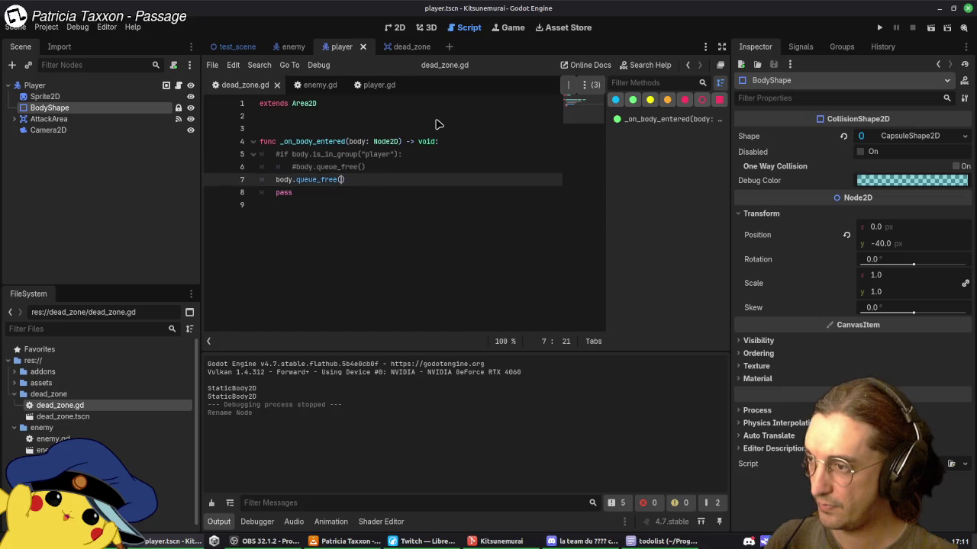
pyautogui.hotkey('ctrl', 'z')
pyautogui.hotkey('alt', 'Down')
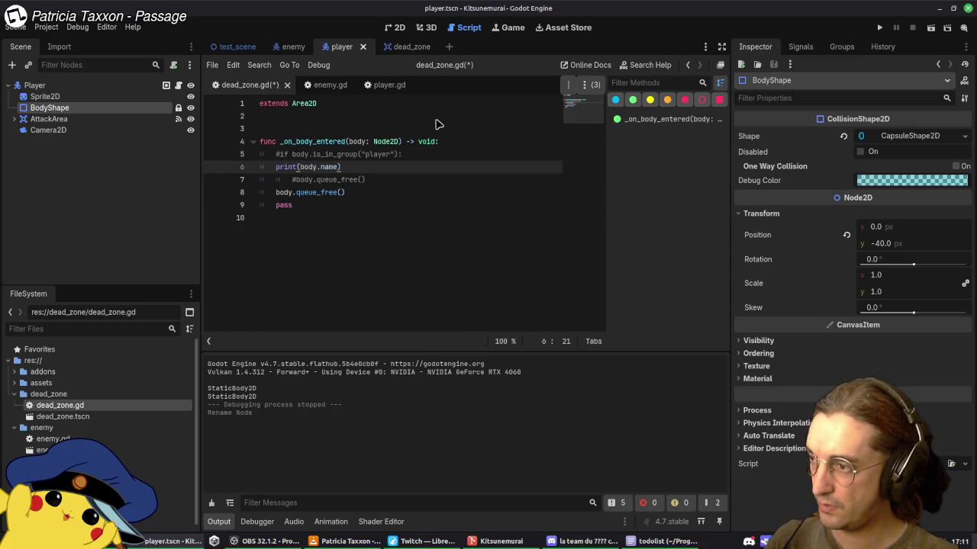
pyautogui.press('Home')
pyautogui.press('Tab')
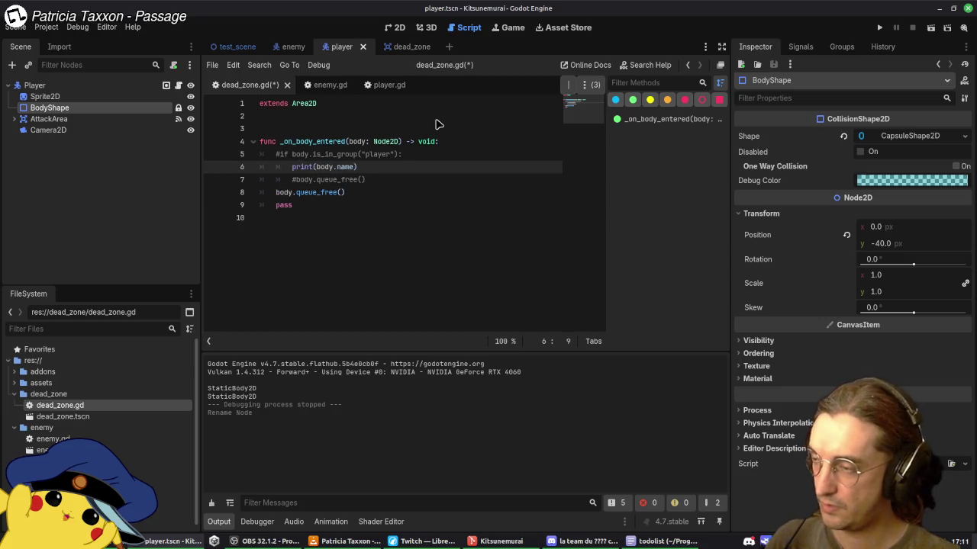
pyautogui.press('Up')
# Step: Uncomment queue_free inside the check, delete the duplicate line, save, and run the game
pyautogui.hotkey('ctrl', 'k')
pyautogui.press('Down')
pyautogui.press('Down')
pyautogui.press('Down')
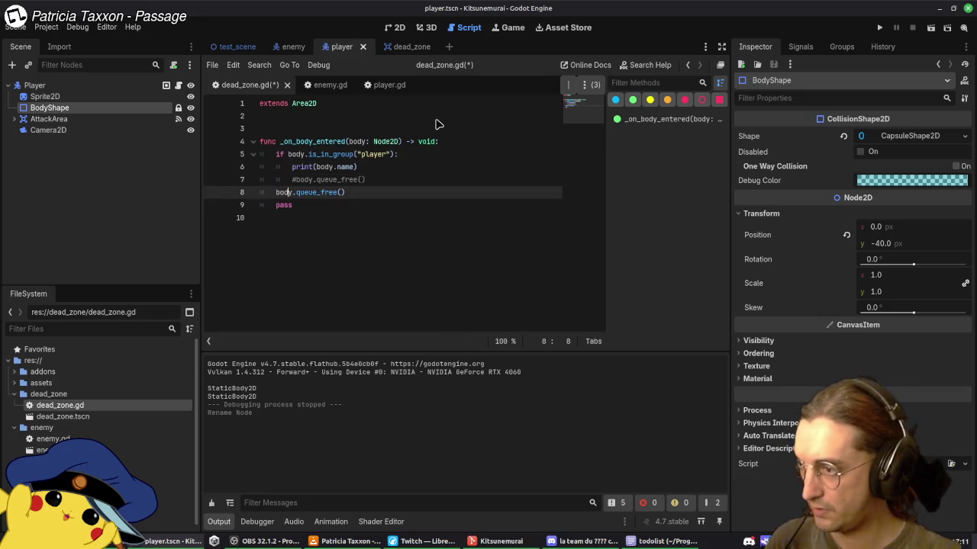
pyautogui.press('Up')
pyautogui.hotkey('ctrl', 'k')
pyautogui.press('Down')
pyautogui.hotkey('ctrl', 'shift', 'k')
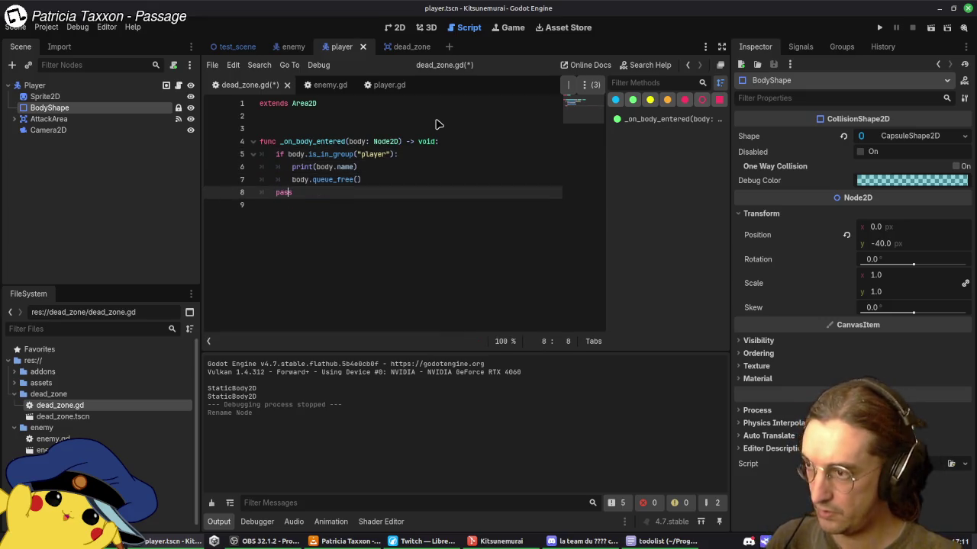
pyautogui.hotkey('ctrl', 's')
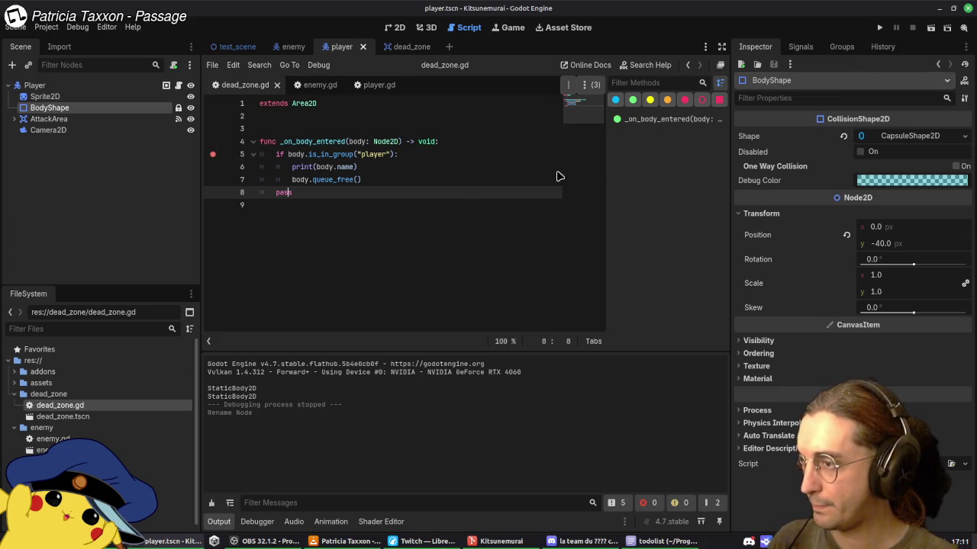
pyautogui.click(879, 28)
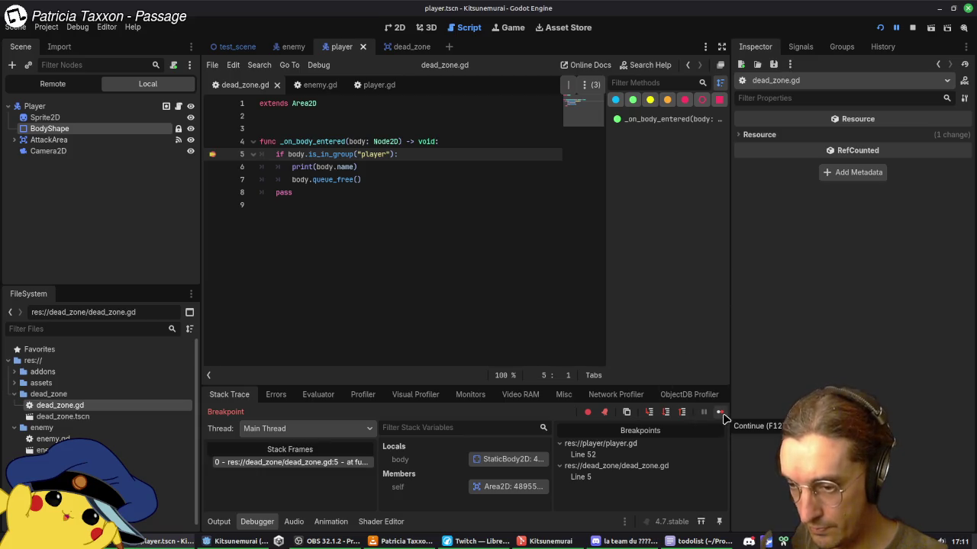
# Step: Continue past the dead_zone.gd breakpoint twice, then close the game window
pyautogui.click(721, 414)
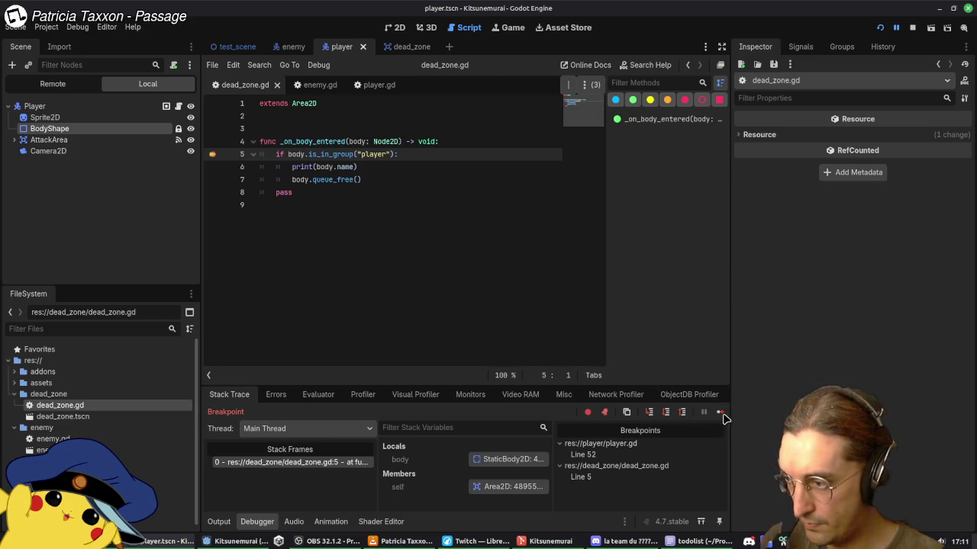
pyautogui.click(721, 414)
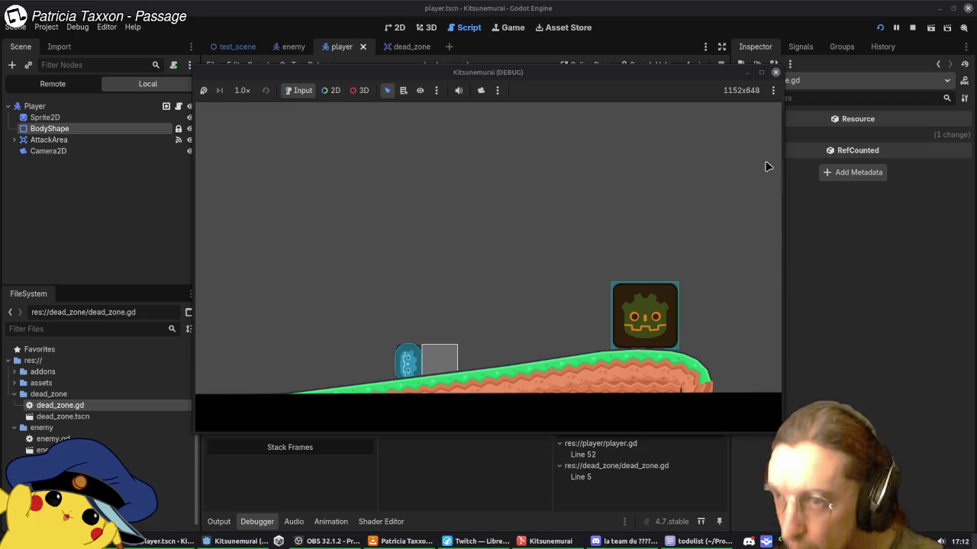
pyautogui.click(776, 71)
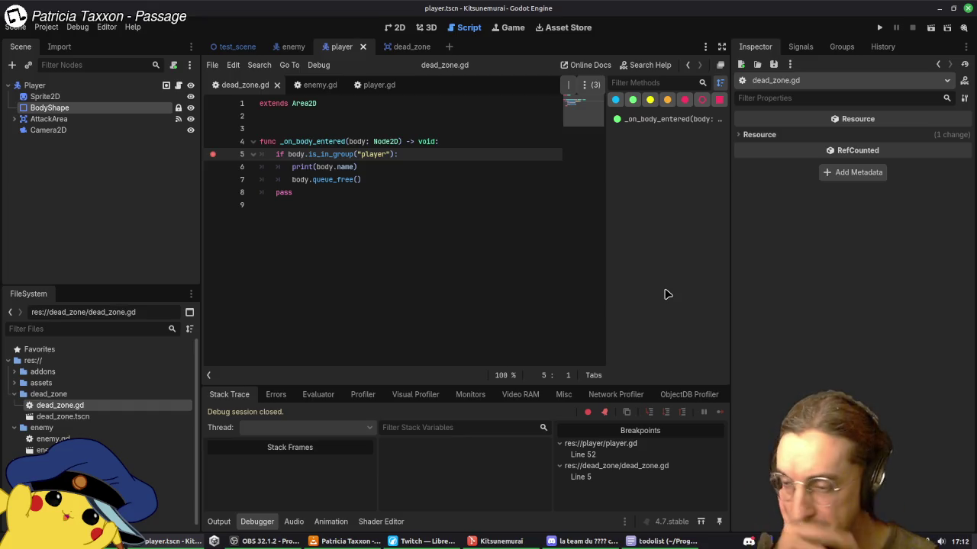
# Step: Show the Debugger's Monitors view and graph FPS, trying Process time briefly
pyautogui.click(487, 395)
pyautogui.click(434, 394)
pyautogui.click(363, 395)
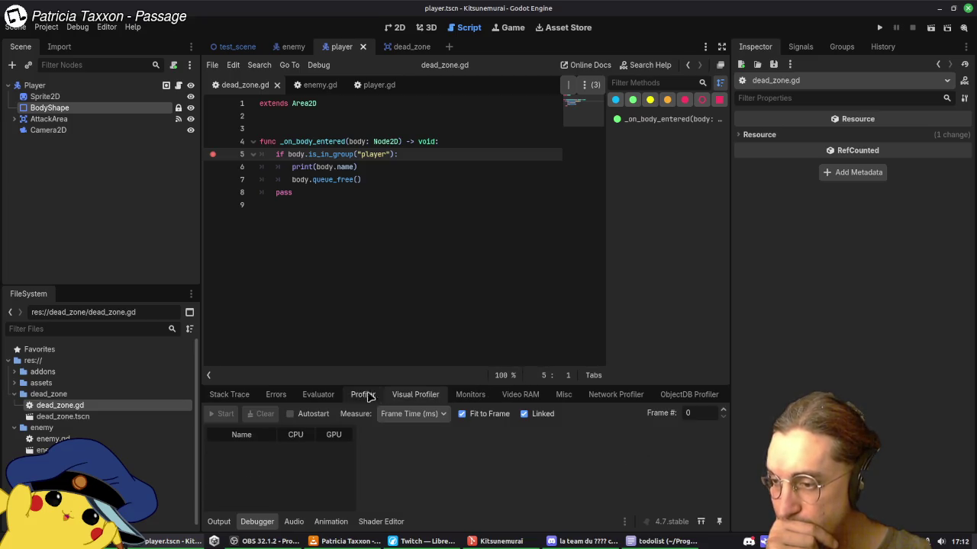
pyautogui.click(519, 395)
pyautogui.click(470, 395)
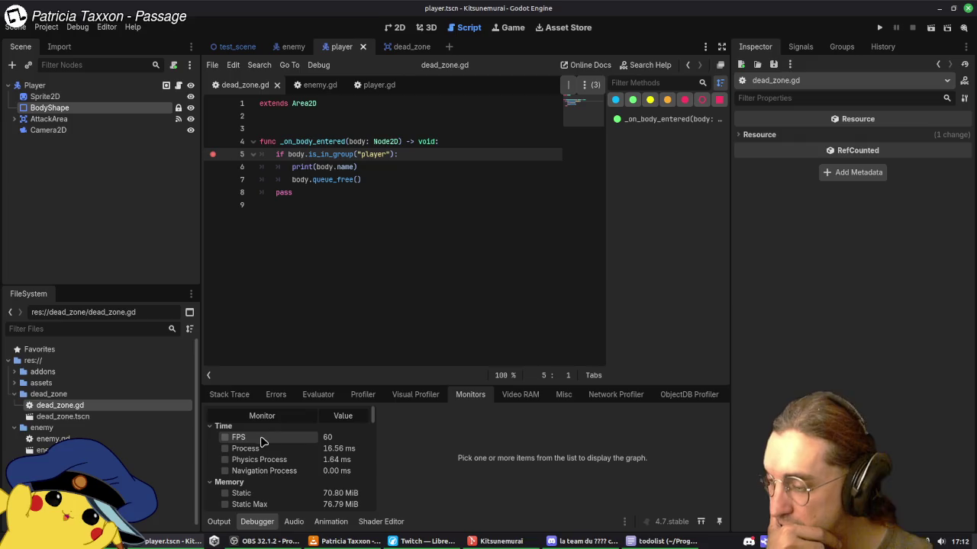
pyautogui.click(225, 438)
pyautogui.click(225, 448)
pyautogui.click(225, 449)
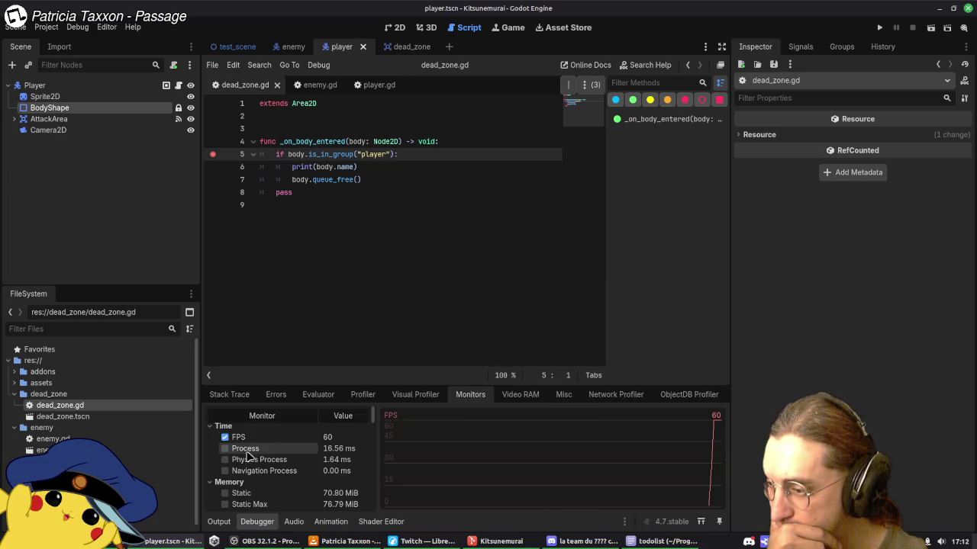
# Step: Scroll through the monitor list, temporarily enlarging the debugger panel to see more
pyautogui.scroll(-5, 275, 458)
pyautogui.scroll(-10, 302, 472)
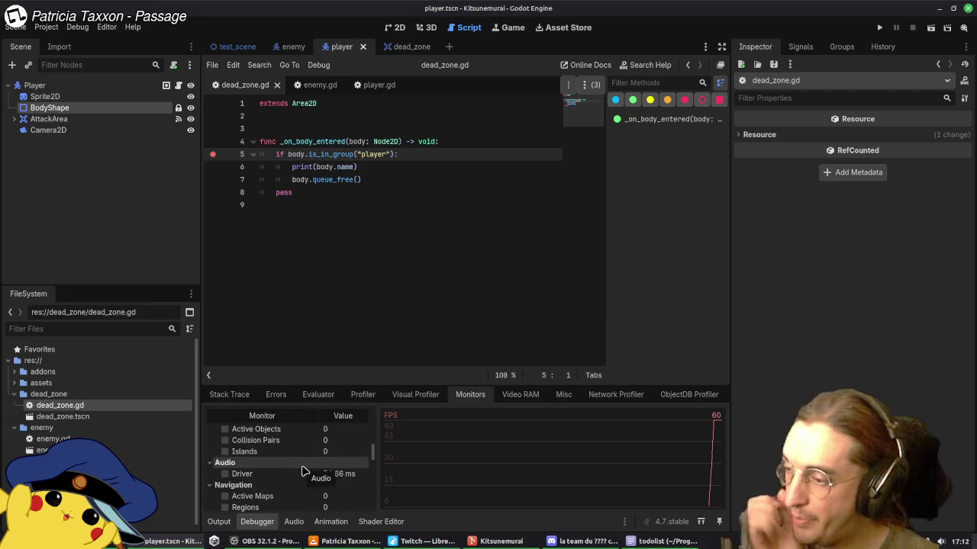
pyautogui.scroll(-8, 302, 472)
pyautogui.moveTo(323, 386); pyautogui.dragTo(325, 301)
pyautogui.scroll(12, 297, 460)
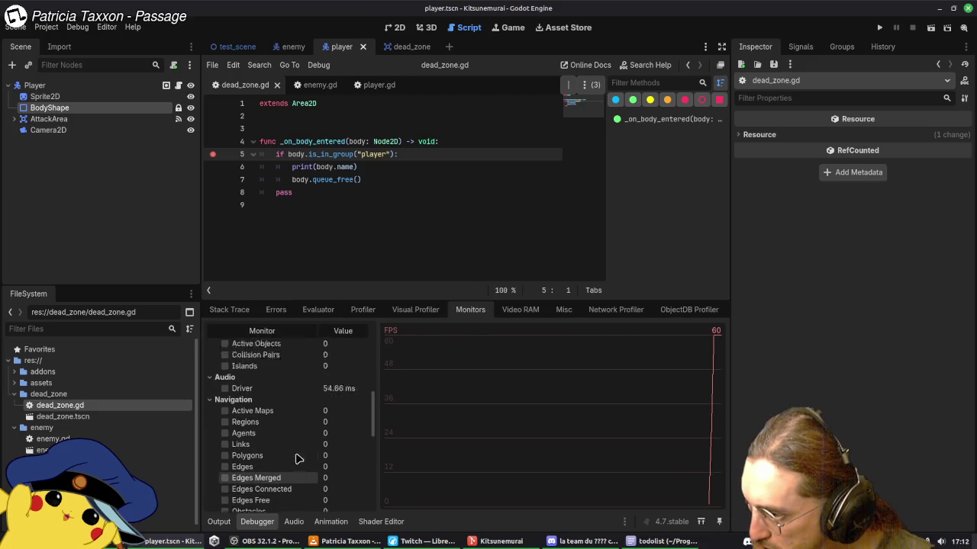
pyautogui.scroll(2, 297, 456)
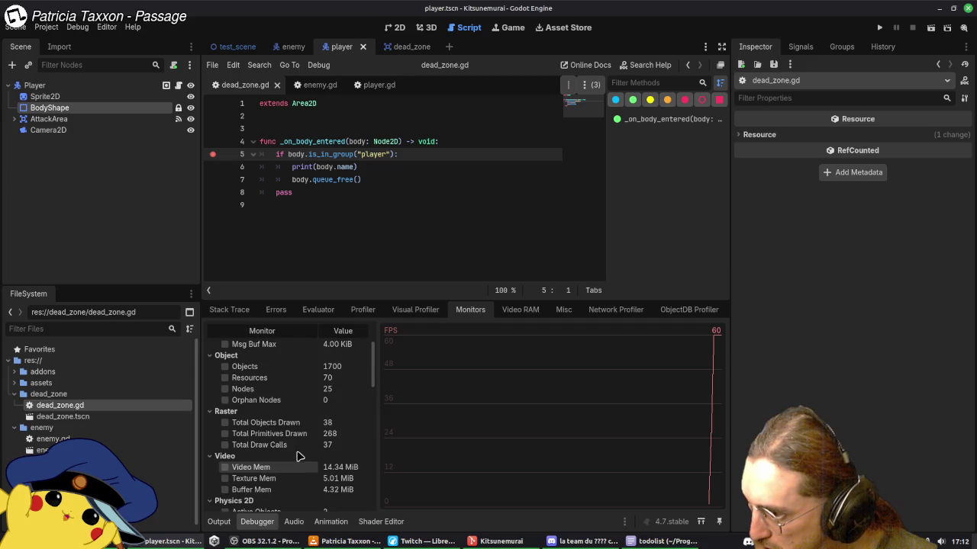
pyautogui.scroll(-12, 305, 367)
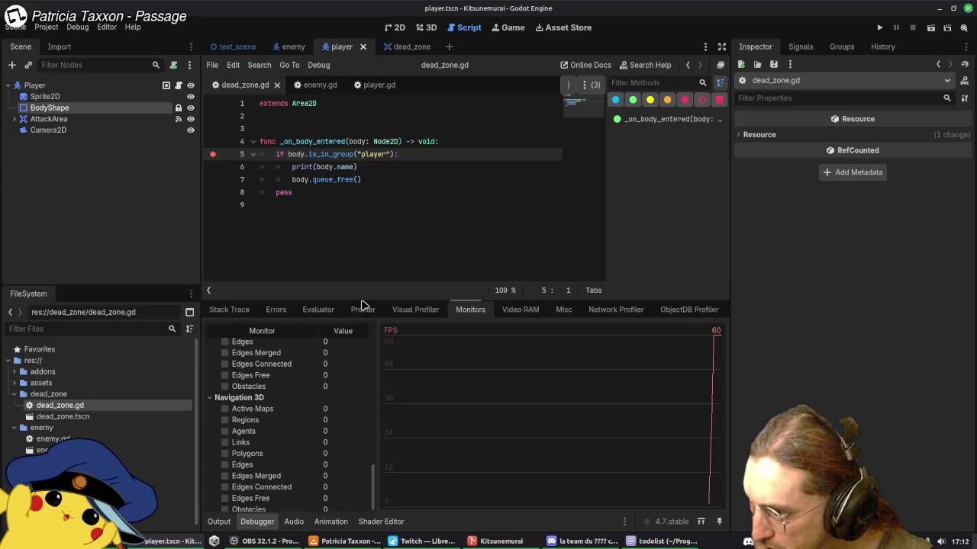
pyautogui.moveTo(362, 303); pyautogui.dragTo(351, 385)
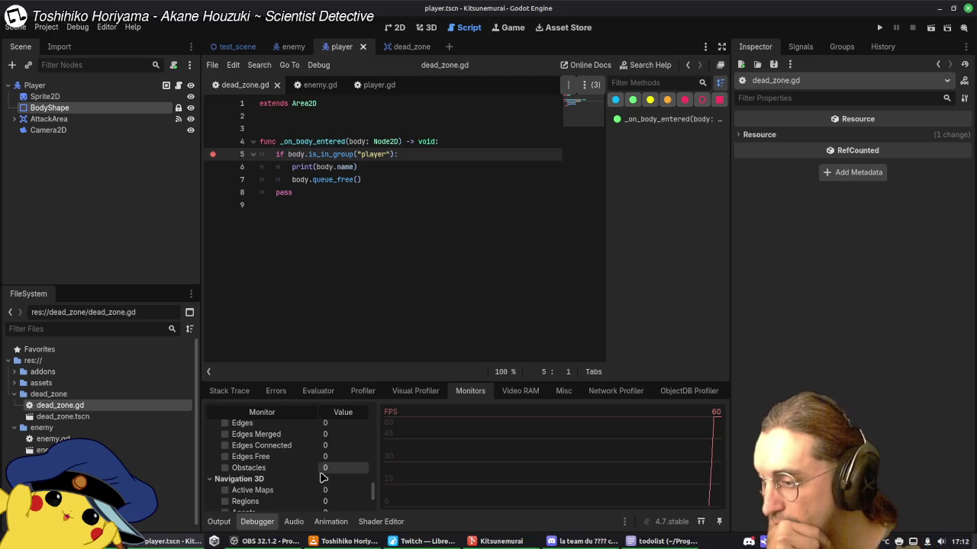
pyautogui.scroll(5, 321, 478)
pyautogui.scroll(-10, 311, 479)
pyautogui.scroll(2, 313, 480)
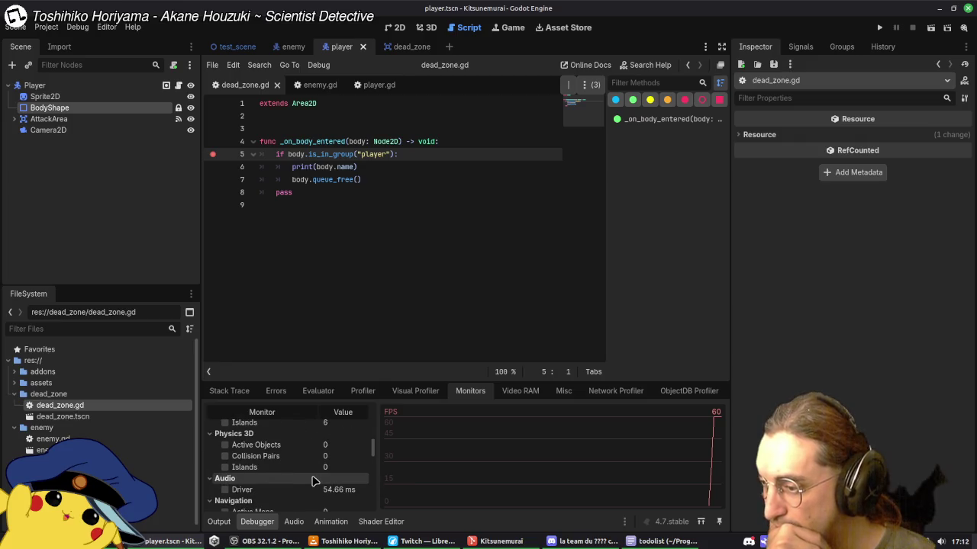
pyautogui.scroll(3, 312, 481)
pyautogui.scroll(-3, 309, 481)
pyautogui.scroll(4, 305, 480)
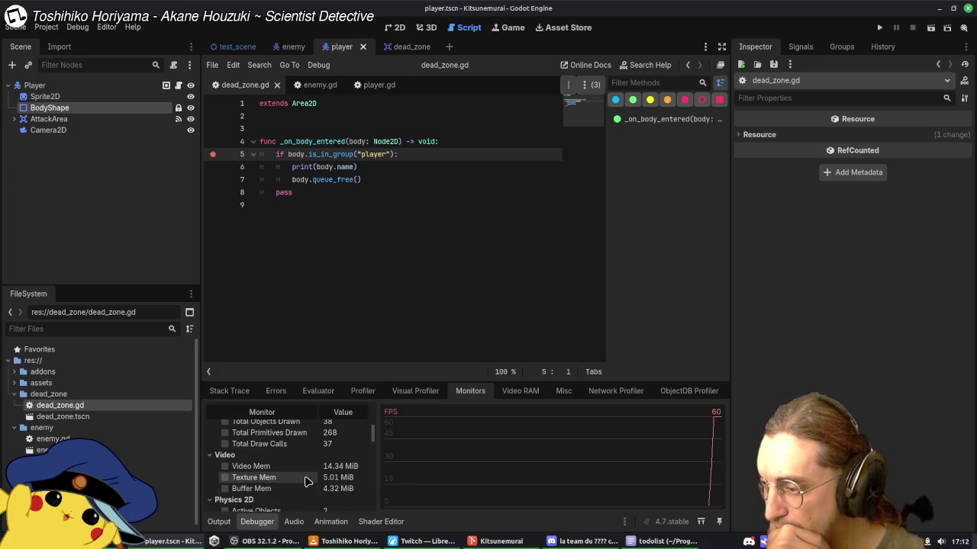
pyautogui.scroll(4, 305, 480)
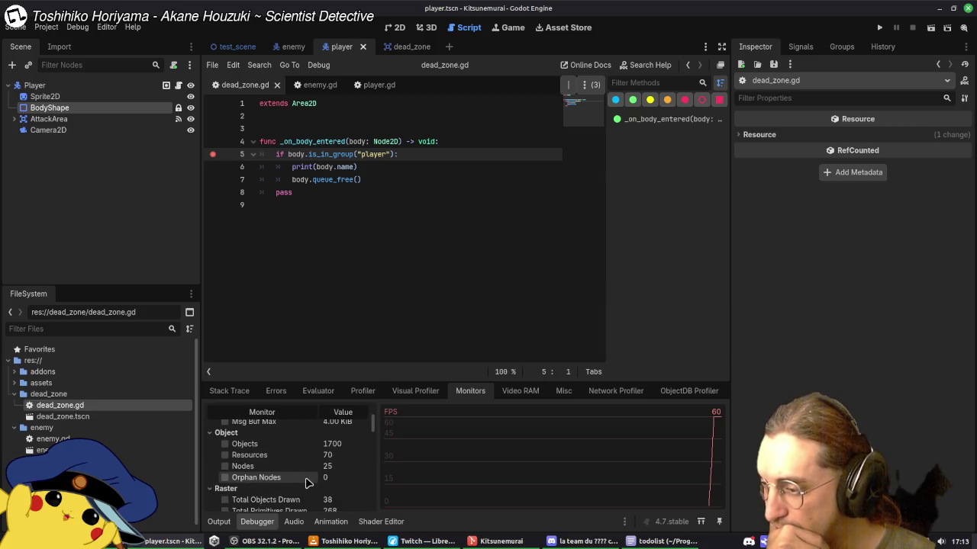
pyautogui.scroll(1, 305, 479)
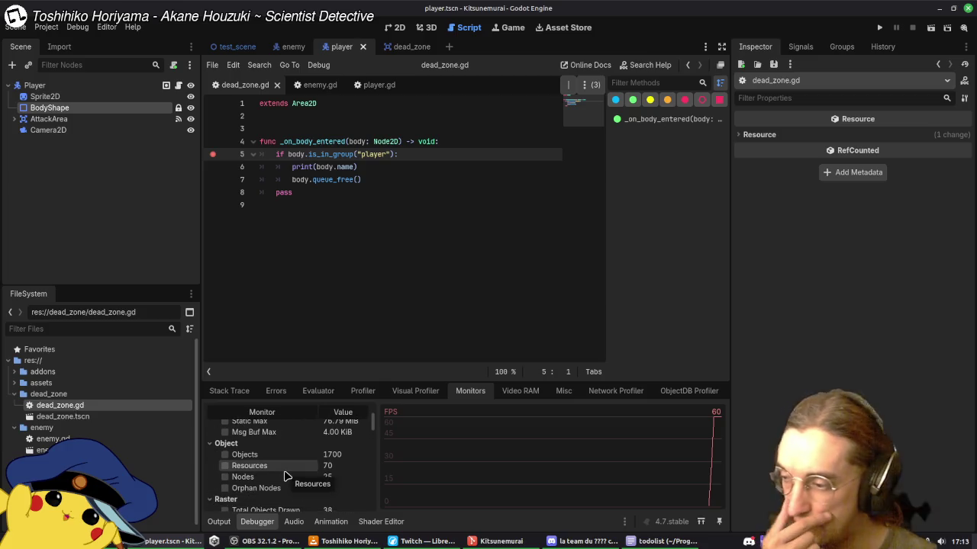
pyautogui.scroll(4, 286, 477)
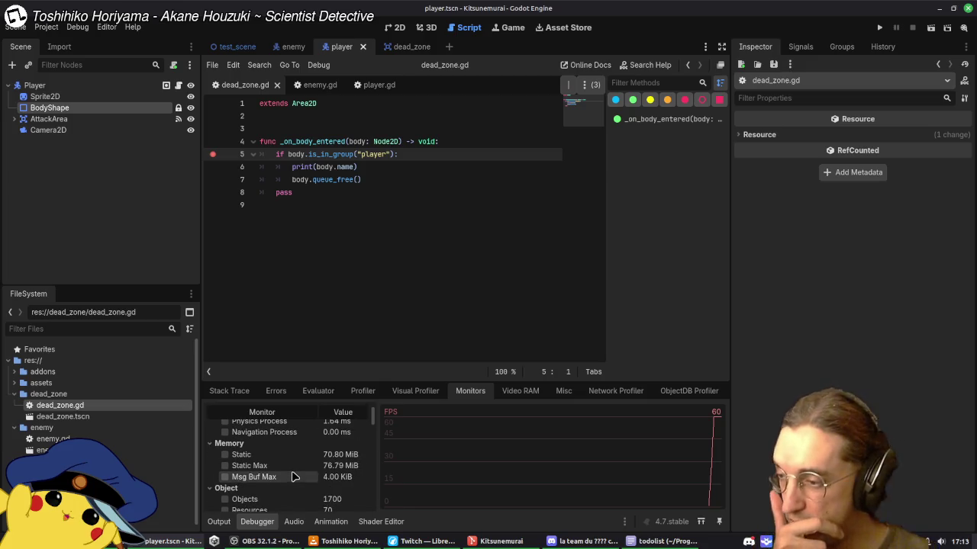
pyautogui.scroll(3, 305, 492)
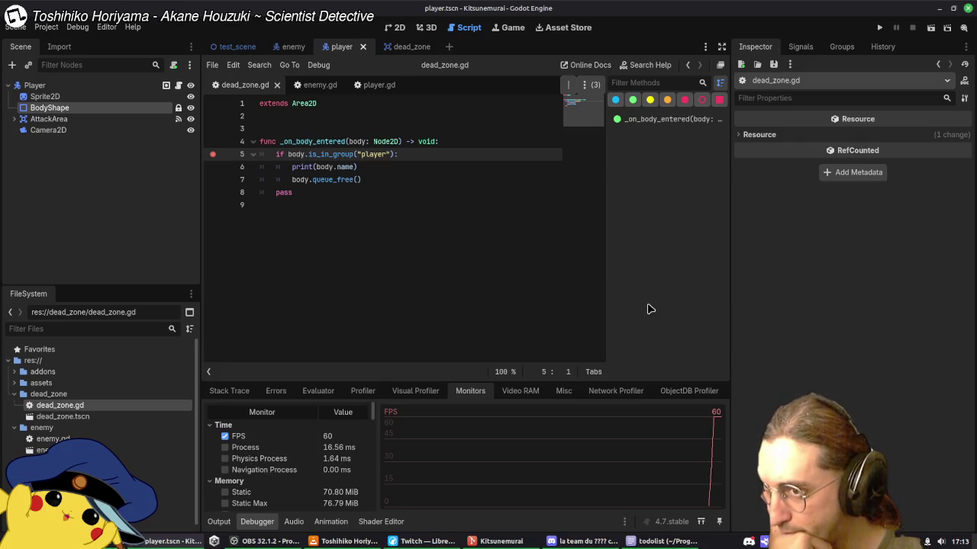
# Step: Run the game, continue past the breakpoint, stop it, and remove dead_zone.gd's line-5 breakpoint
pyautogui.click(878, 29)
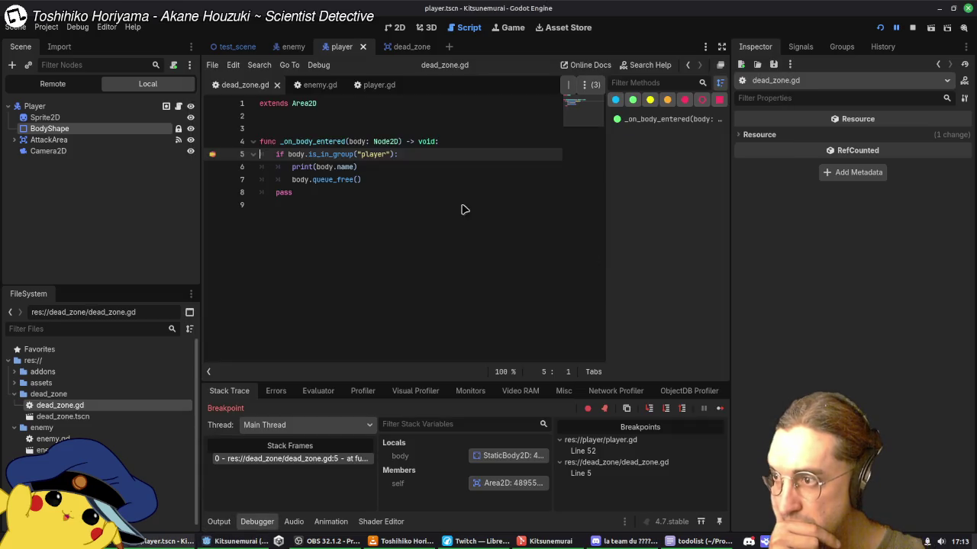
pyautogui.click(719, 411)
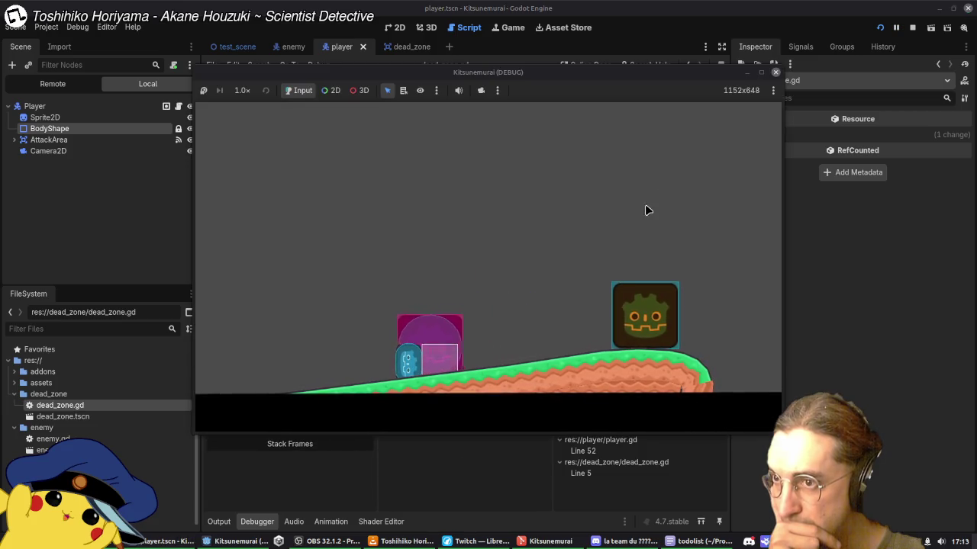
pyautogui.click(775, 73)
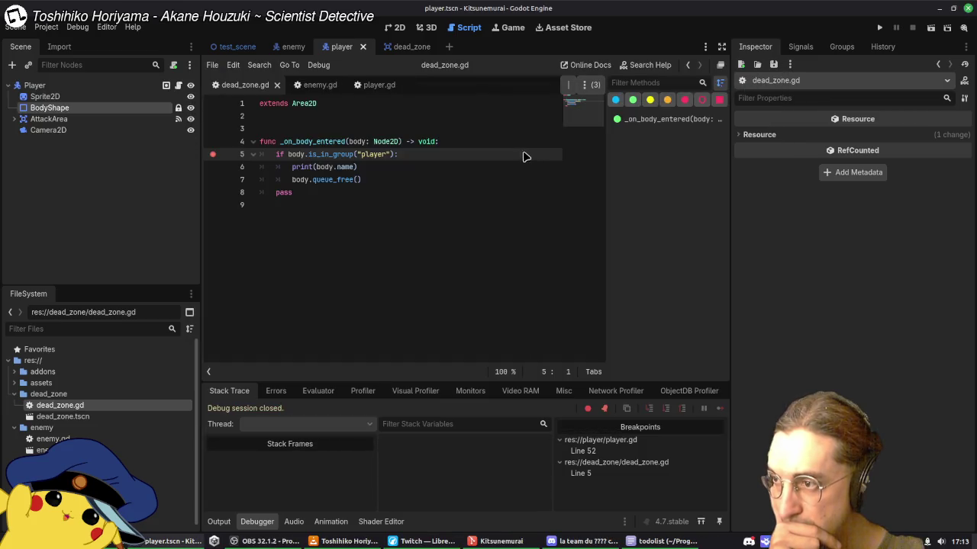
pyautogui.click(214, 155)
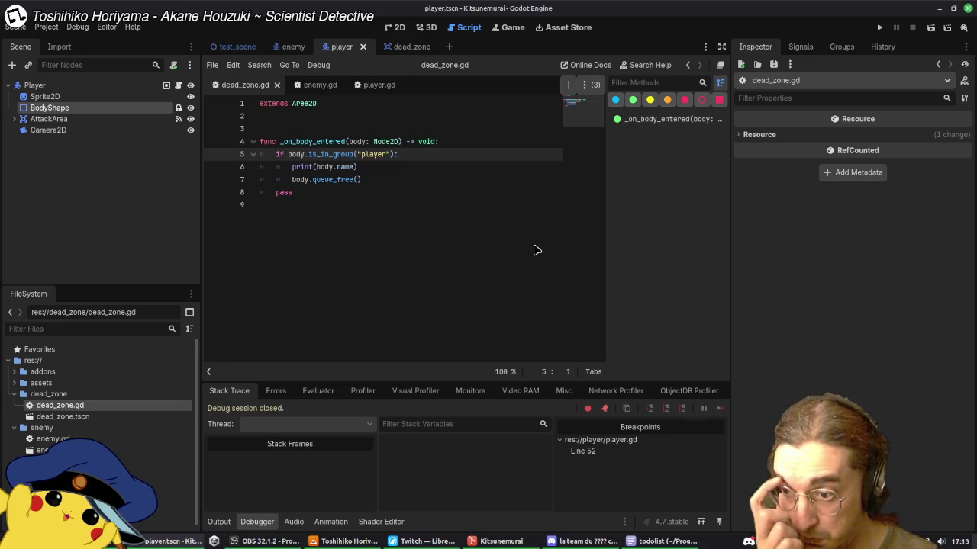
# Step: Jump to the player.gd line 52 breakpoint, check AttackArea's children, then switch to test_scene
pyautogui.doubleClick(612, 451)
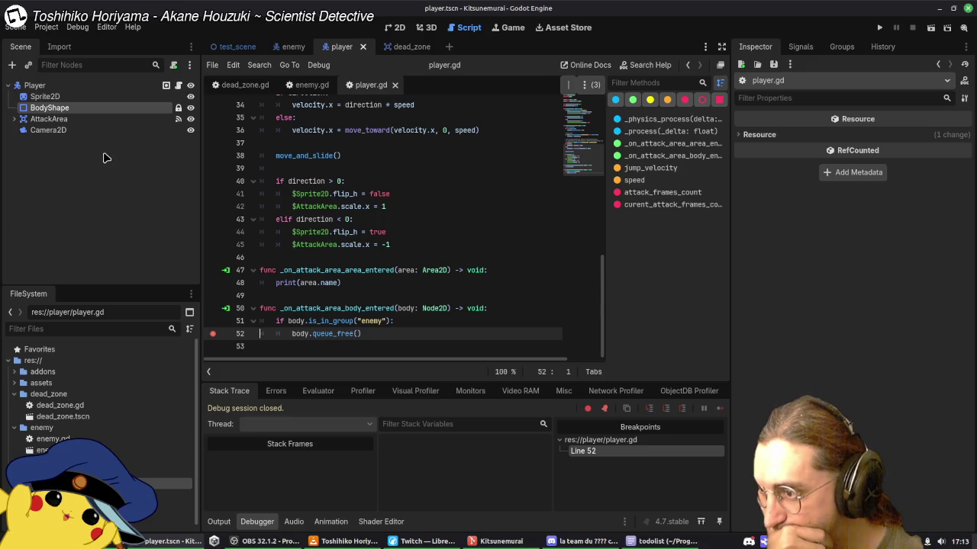
pyautogui.click(13, 119)
pyautogui.click(13, 119)
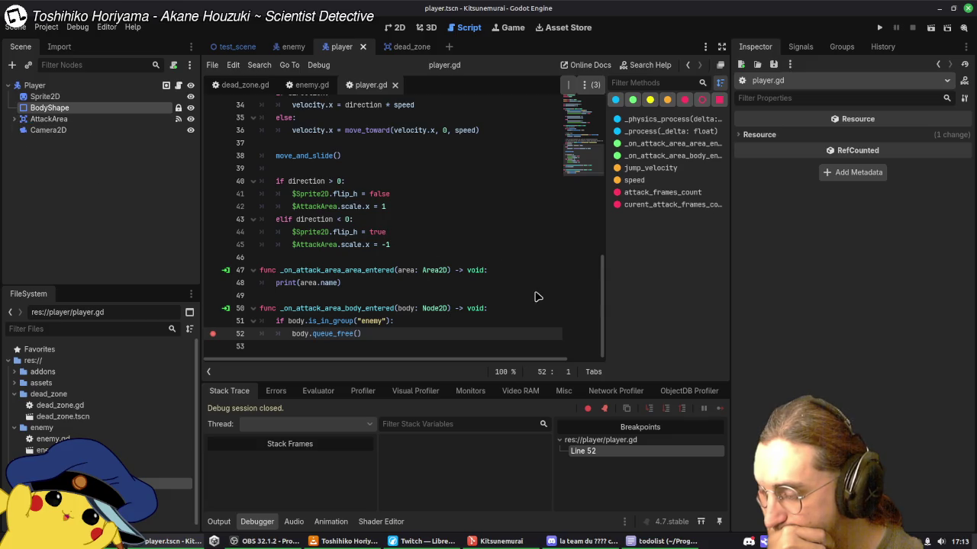
pyautogui.scroll(2, 537, 297)
pyautogui.scroll(-2, 538, 296)
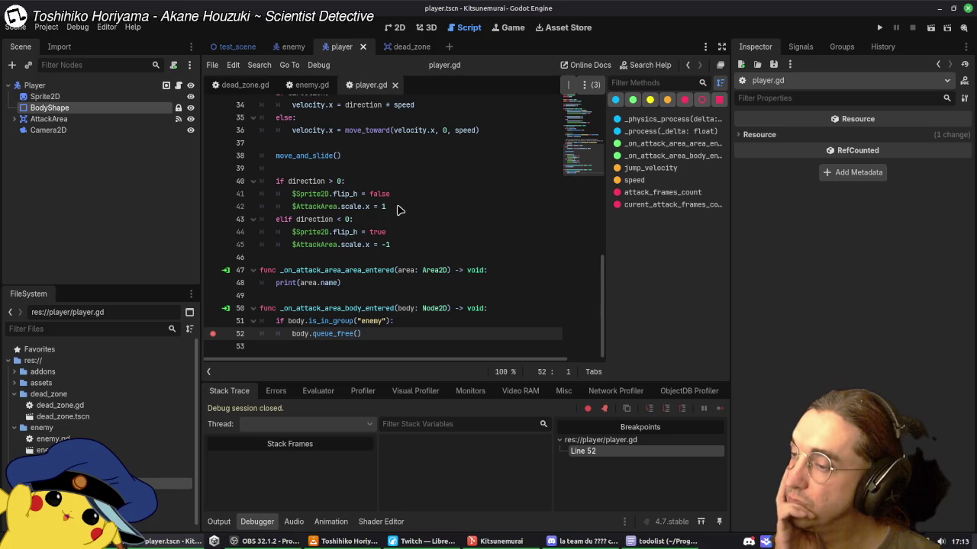
pyautogui.click(236, 47)
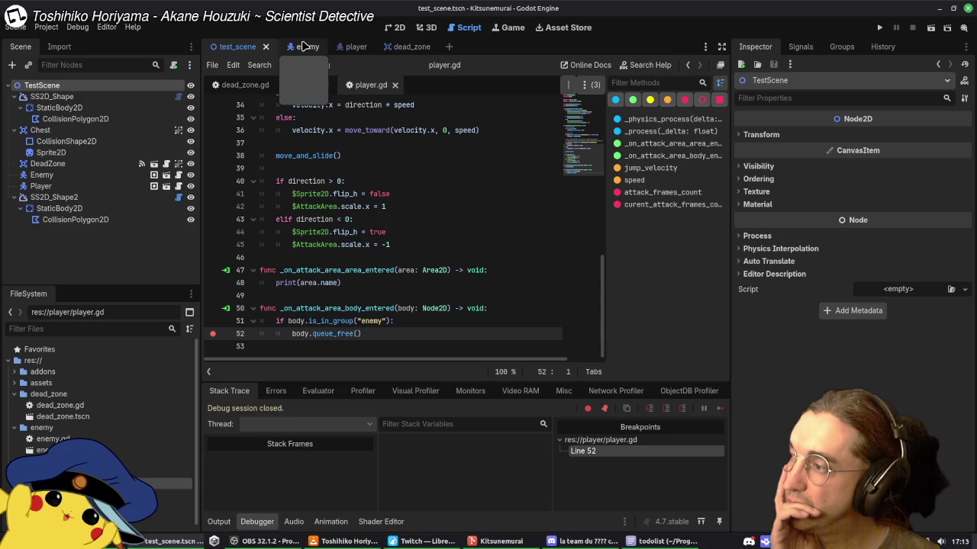
# Step: Select DeadZone, view test_scene in 2D, and drag two points of the SS2D_Shape ground curve
pyautogui.click(129, 163)
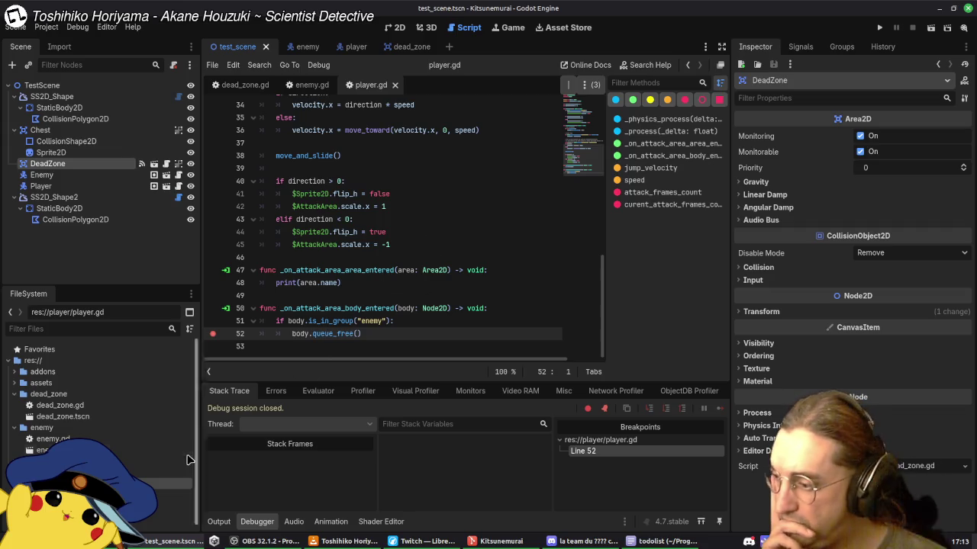
pyautogui.click(396, 28)
pyautogui.scroll(-2, 508, 228)
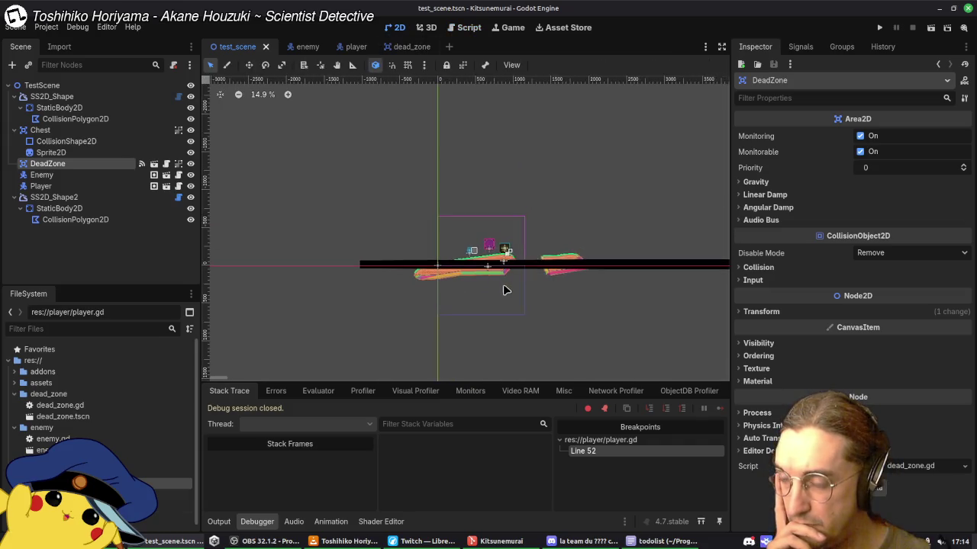
pyautogui.scroll(4, 506, 290)
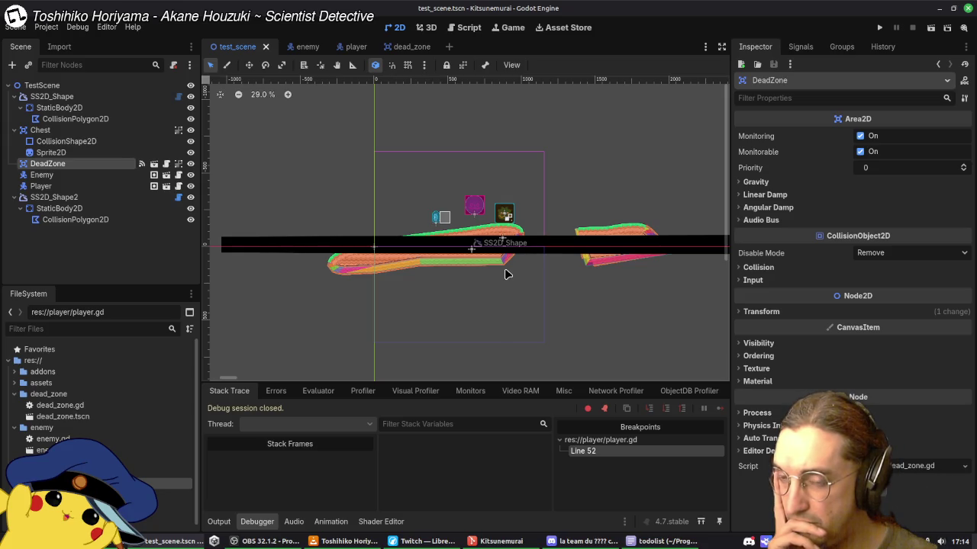
pyautogui.click(489, 261)
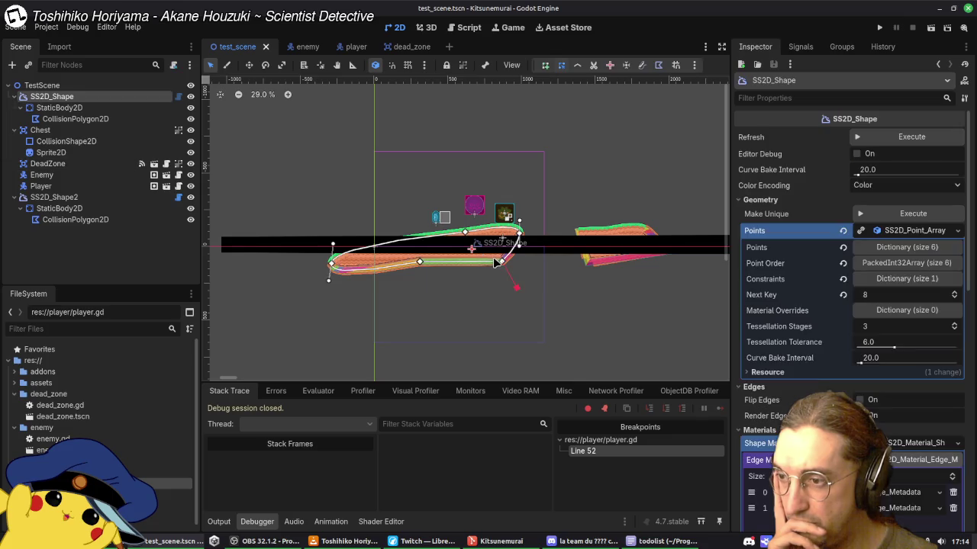
pyautogui.moveTo(479, 262); pyautogui.dragTo(465, 229)
pyautogui.moveTo(407, 173)
pyautogui.mouseDown()
pyautogui.moveTo(452, 188)
pyautogui.moveTo(518, 232)
pyautogui.mouseUp()
# Step: Save the scene, then shift the ground's collision polygon and reposition the Enemy on the platform
pyautogui.click(500, 267)
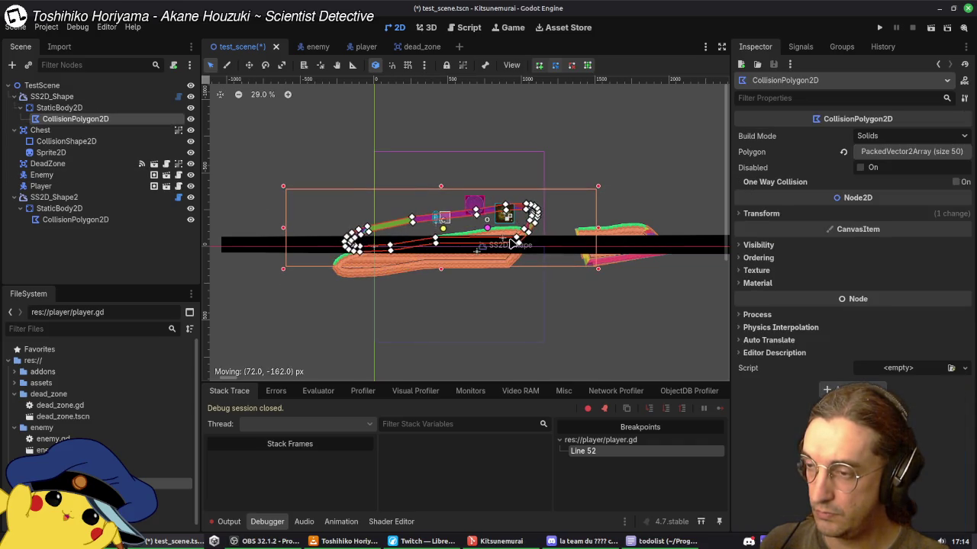
pyautogui.hotkey('ctrl', 's')
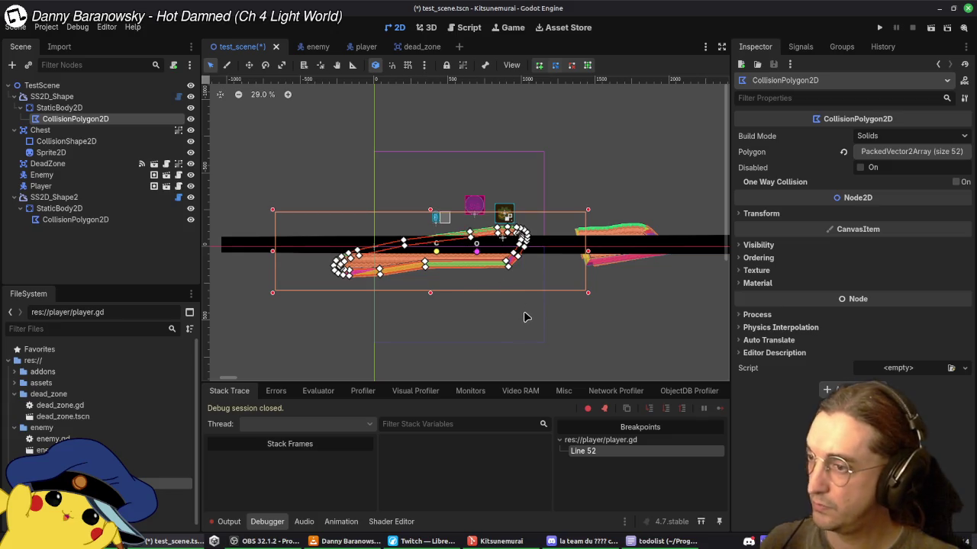
pyautogui.click(585, 321)
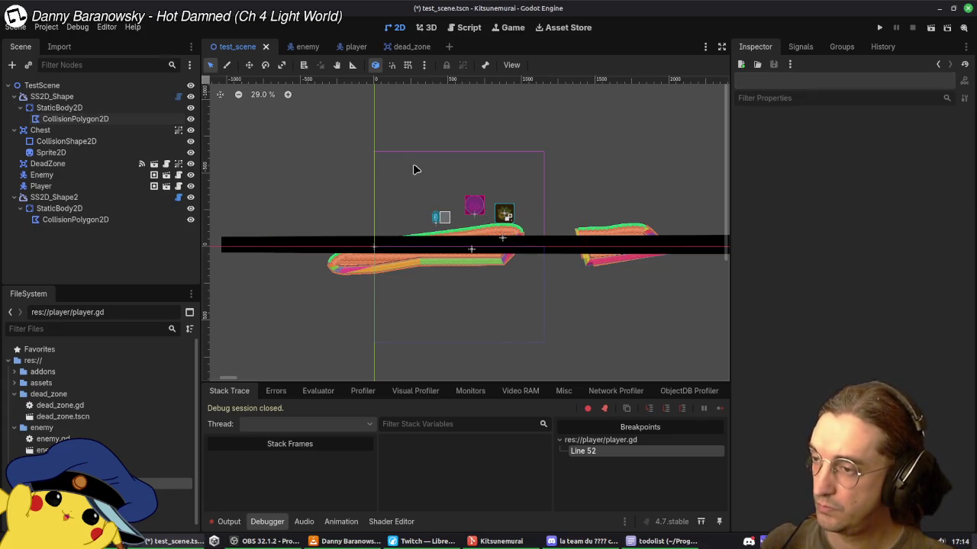
pyautogui.moveTo(391, 159)
pyautogui.mouseDown()
pyautogui.moveTo(517, 269)
pyautogui.moveTo(523, 287)
pyautogui.mouseUp()
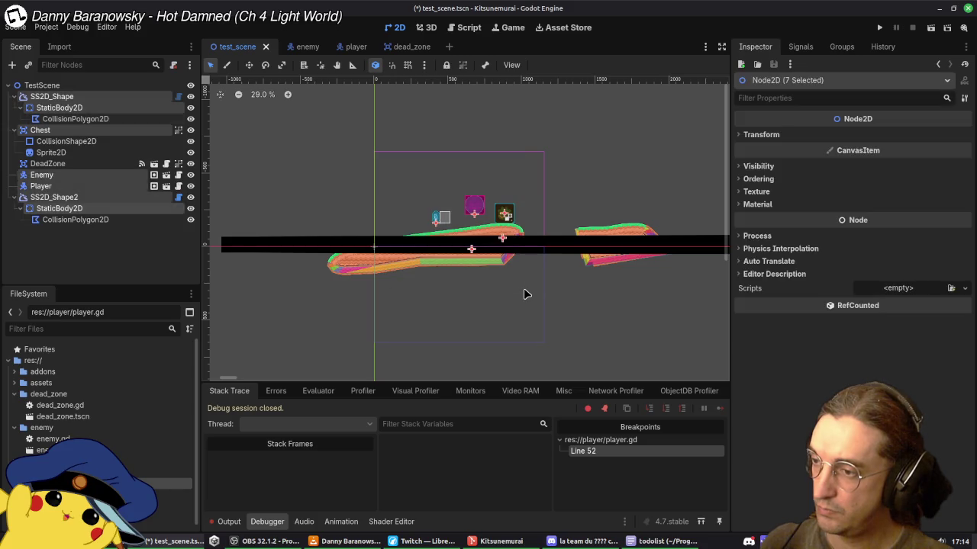
pyautogui.moveTo(295, 163); pyautogui.dragTo(523, 305)
pyautogui.moveTo(495, 267)
pyautogui.mouseDown()
pyautogui.moveTo(510, 245)
pyautogui.moveTo(519, 310)
pyautogui.mouseUp()
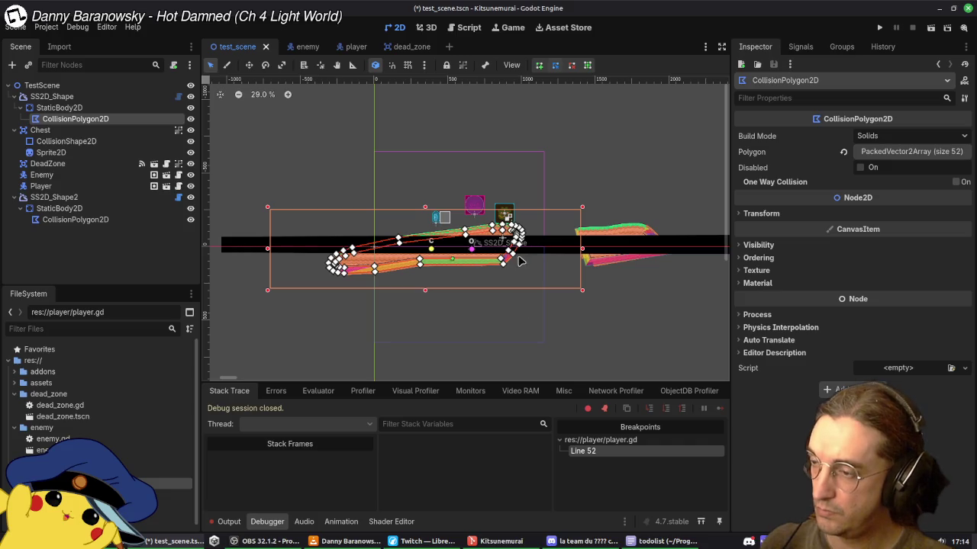
pyautogui.moveTo(477, 211)
pyautogui.mouseDown()
pyautogui.moveTo(483, 193)
pyautogui.moveTo(478, 204)
pyautogui.mouseUp()
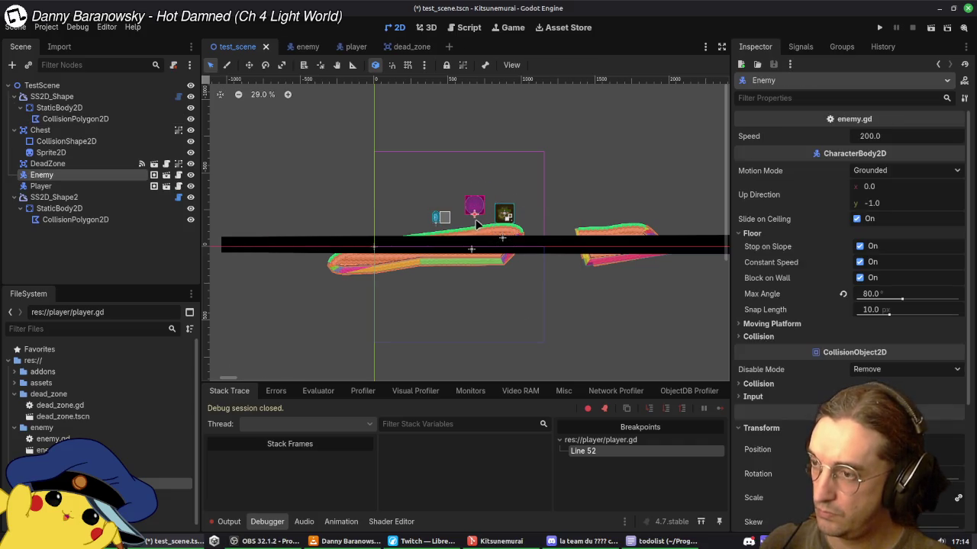
pyautogui.moveTo(320, 157); pyautogui.dragTo(529, 303)
# Step: Shift eight level nodes up and right, drop the DeadZone below the platform, and run
pyautogui.moveTo(475, 205)
pyautogui.mouseDown()
pyautogui.moveTo(489, 179)
pyautogui.moveTo(476, 208)
pyautogui.mouseUp()
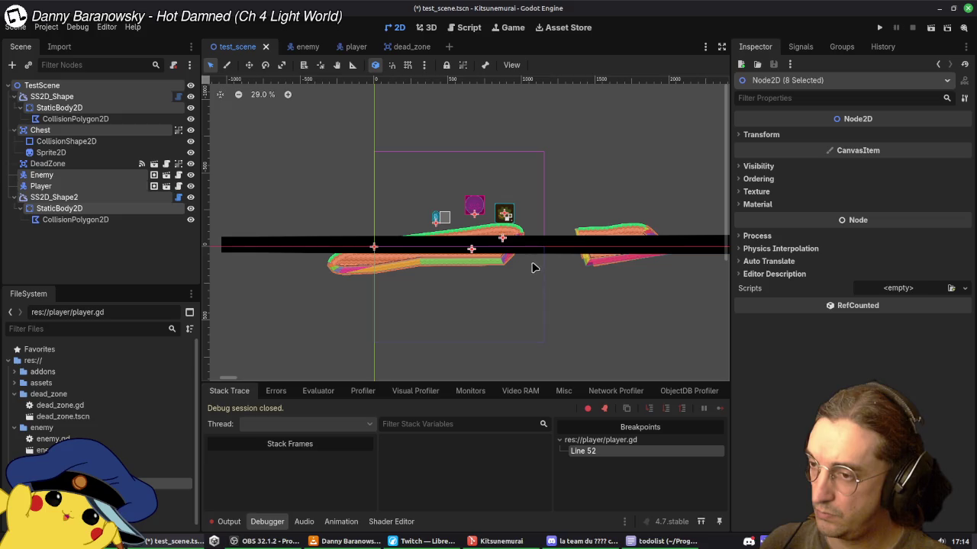
pyautogui.moveTo(476, 204)
pyautogui.mouseDown()
pyautogui.moveTo(490, 182)
pyautogui.moveTo(479, 216)
pyautogui.moveTo(475, 200)
pyautogui.mouseUp()
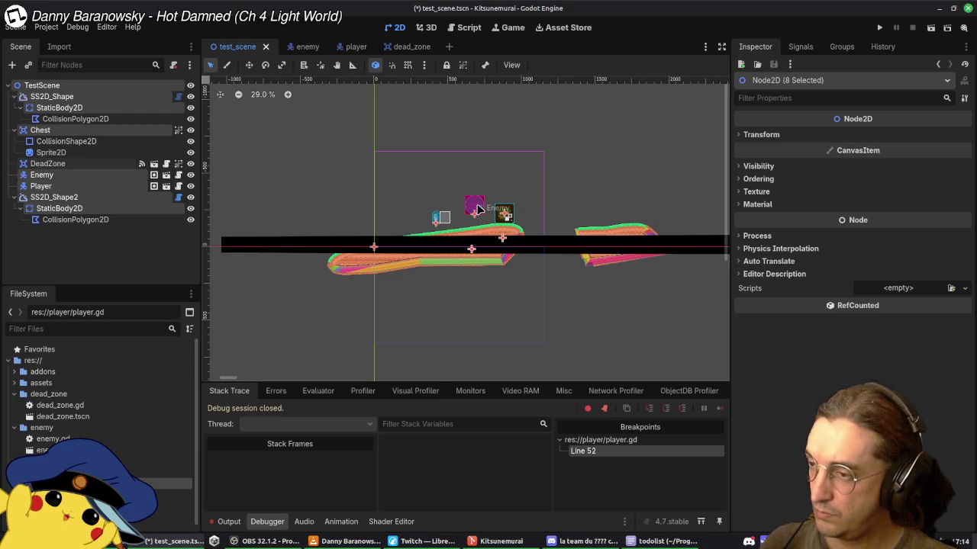
pyautogui.moveTo(473, 206)
pyautogui.mouseDown()
pyautogui.moveTo(497, 172)
pyautogui.moveTo(553, 175)
pyautogui.mouseUp()
pyautogui.click(647, 216)
pyautogui.moveTo(633, 219)
pyautogui.mouseDown()
pyautogui.moveTo(573, 267)
pyautogui.moveTo(549, 262)
pyautogui.mouseUp()
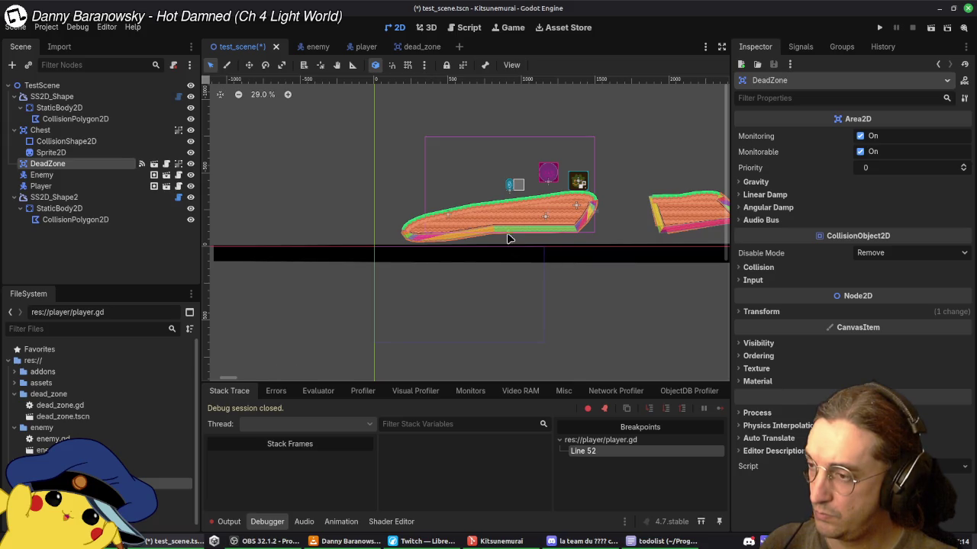
pyautogui.click(896, 28)
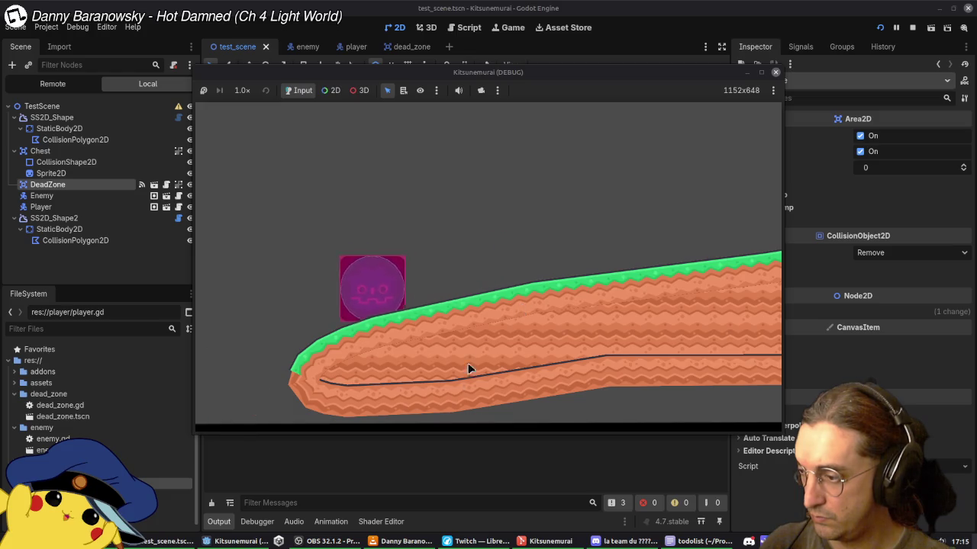
# Step: Close the game, check the remote scene tree, then run and stop the game again
pyautogui.press('F8')
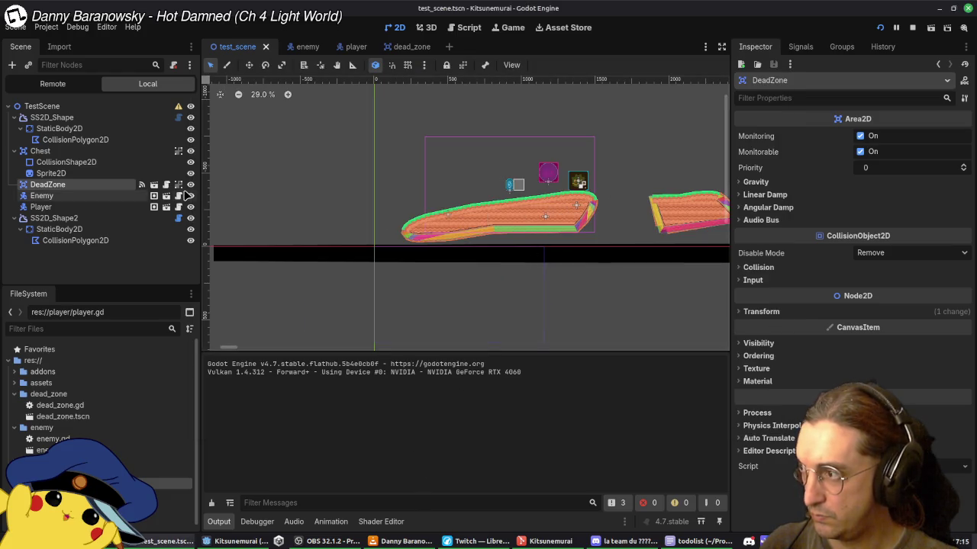
pyautogui.click(55, 84)
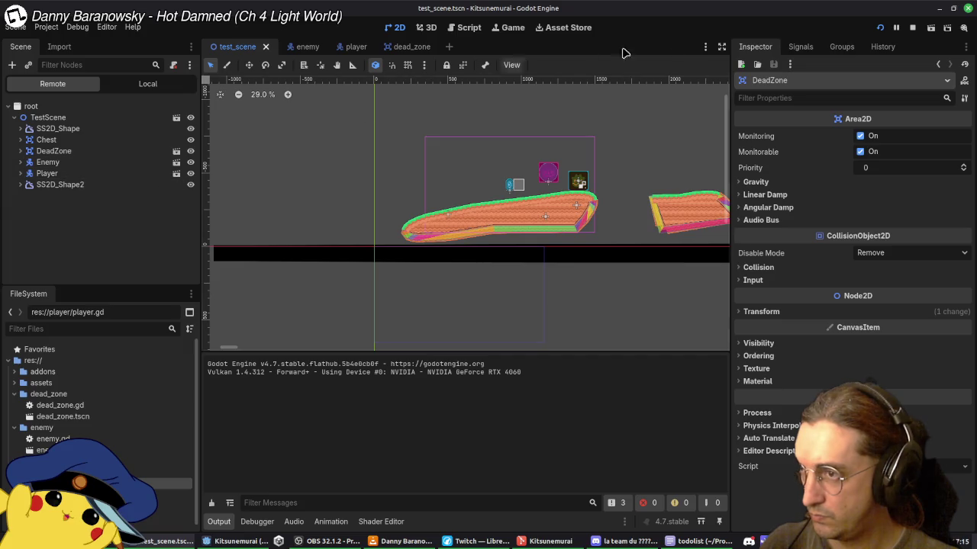
pyautogui.click(879, 28)
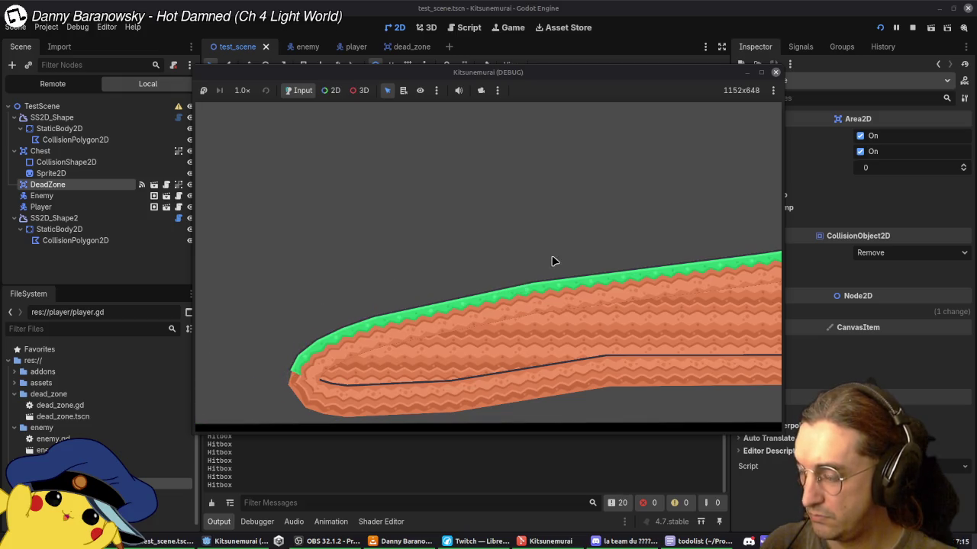
pyautogui.click(775, 72)
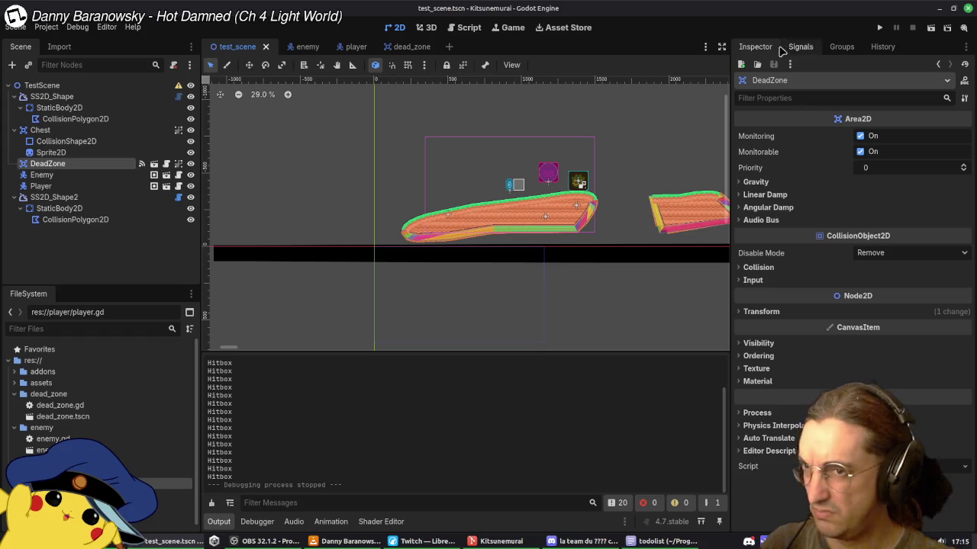
# Step: Switch to the player scene, then to the enemy scene showing its Hitbox settings
pyautogui.click(344, 48)
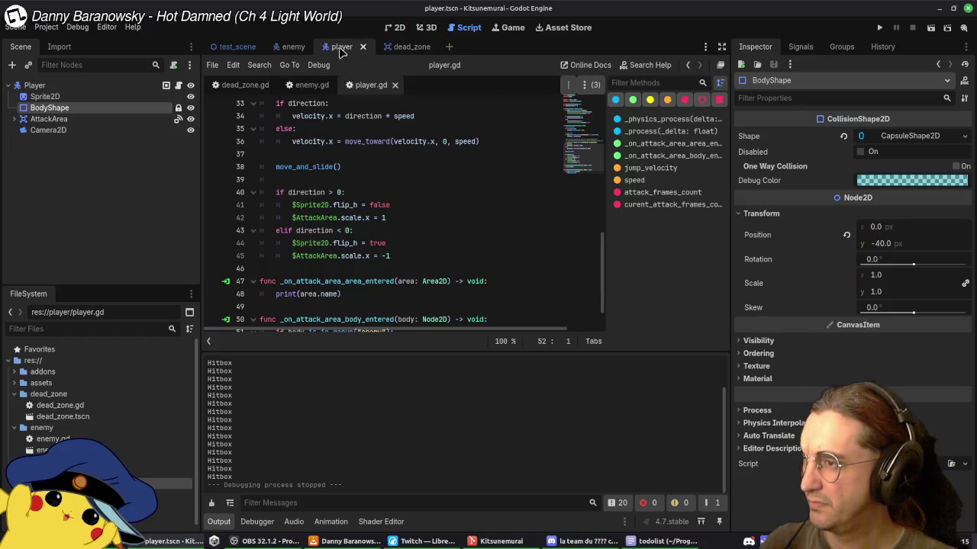
pyautogui.click(306, 46)
pyautogui.click(93, 120)
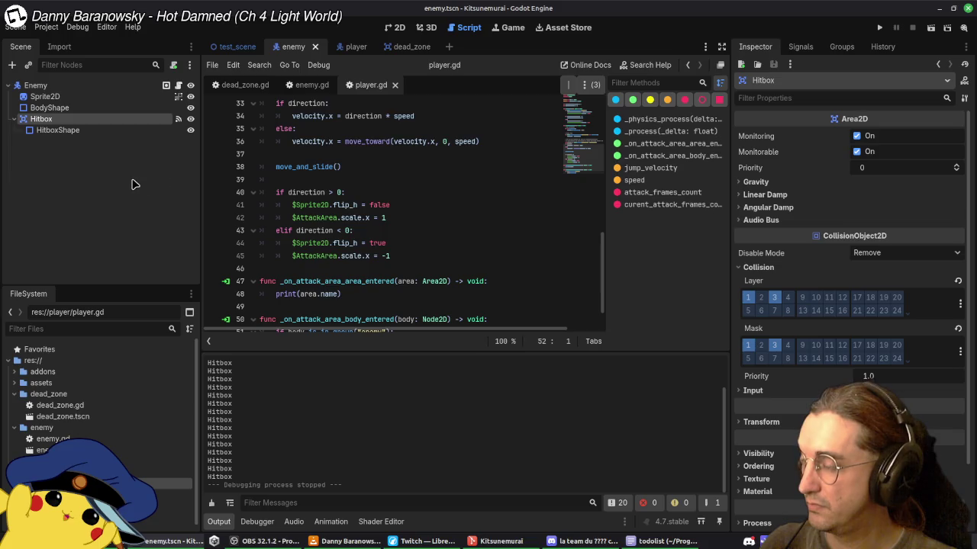
pyautogui.scroll(-1, 305, 177)
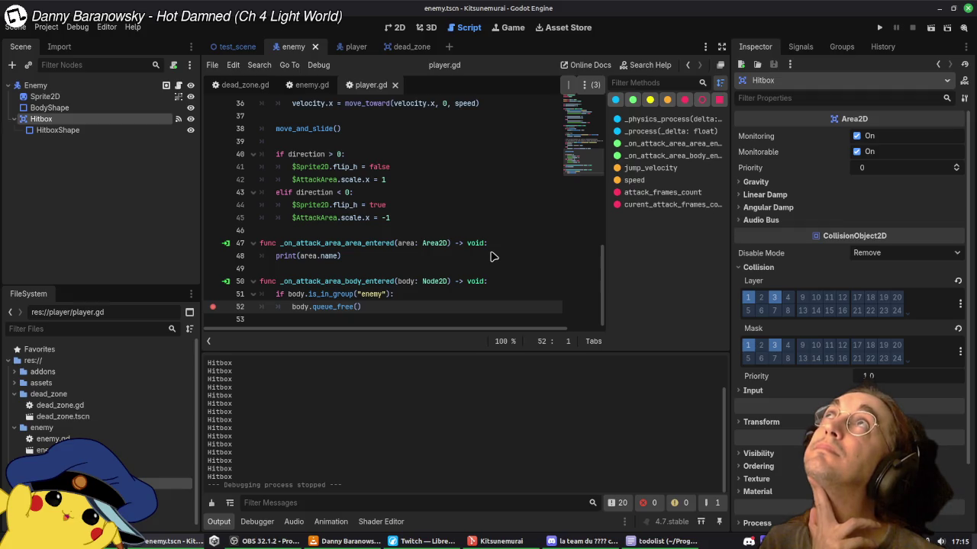
# Step: Move the enemy-group check and queue_free into _on_attack_area_area_entered, below print(area.name)
pyautogui.click(429, 296)
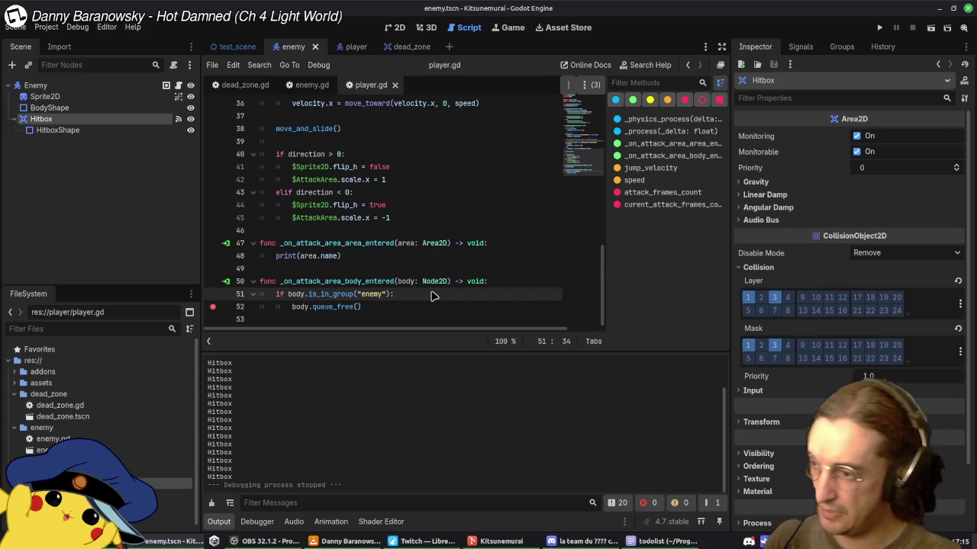
pyautogui.hotkey('shift', 'Down')
pyautogui.hotkey('alt', 'Up')
pyautogui.hotkey('alt', 'Up')
pyautogui.hotkey('alt', 'Up')
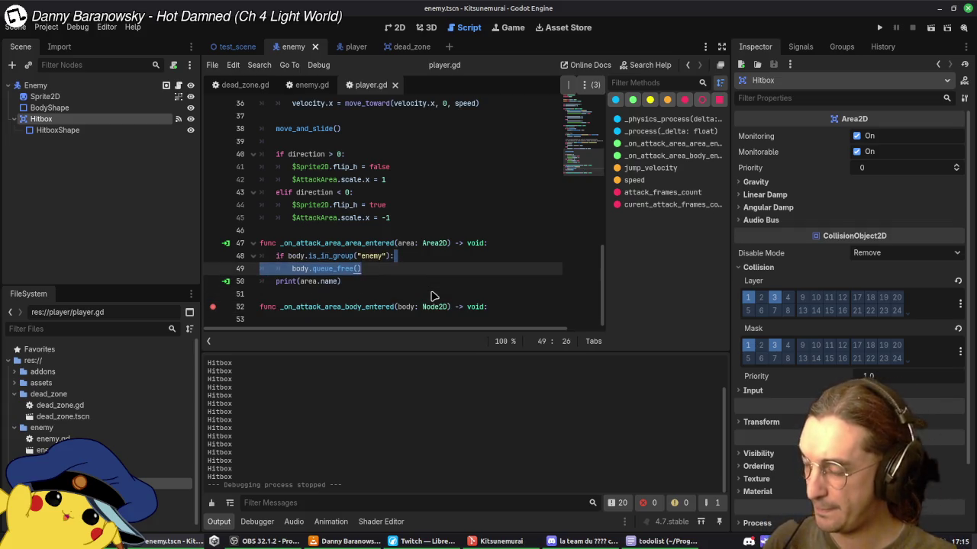
pyautogui.hotkey('alt', 'Down')
pyautogui.click(457, 283)
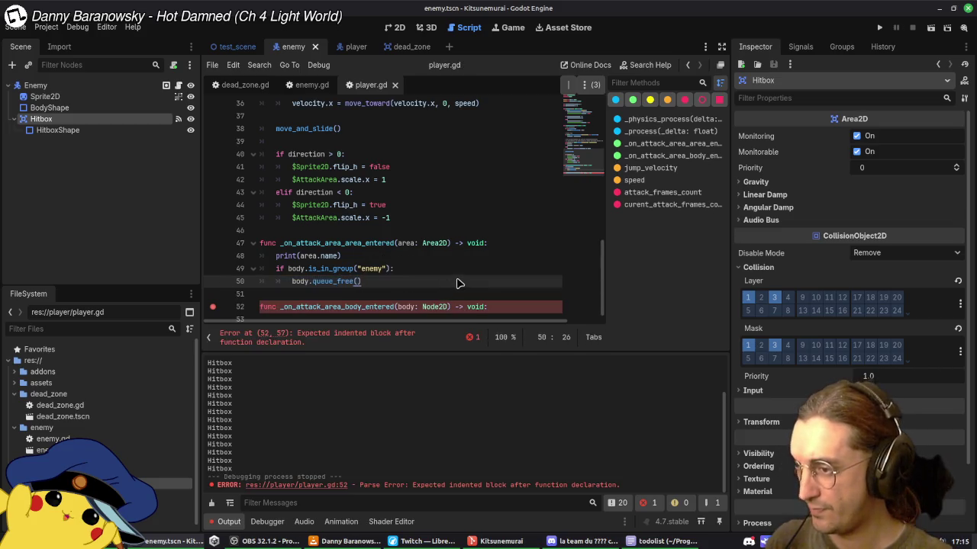
# Step: Delete the now-empty body_entered function from player.gd
pyautogui.scroll(-1, 511, 281)
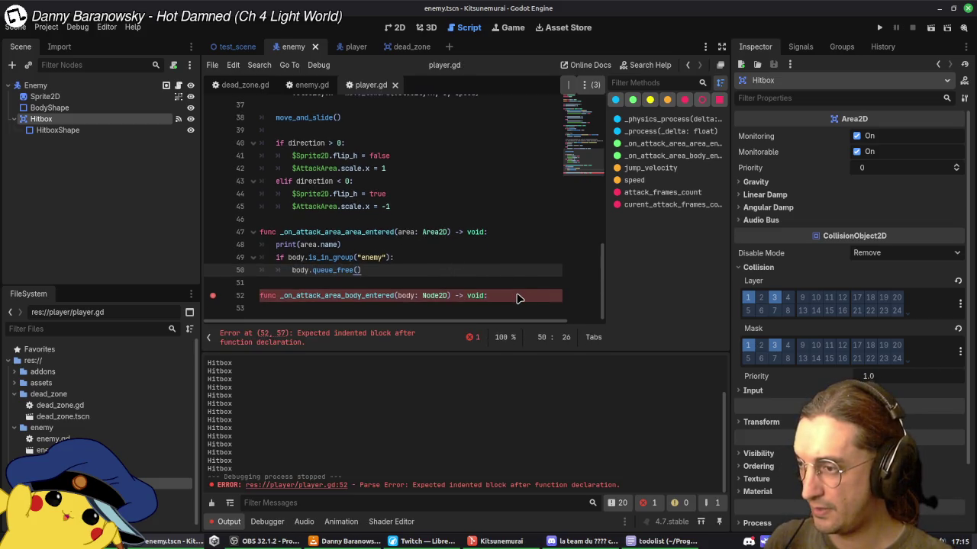
pyautogui.tripleClick(516, 298)
pyautogui.press('BackSpace')
pyautogui.press('BackSpace')
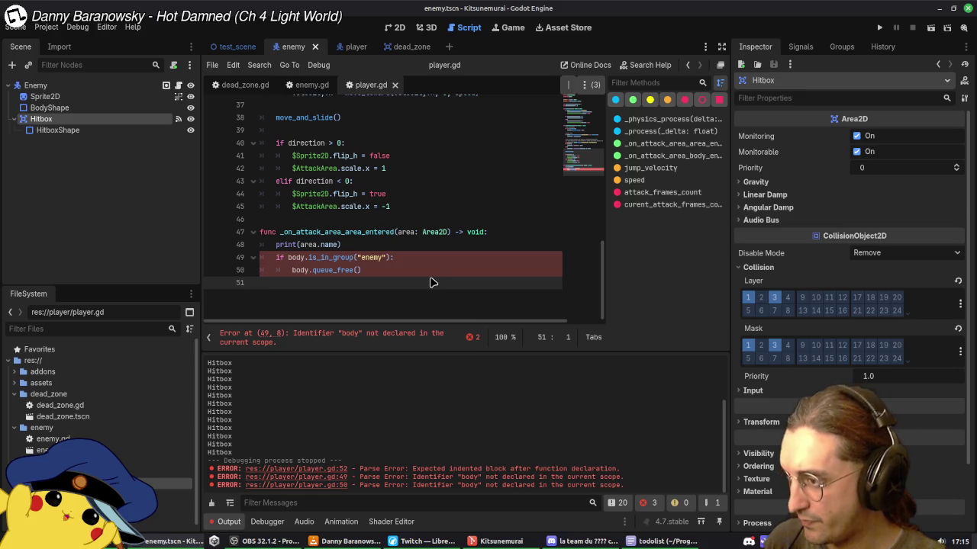
# Step: Replace body with area on lines 49–50 of the handler and save player.gd
pyautogui.doubleClick(405, 234)
pyautogui.hotkey('ctrl', 'c')
pyautogui.doubleClick(294, 258)
pyautogui.hotkey('ctrl', 'v')
pyautogui.doubleClick(300, 271)
pyautogui.hotkey('ctrl', 'v')
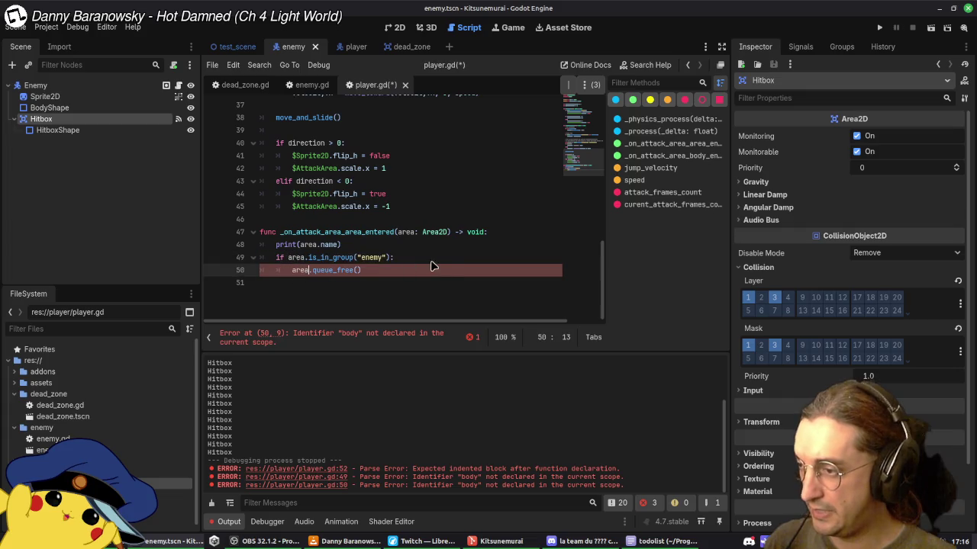
pyautogui.hotkey('ctrl', 's')
# Step: Append .get_parent() to area on line 50 so the enemy's parent node is freed
pyautogui.doubleClick(300, 303)
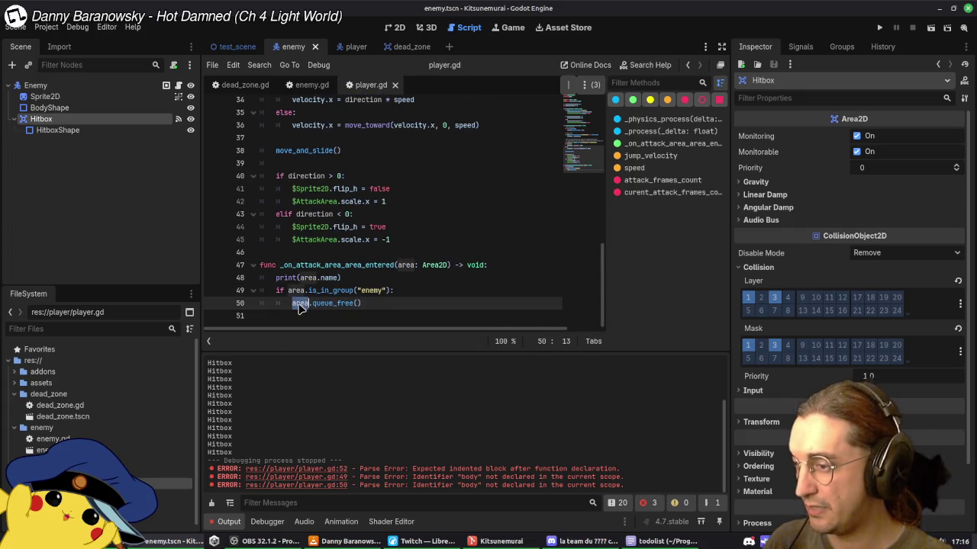
pyautogui.click(300, 304)
pyautogui.write('.')
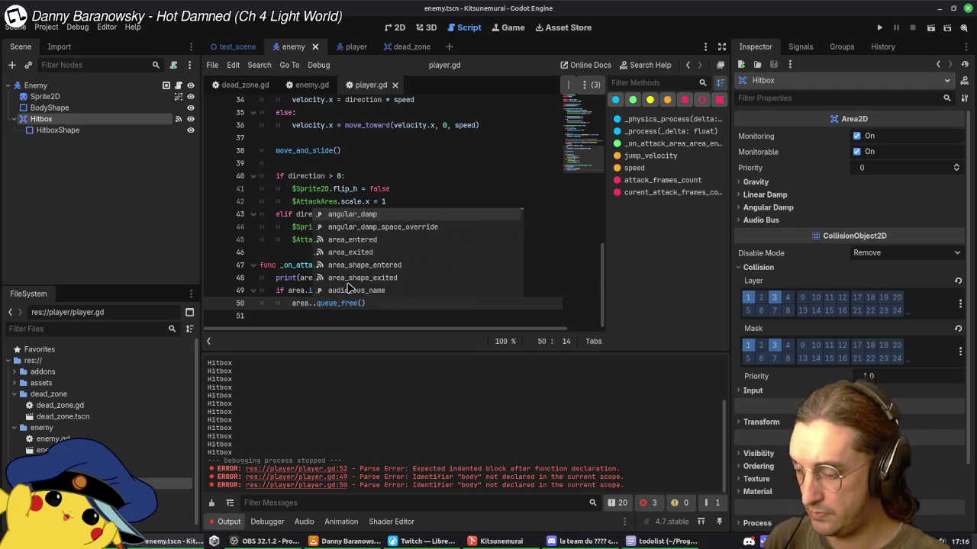
pyautogui.write('get')
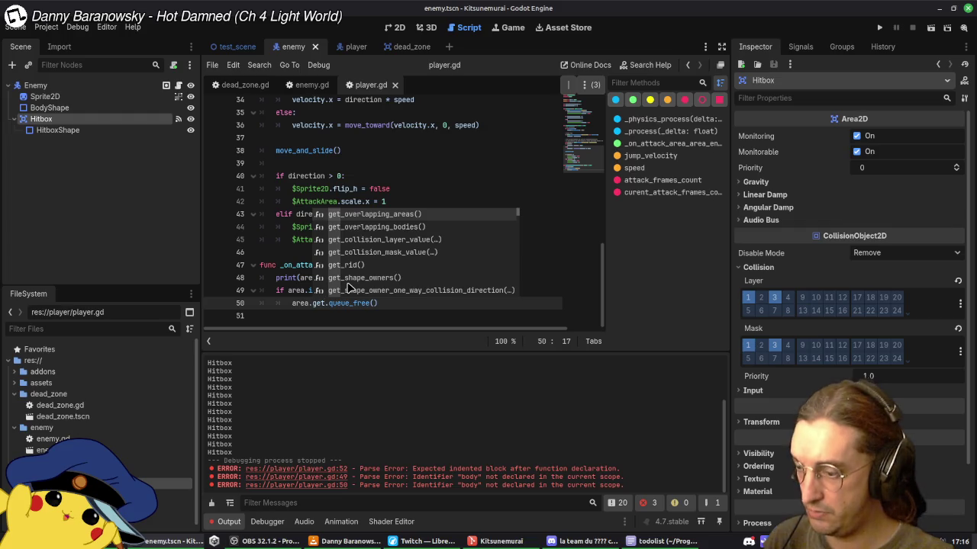
pyautogui.write('pa')
pyautogui.press('Down')
pyautogui.press('Down')
pyautogui.press('Return')
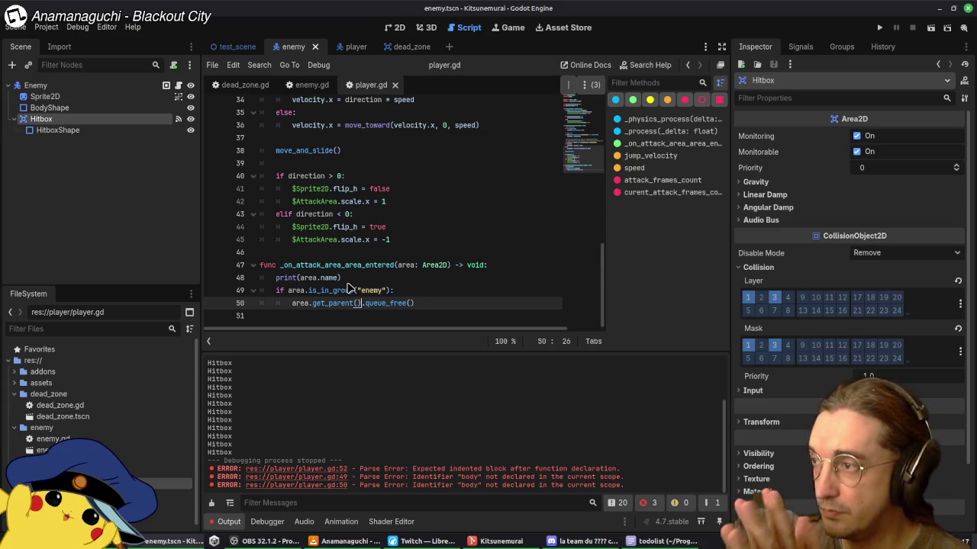
pyautogui.click(245, 84)
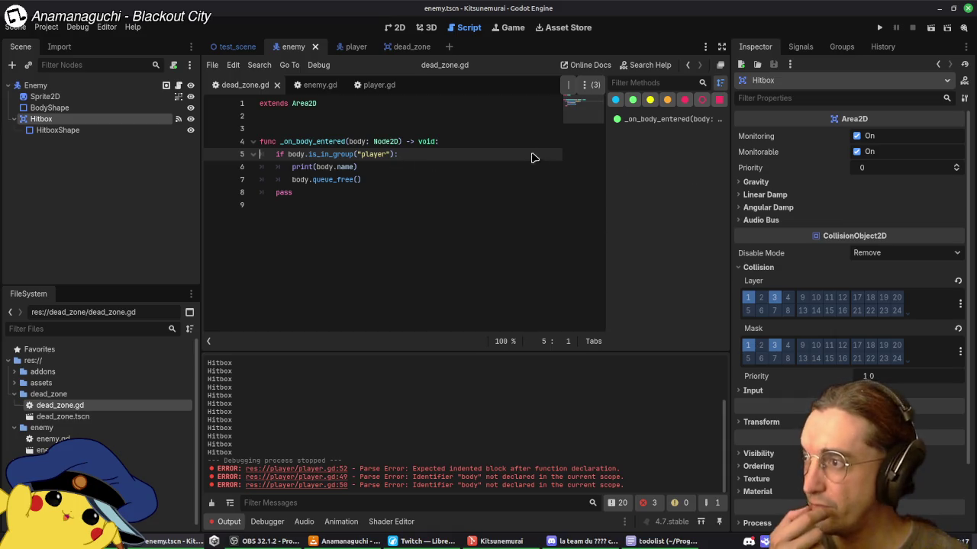
# Step: Enable collision mask layers 2, 3 and 4 on the DeadZone root node
pyautogui.click(232, 46)
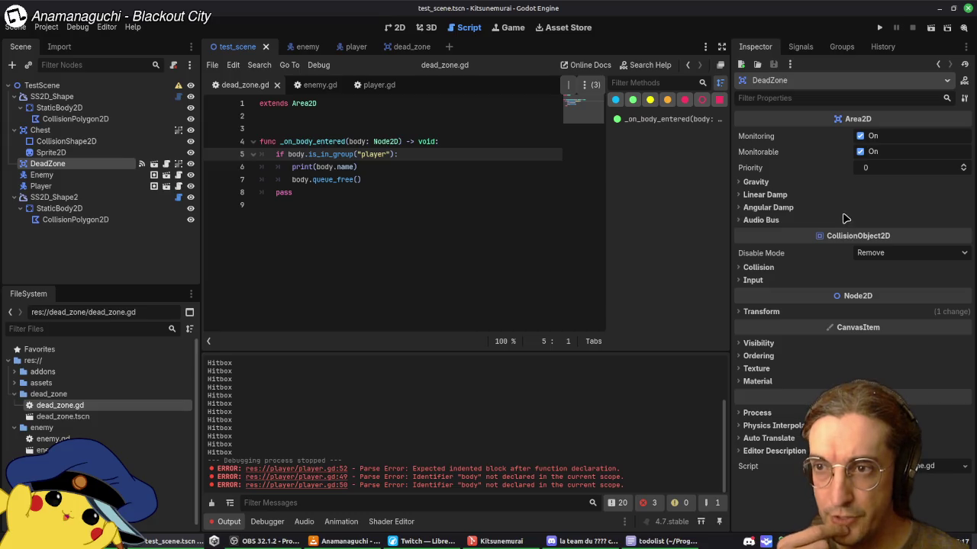
pyautogui.click(408, 47)
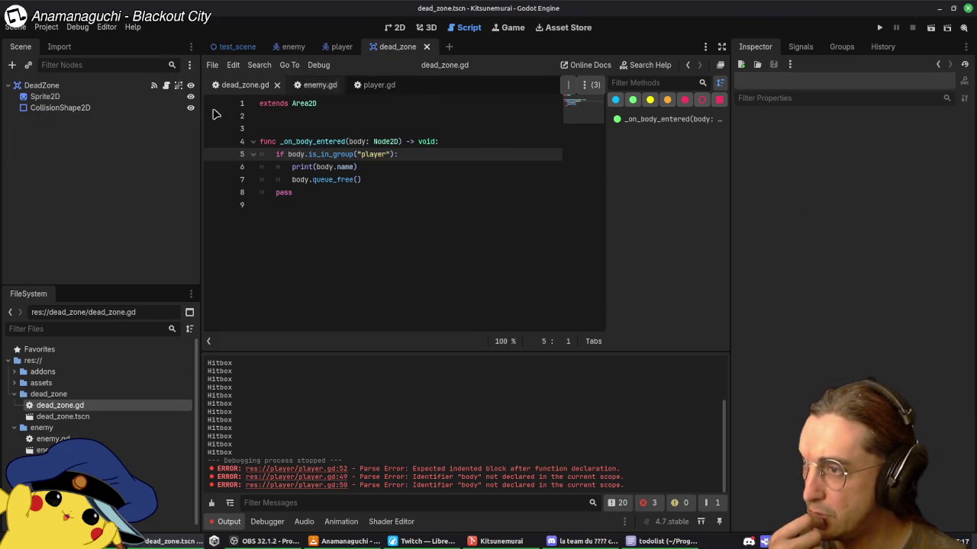
pyautogui.click(98, 86)
pyautogui.click(755, 267)
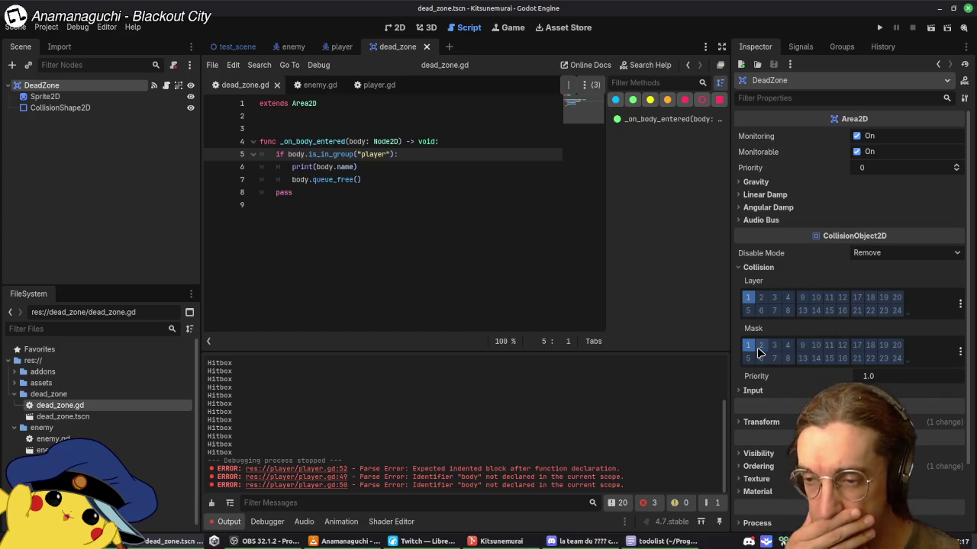
pyautogui.click(761, 347)
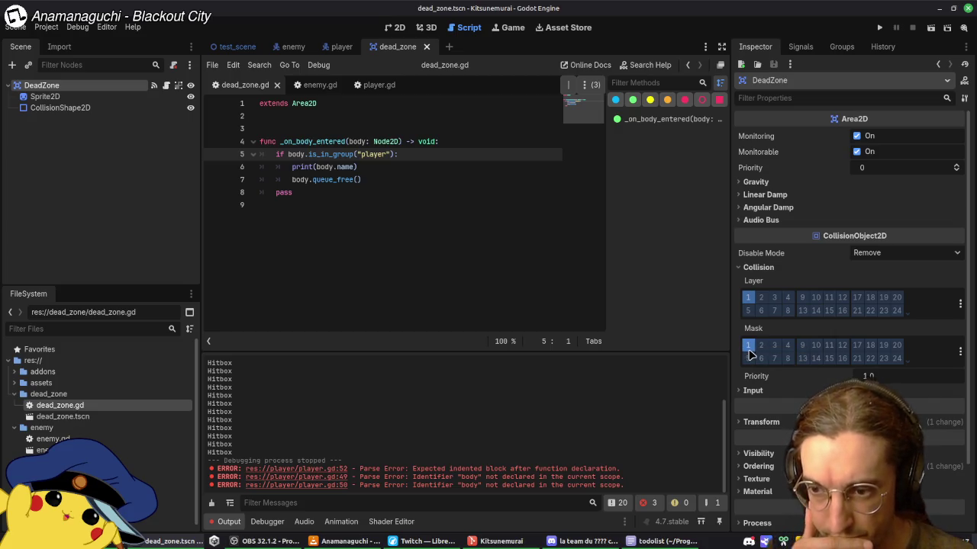
pyautogui.click(774, 347)
pyautogui.click(786, 347)
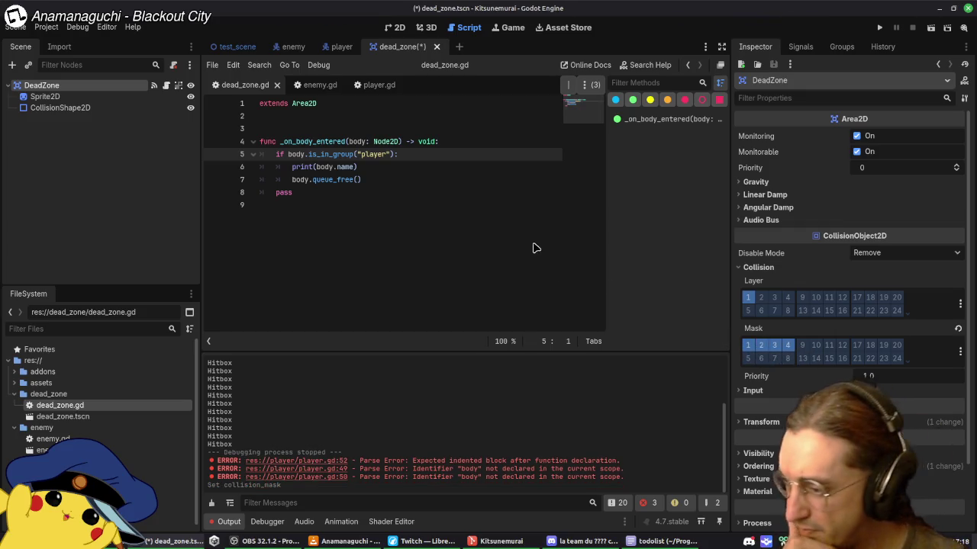
# Step: Review the Player node's properties in the player scene, then check the enemy scene
pyautogui.click(336, 48)
pyautogui.click(35, 84)
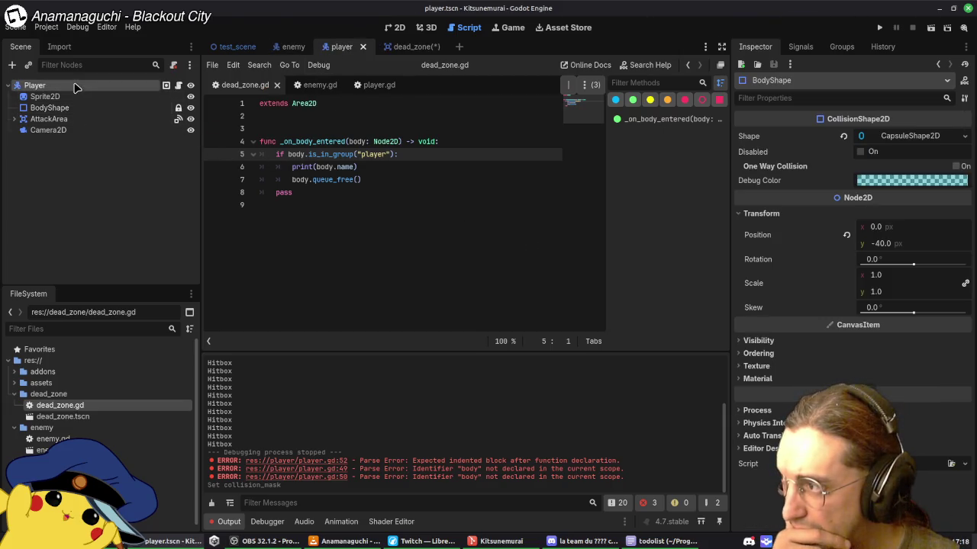
pyautogui.scroll(-4, 788, 319)
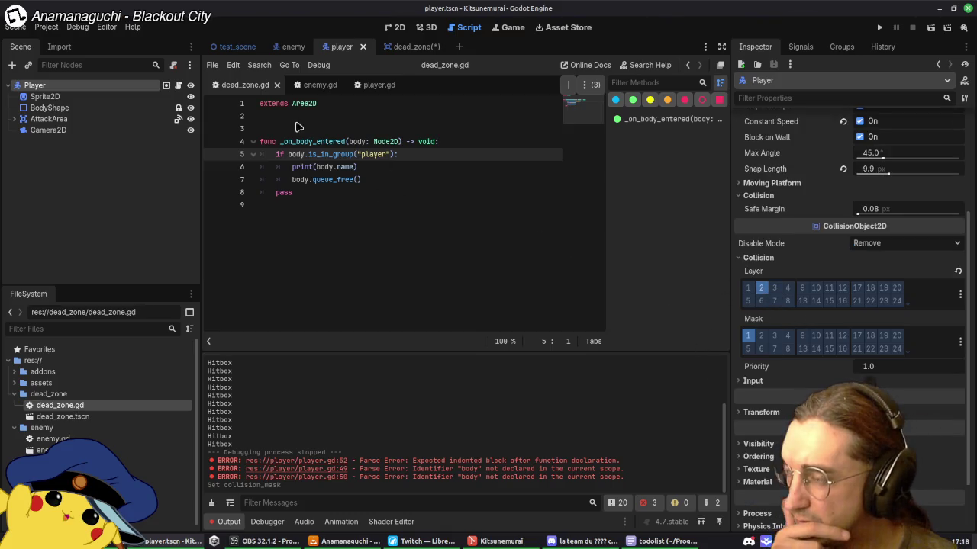
pyautogui.click(288, 48)
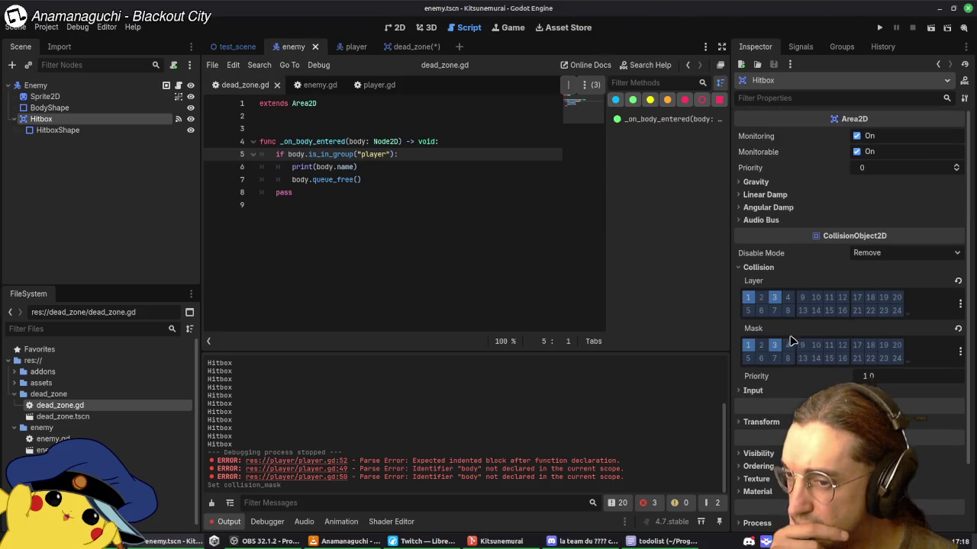
pyautogui.click(402, 46)
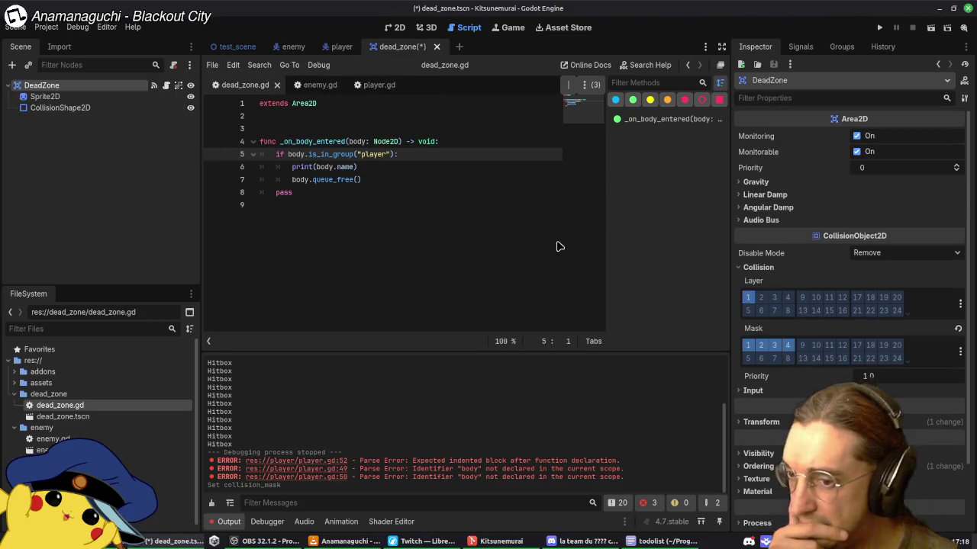
# Step: Untick layer 4 in the DeadZone's collision mask and save the dead_zone scene
pyautogui.click(775, 344)
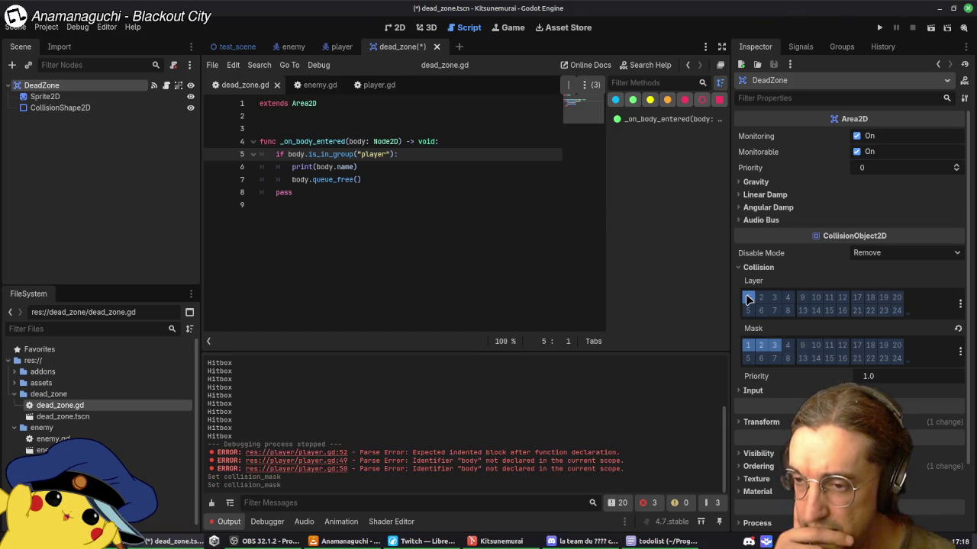
pyautogui.moveTo(754, 285)
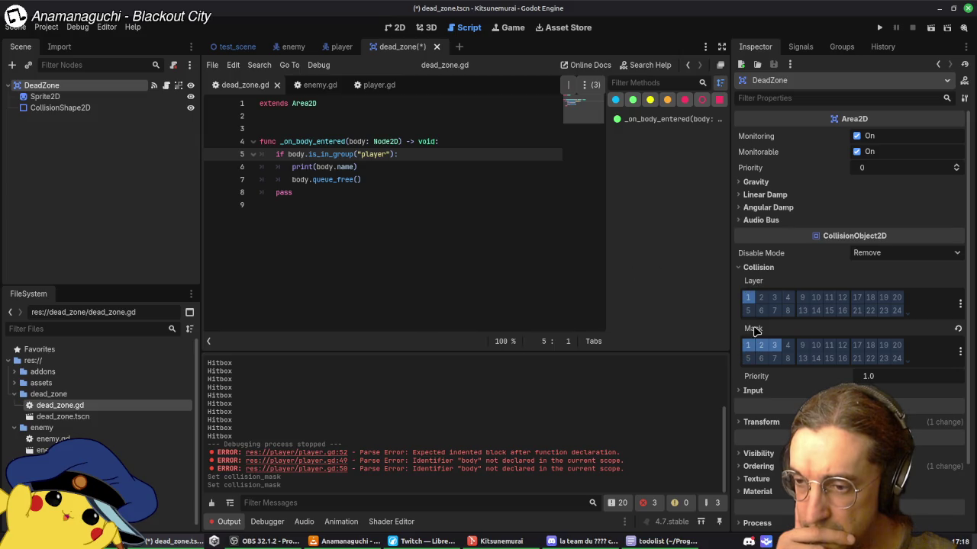
pyautogui.moveTo(754, 329)
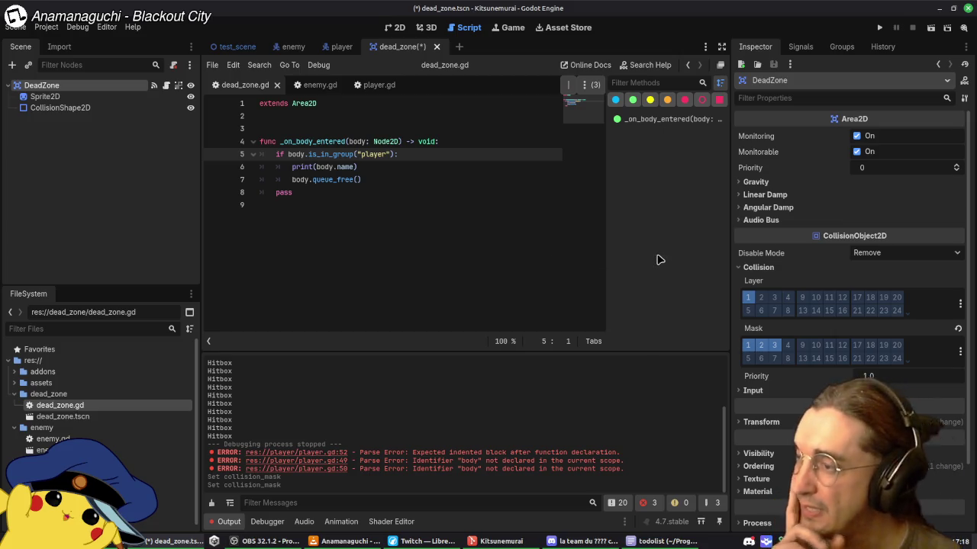
pyautogui.hotkey('ctrl', 's')
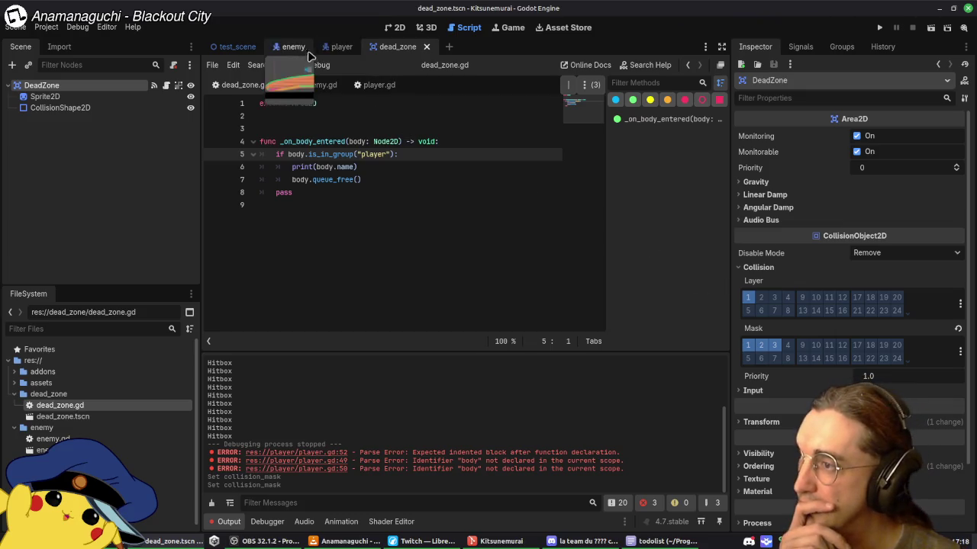
pyautogui.click(341, 47)
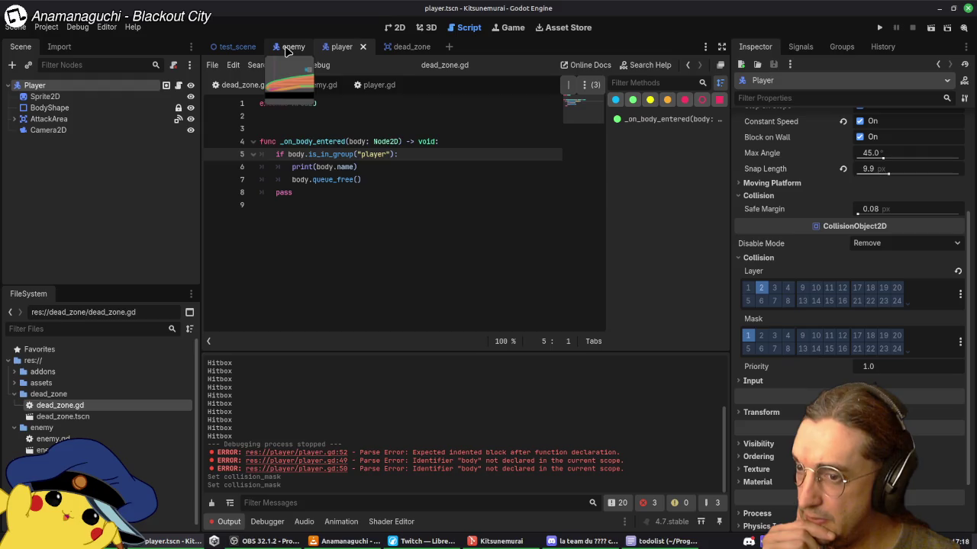
# Step: Make the AttackArea's mask detect the Enemy layer 3 instead of layer 1
pyautogui.click(65, 120)
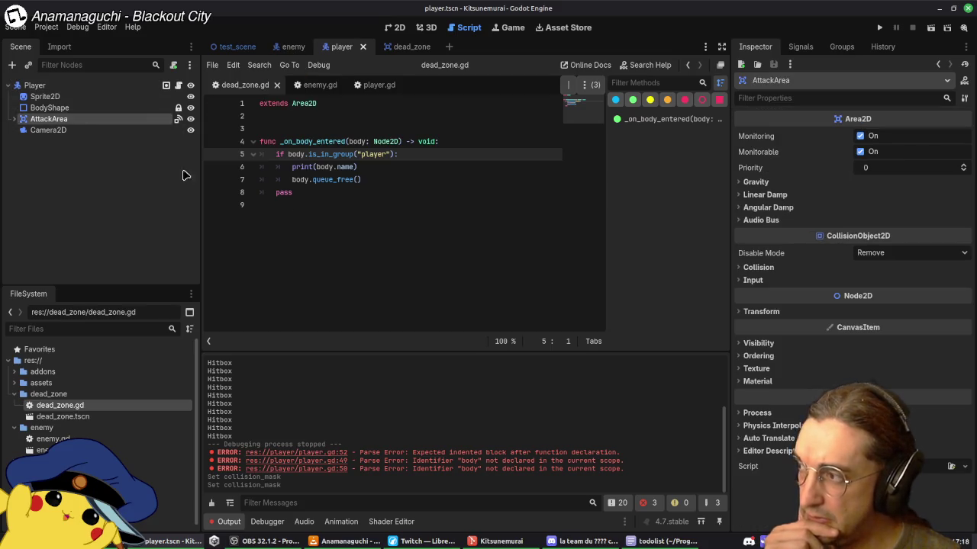
pyautogui.click(758, 267)
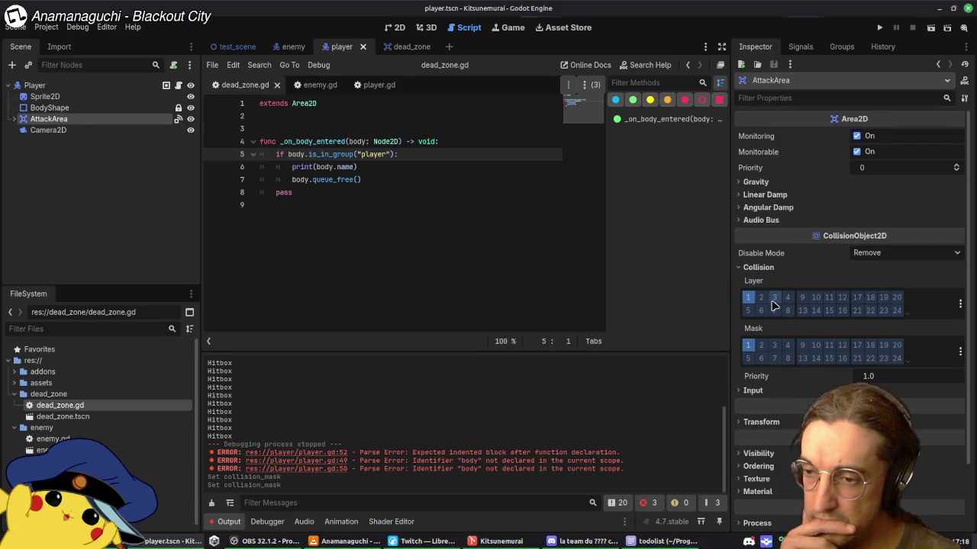
pyautogui.click(777, 347)
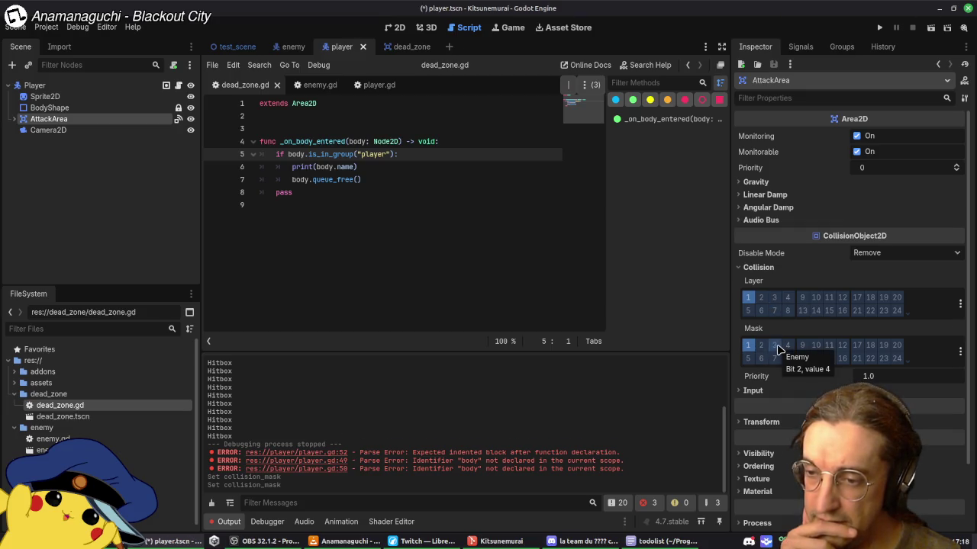
pyautogui.click(748, 346)
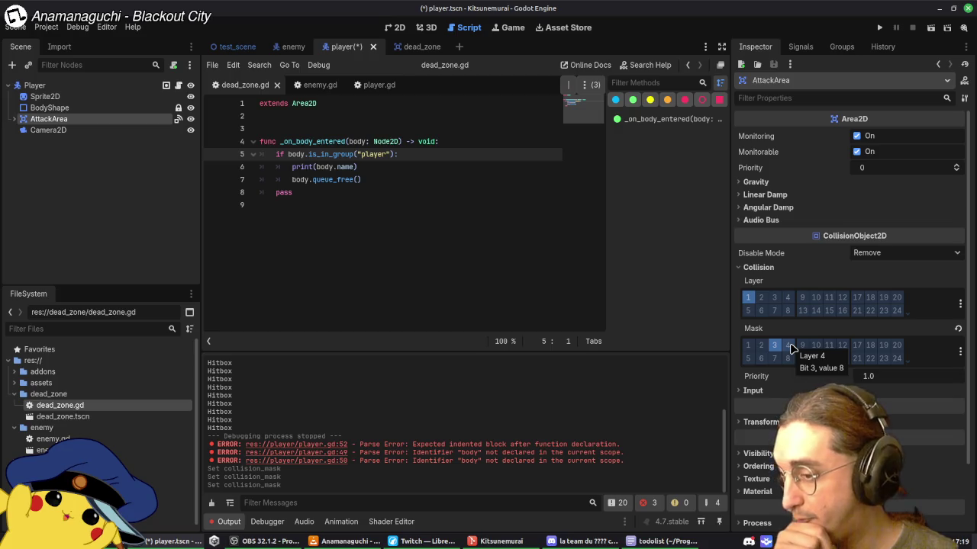
# Step: Rename collision layer 4 to NPC and save the player scene
pyautogui.rightClick(791, 348)
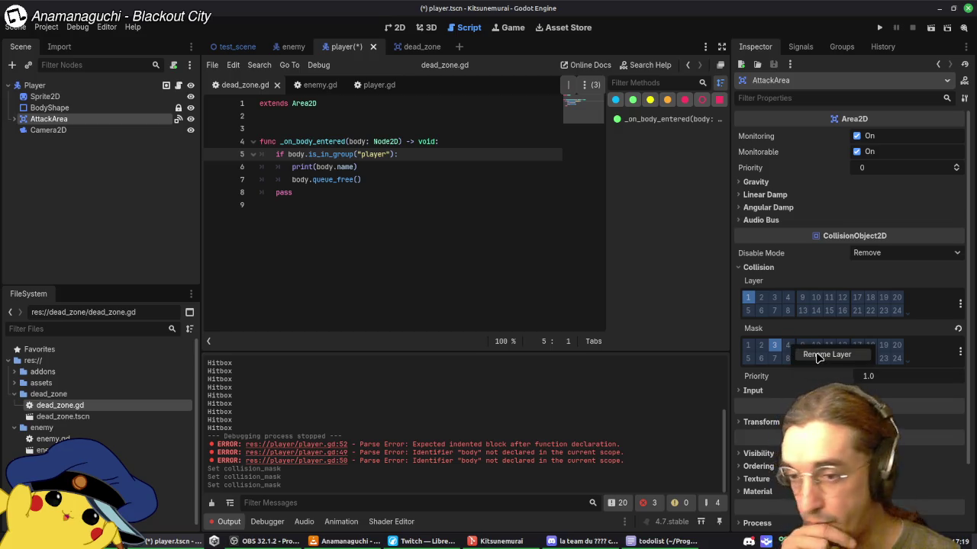
pyautogui.click(813, 355)
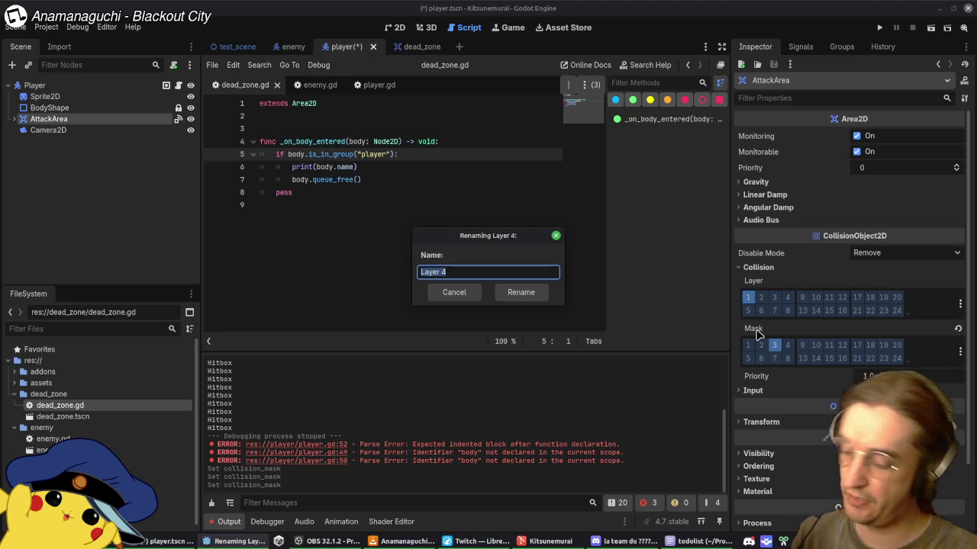
pyautogui.write('NPC')
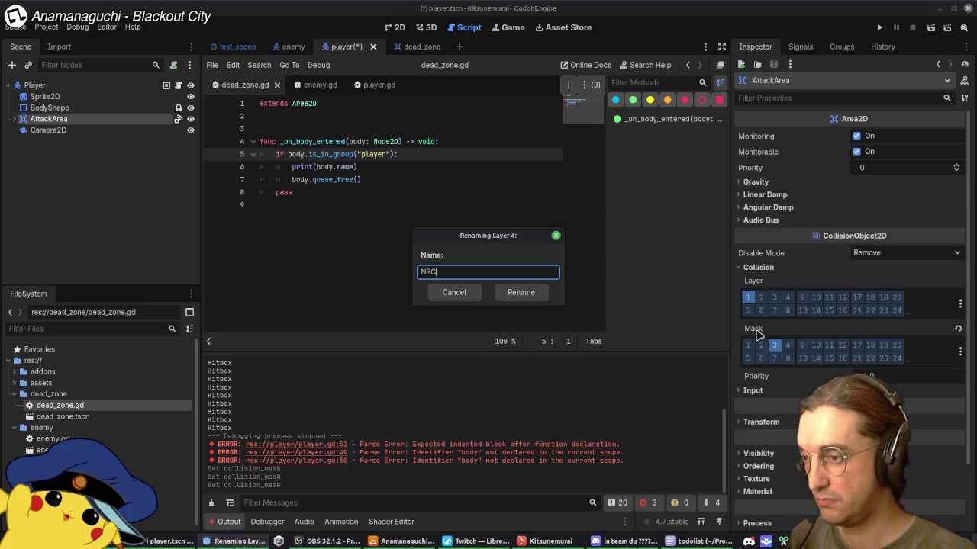
pyautogui.press('Return')
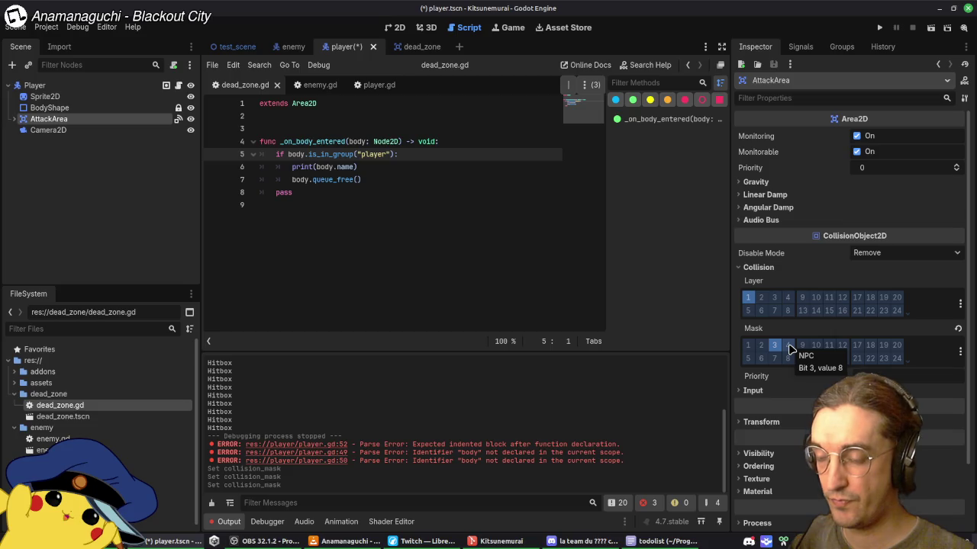
pyautogui.rightClick(791, 349)
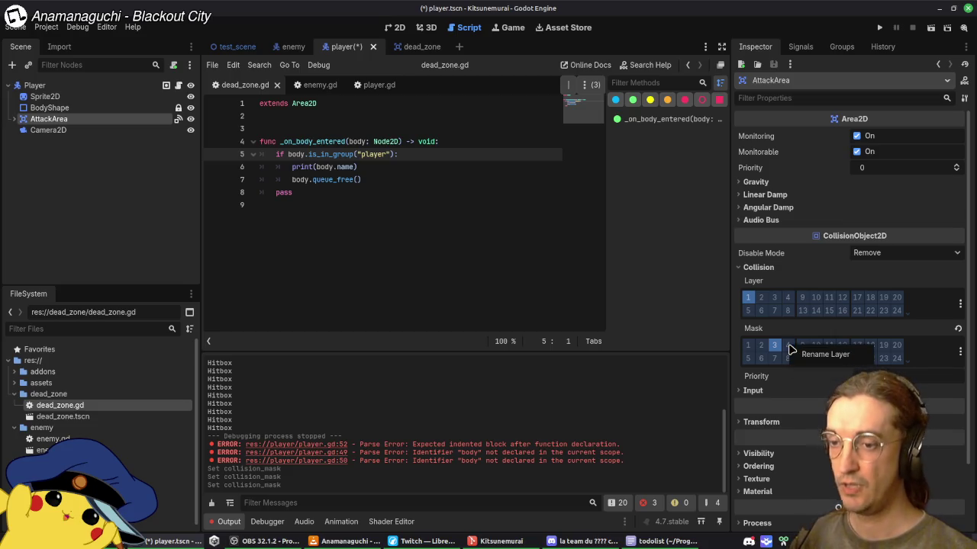
pyautogui.click(806, 354)
pyautogui.write('npc')
pyautogui.press('Return')
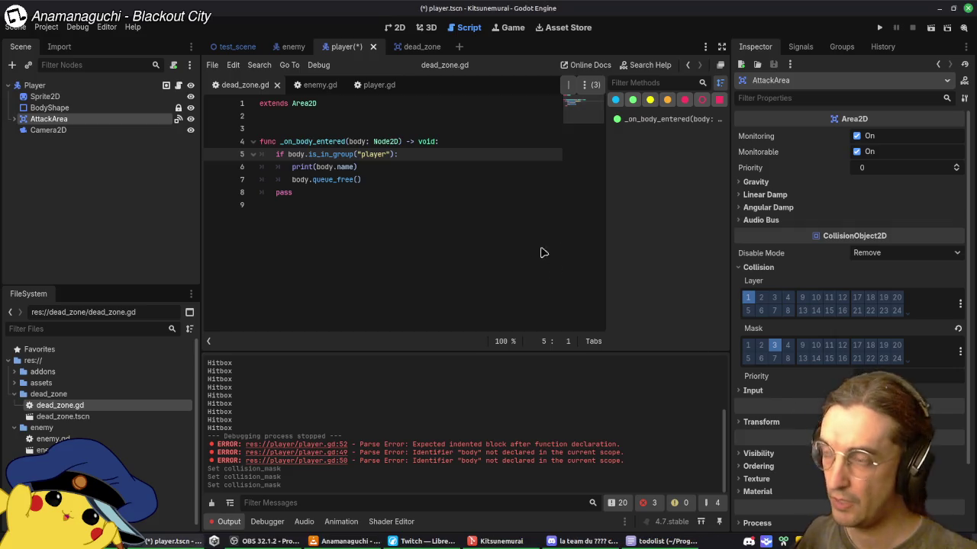
pyautogui.hotkey('ctrl', 's')
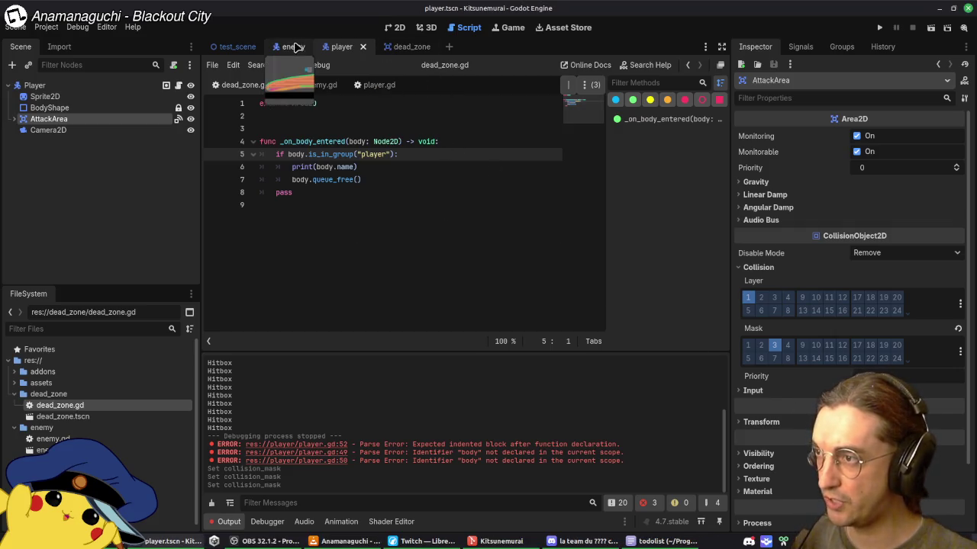
pyautogui.click(248, 49)
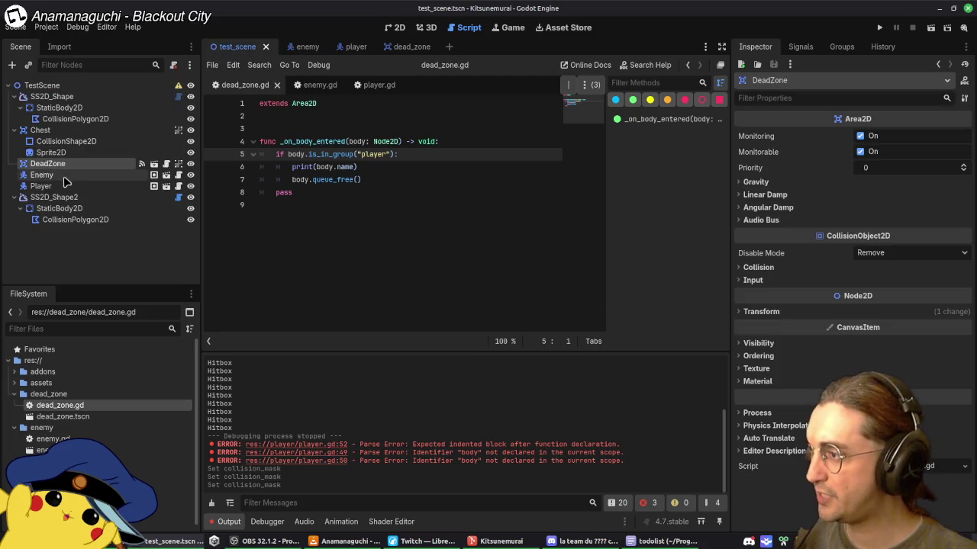
# Step: Put the Chest on collision layer 4 only with an empty mask, and save the test scene
pyautogui.click(41, 131)
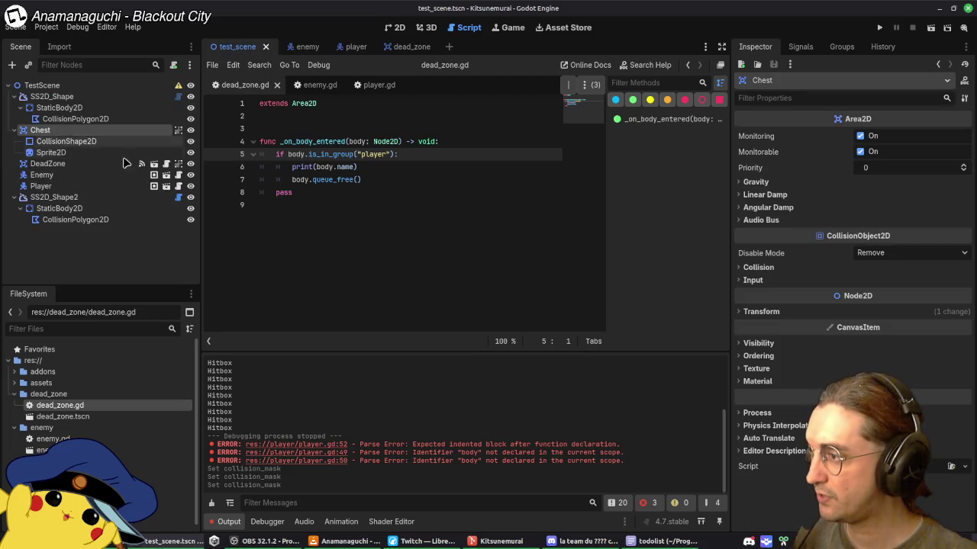
pyautogui.click(758, 267)
pyautogui.click(788, 345)
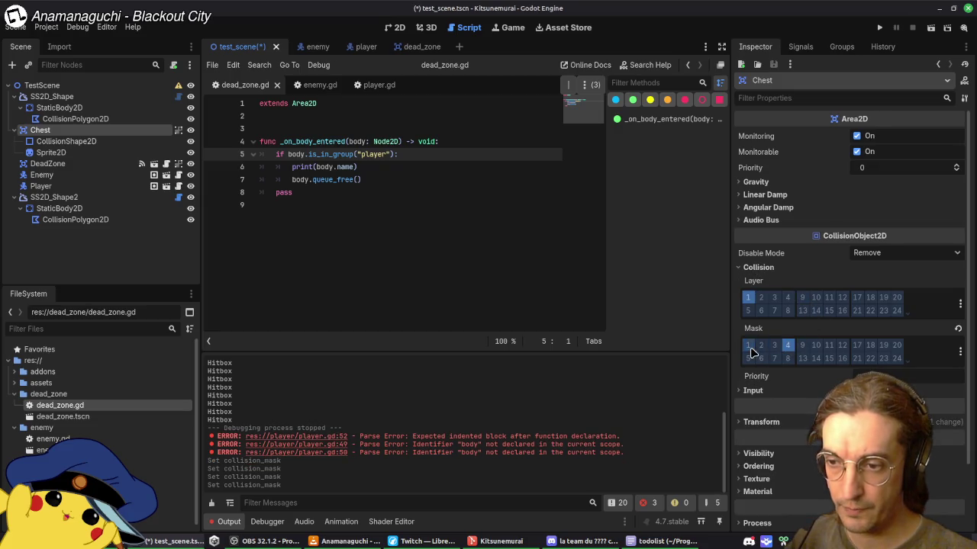
pyautogui.click(787, 298)
pyautogui.click(748, 297)
pyautogui.click(750, 347)
pyautogui.click(788, 345)
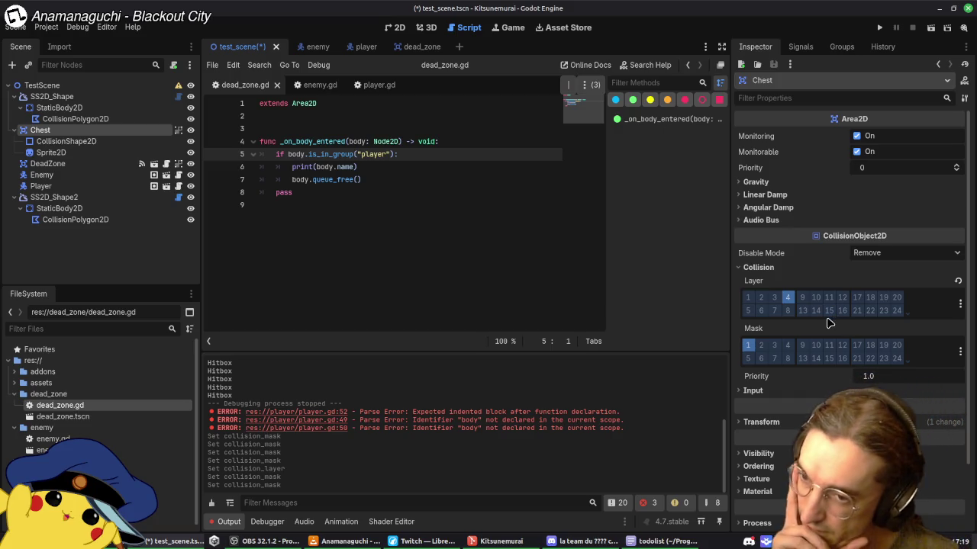
pyautogui.moveTo(829, 327)
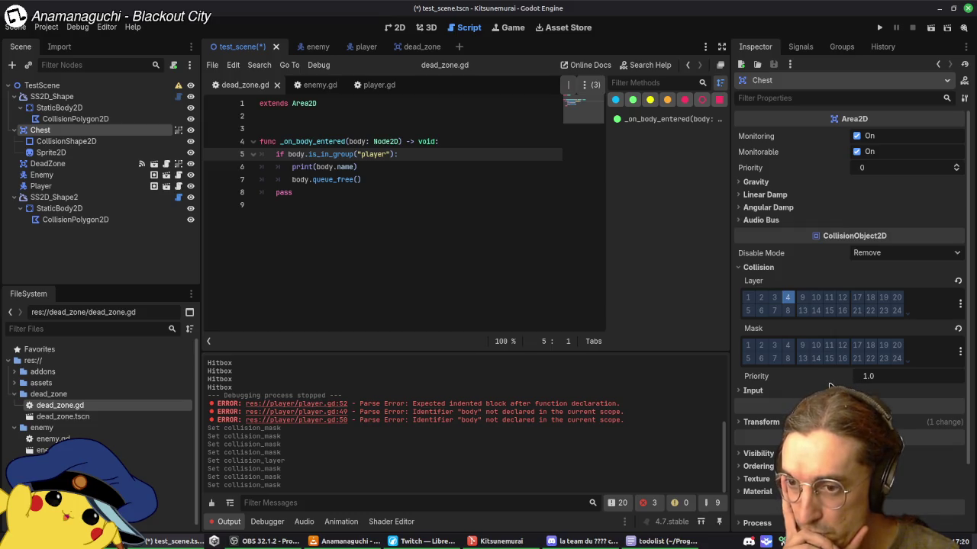
pyautogui.hotkey('ctrl', 's')
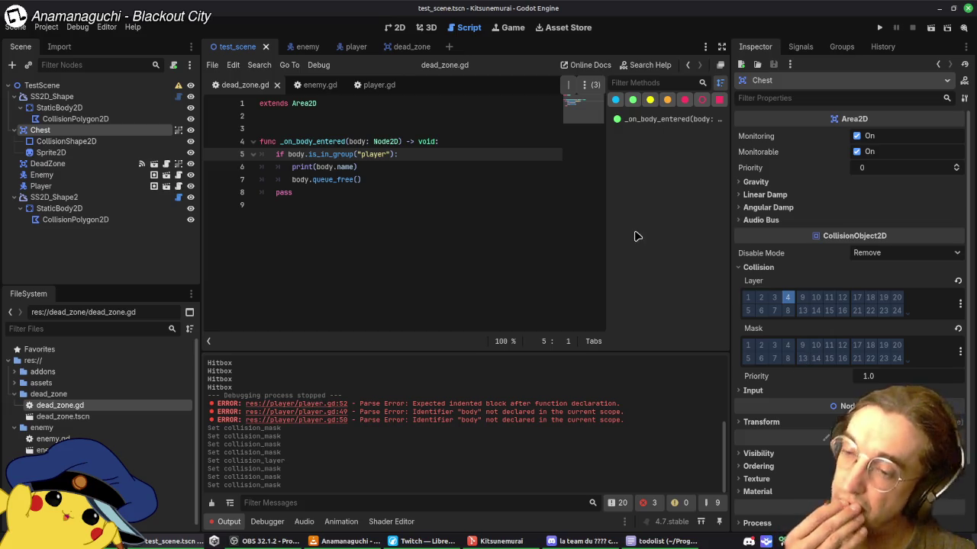
# Step: Add layer 4 to the player AttackArea's mask and save the player scene
pyautogui.click(352, 47)
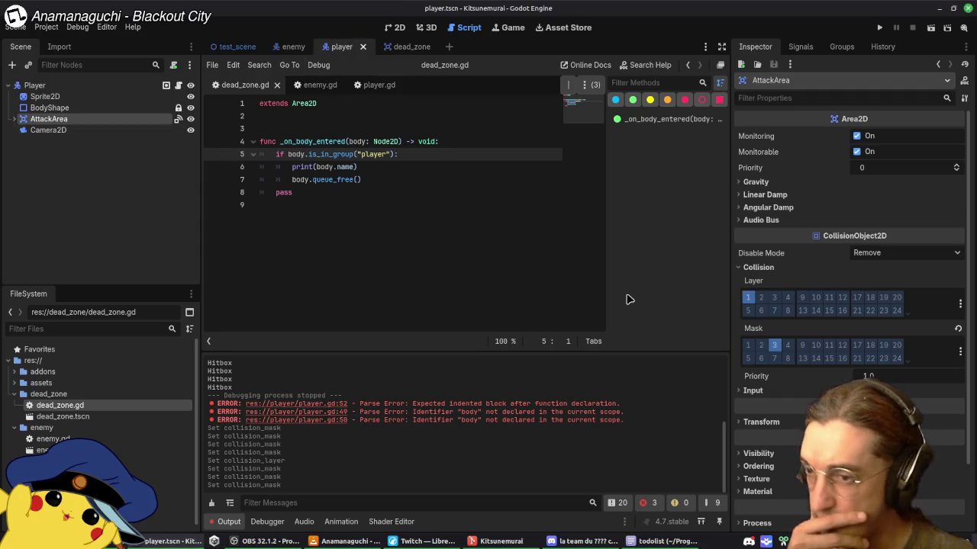
pyautogui.click(787, 345)
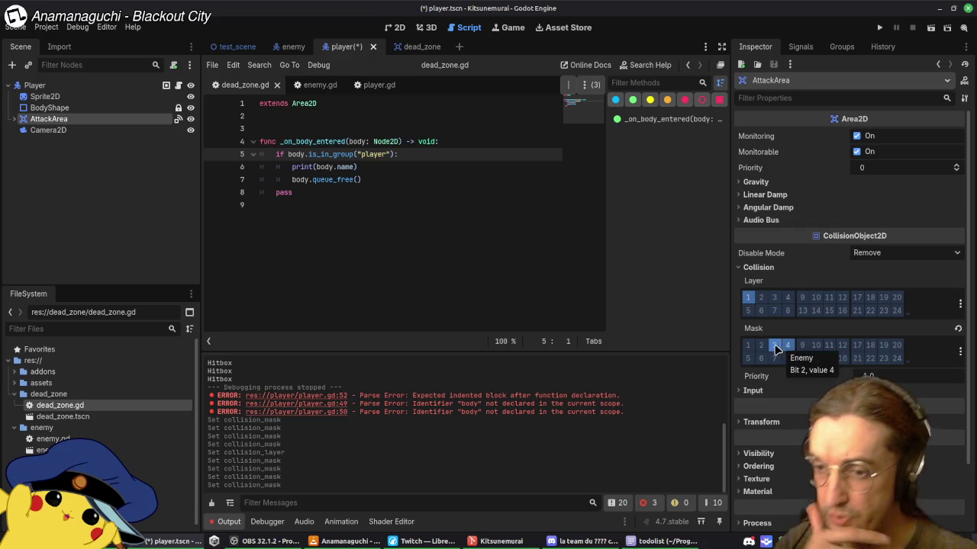
pyautogui.hotkey('ctrl', 's')
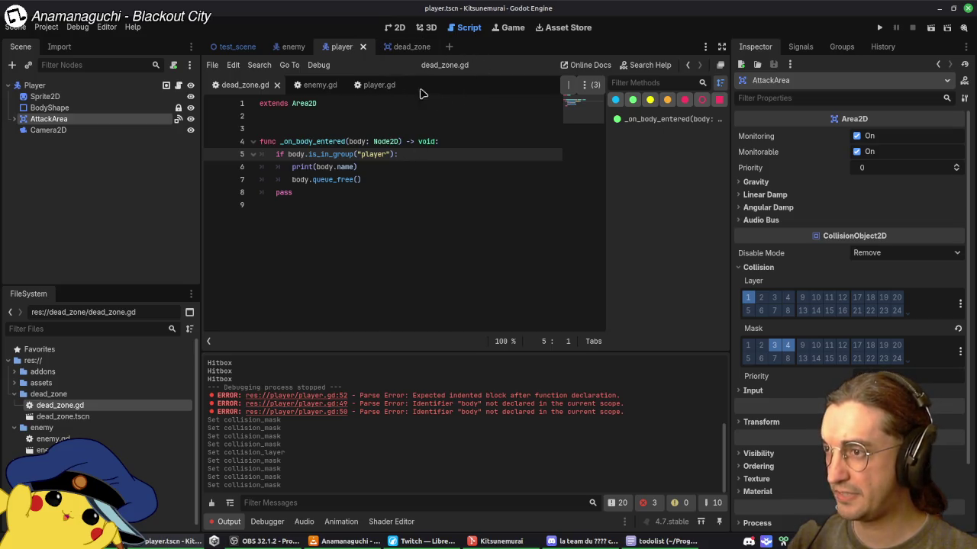
pyautogui.click(376, 84)
# Step: Reorder the open script list and scene tabs, placing player next to enemy
pyautogui.moveTo(376, 85); pyautogui.dragTo(233, 87)
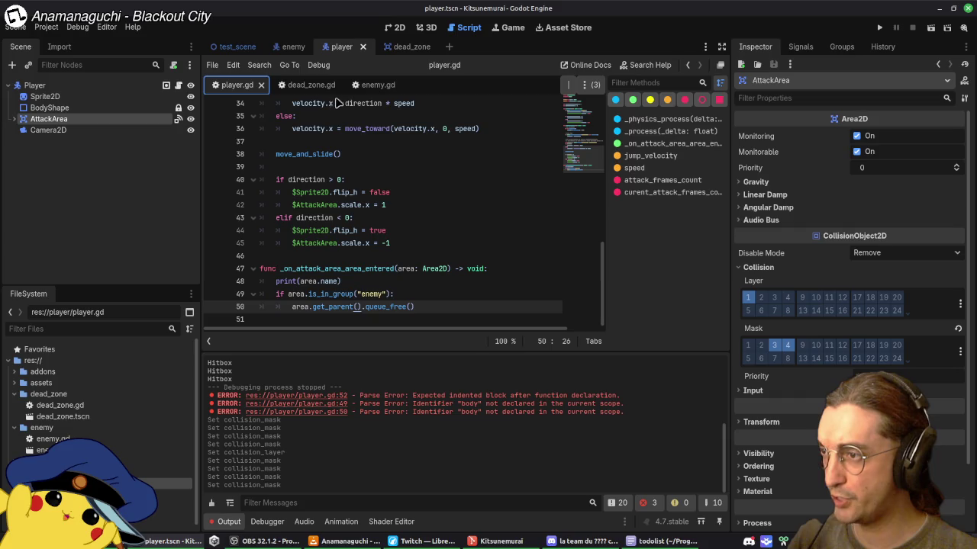
pyautogui.moveTo(306, 84); pyautogui.dragTo(404, 86)
pyautogui.moveTo(343, 47); pyautogui.dragTo(284, 48)
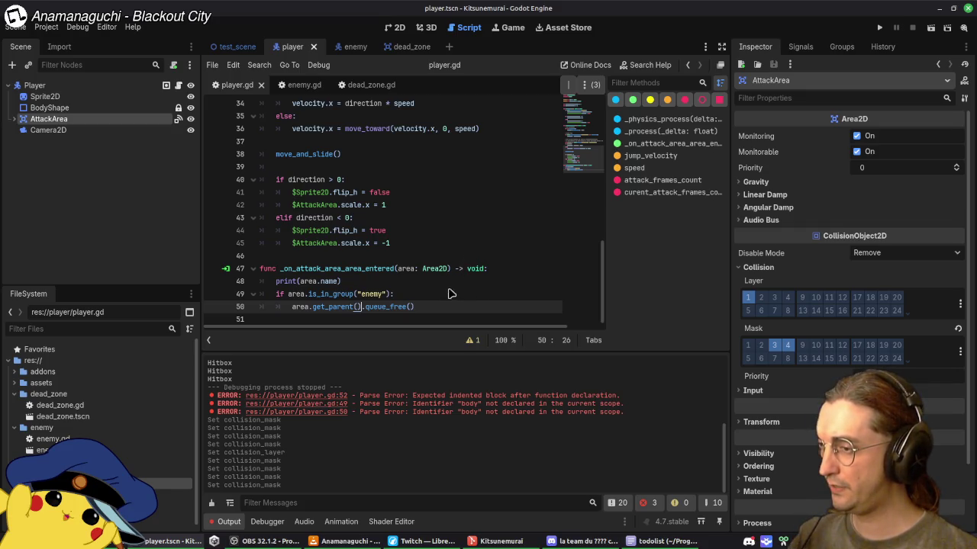
# Step: Delete the Hitbox node from the enemy scene and save it
pyautogui.click(336, 47)
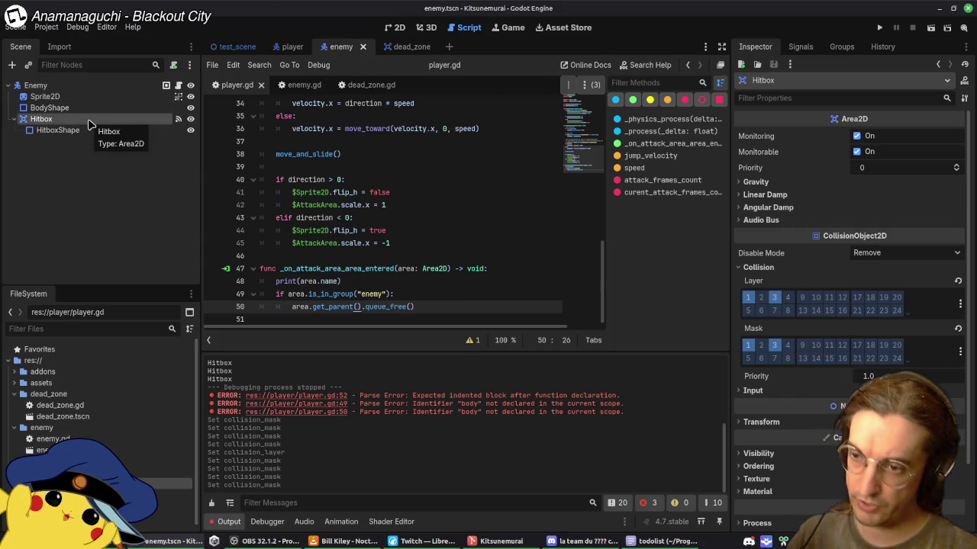
pyautogui.press('Delete')
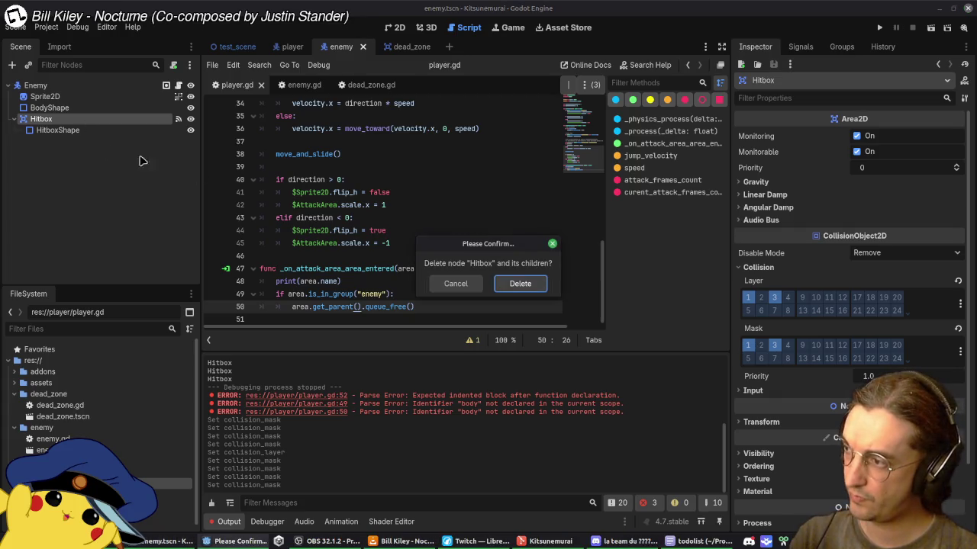
pyautogui.click(519, 283)
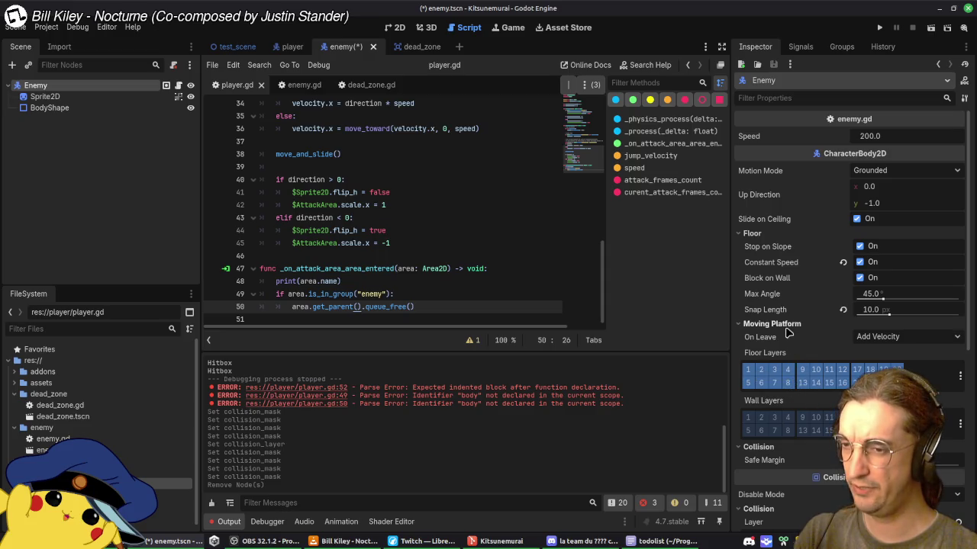
pyautogui.click(752, 233)
pyautogui.click(772, 247)
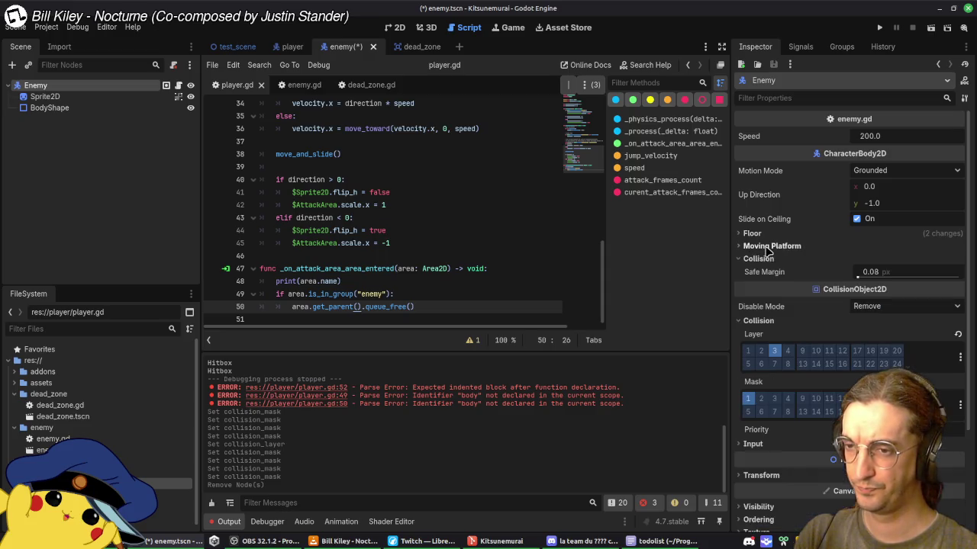
pyautogui.click(758, 259)
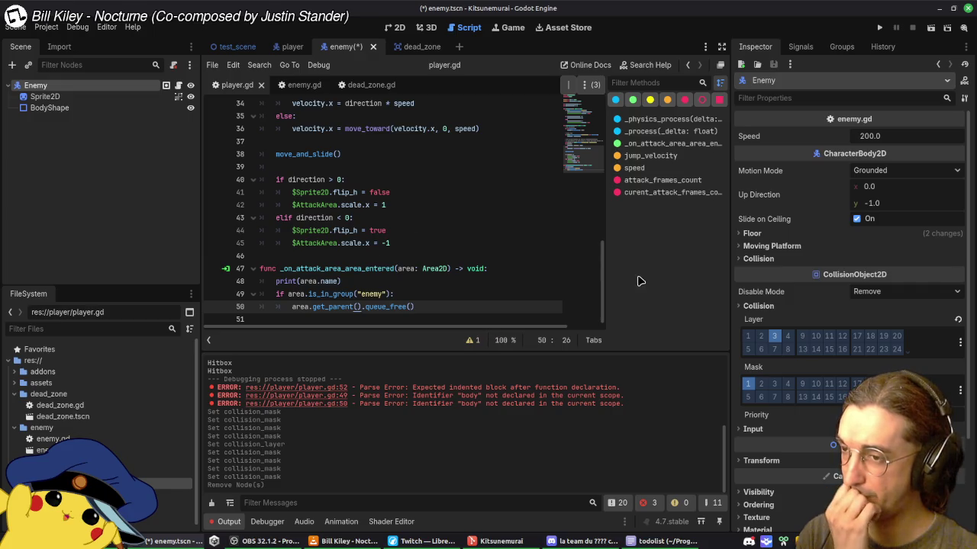
pyautogui.hotkey('ctrl', 's')
# Step: Move the AttackArea to collision layer 2 instead of 1, with layer 4 in its mask
pyautogui.click(304, 48)
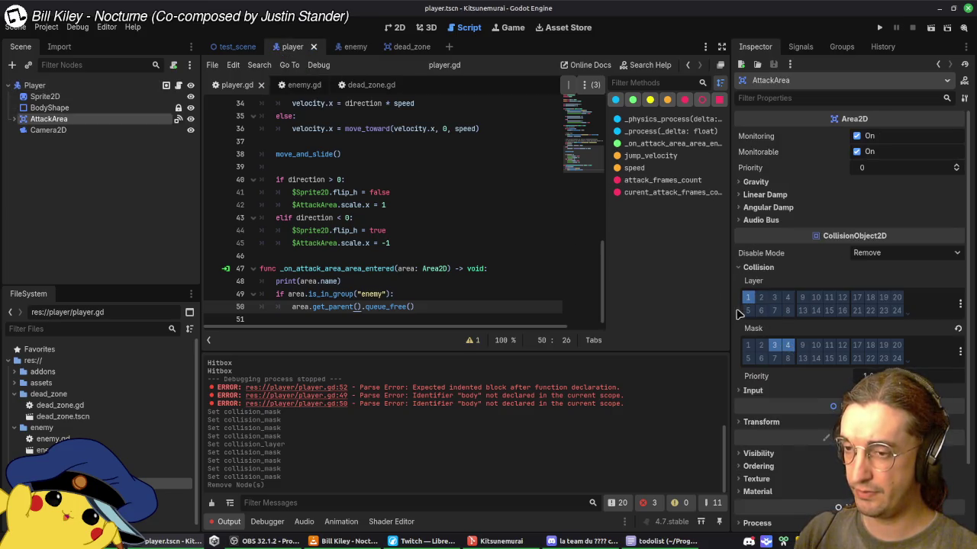
pyautogui.click(788, 345)
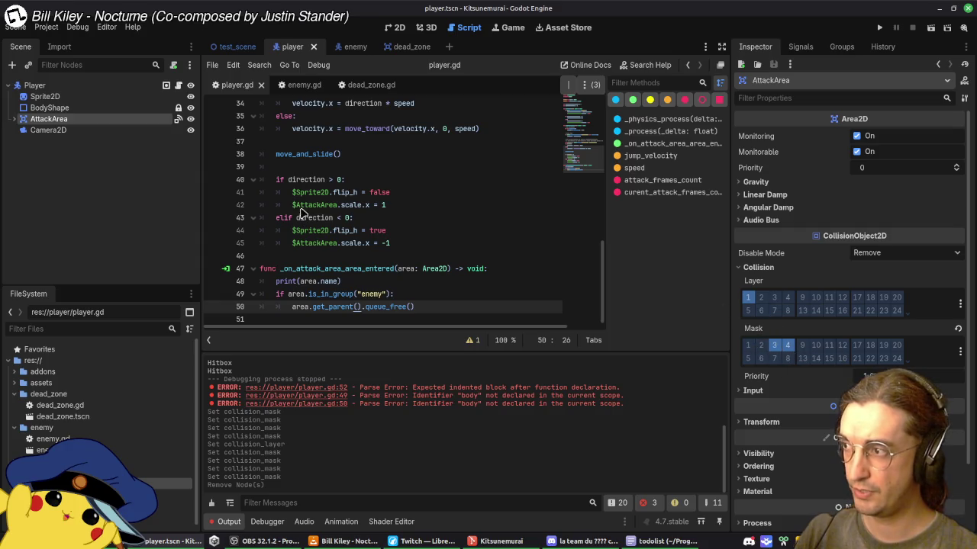
pyautogui.click(65, 88)
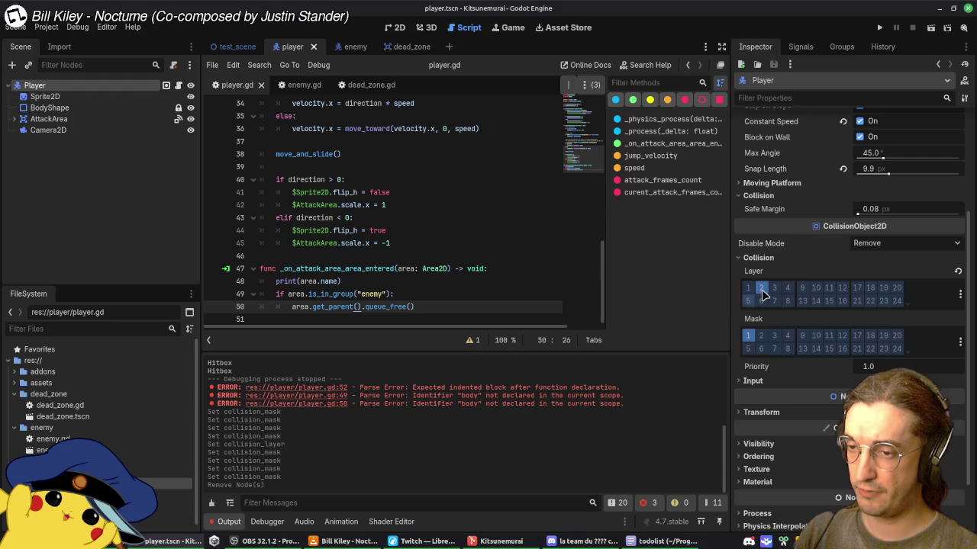
pyautogui.click(53, 119)
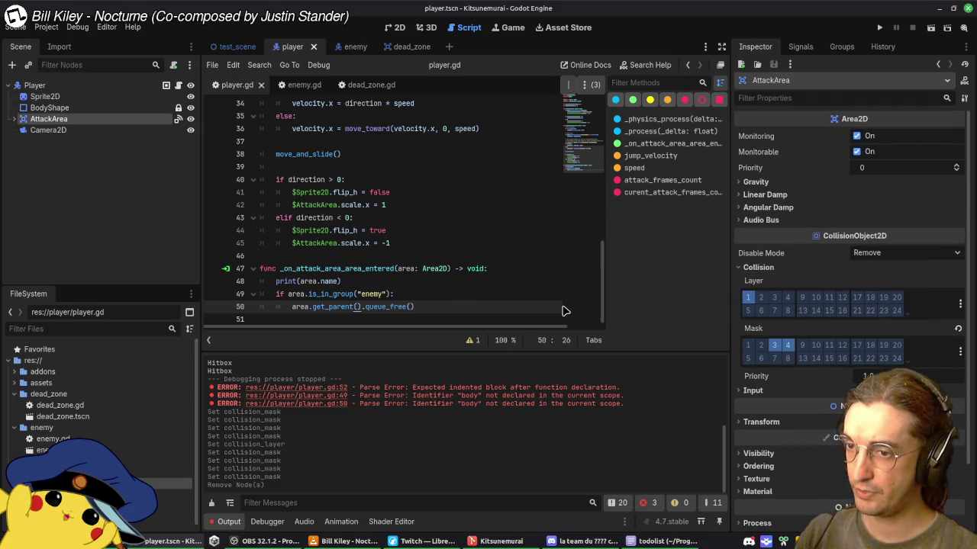
pyautogui.click(761, 298)
pyautogui.click(747, 298)
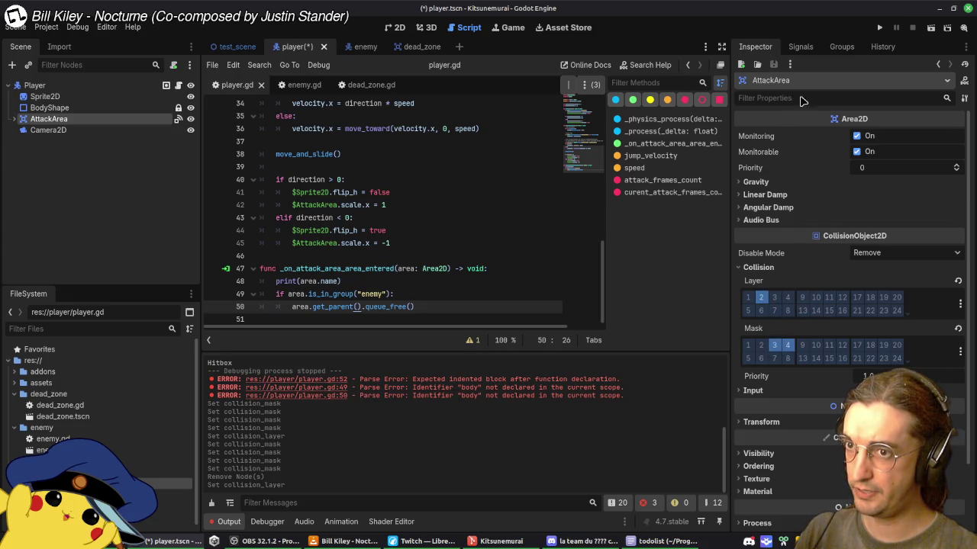
pyautogui.click(805, 48)
pyautogui.click(842, 47)
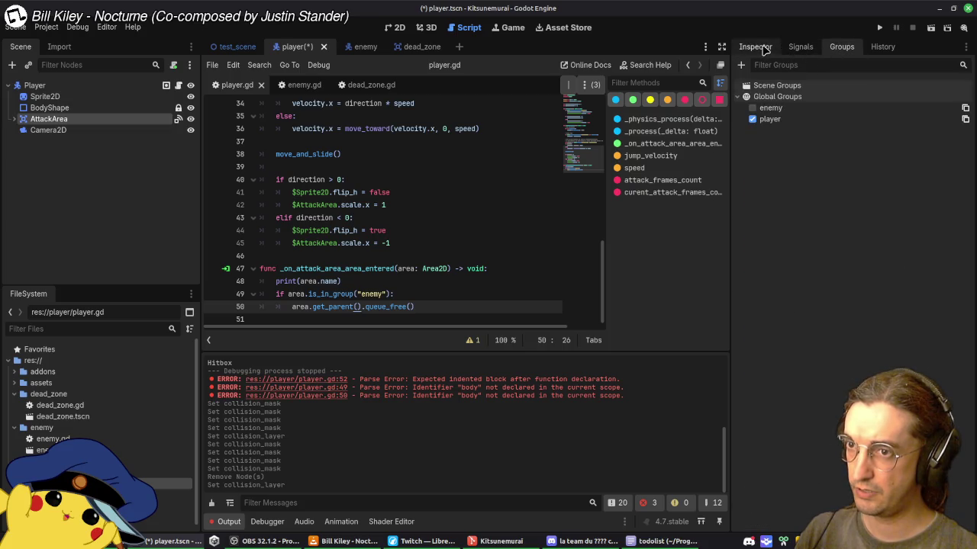
pyautogui.click(755, 47)
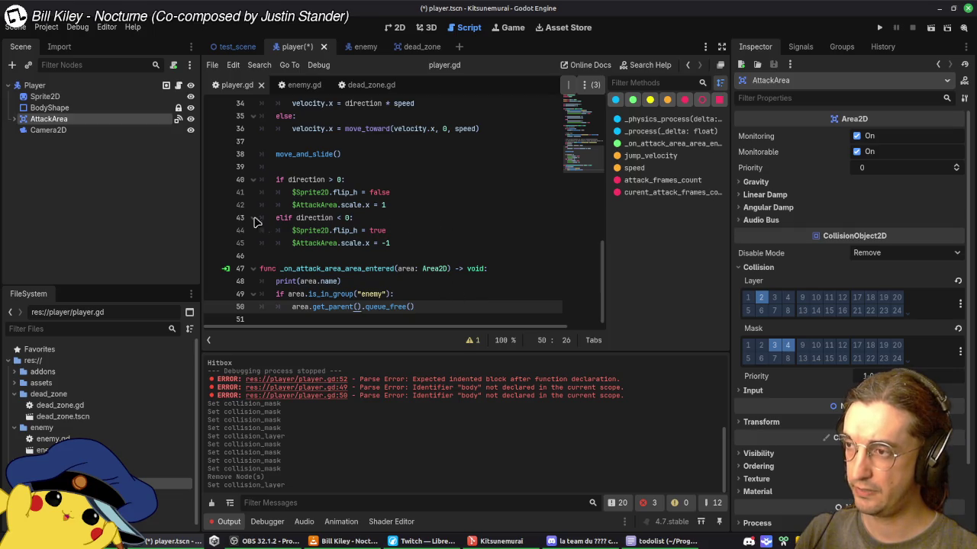
# Step: Save the player scene and playtest test_scene, walking left off the slope into the dead zone
pyautogui.hotkey('ctrl', 's')
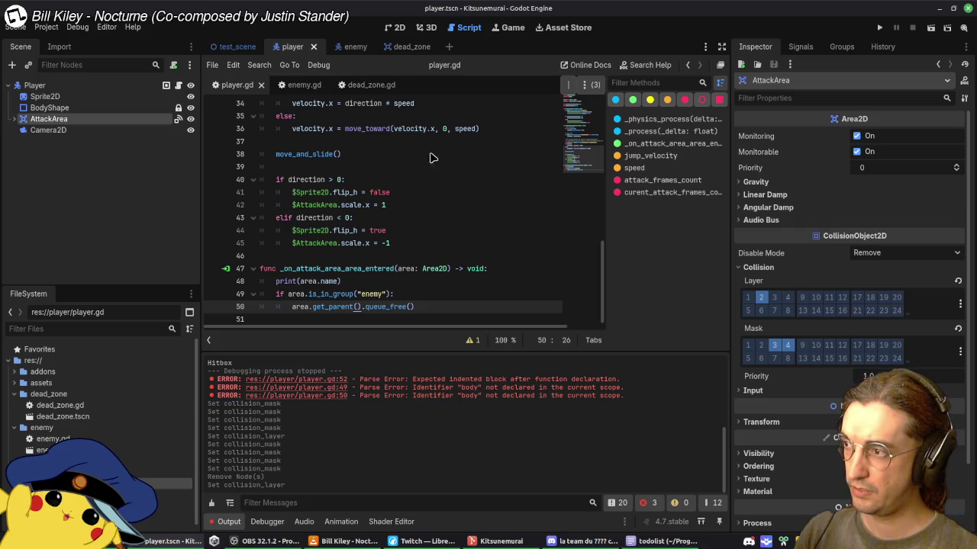
pyautogui.click(400, 27)
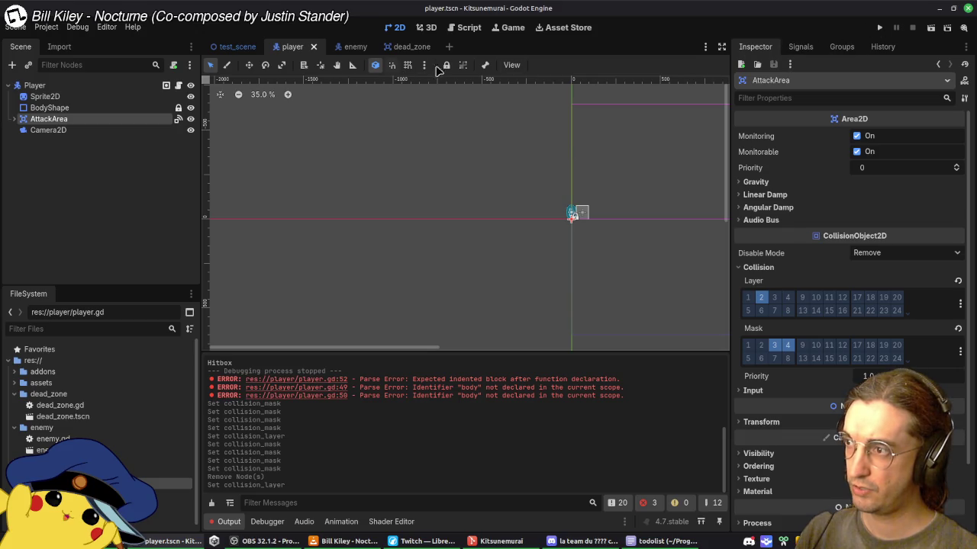
pyautogui.click(232, 47)
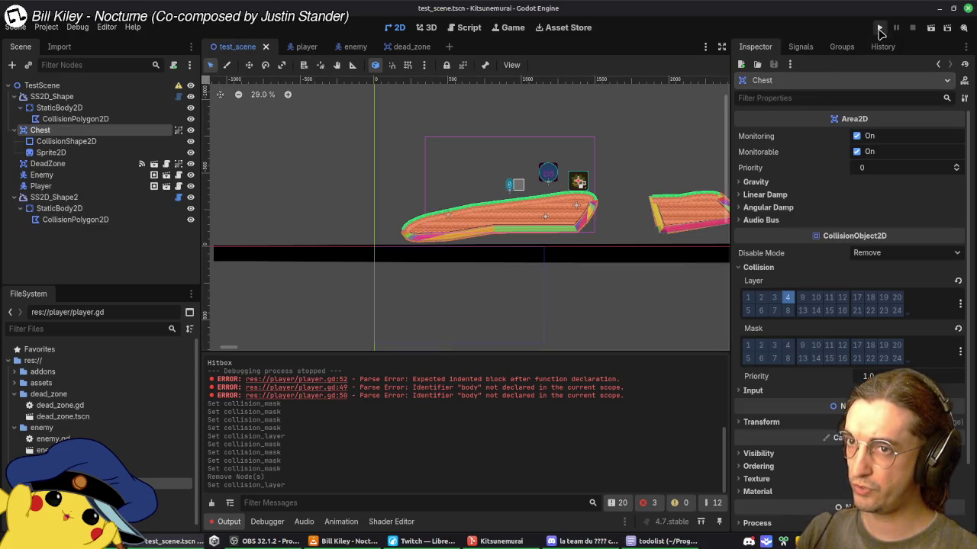
pyautogui.click(880, 29)
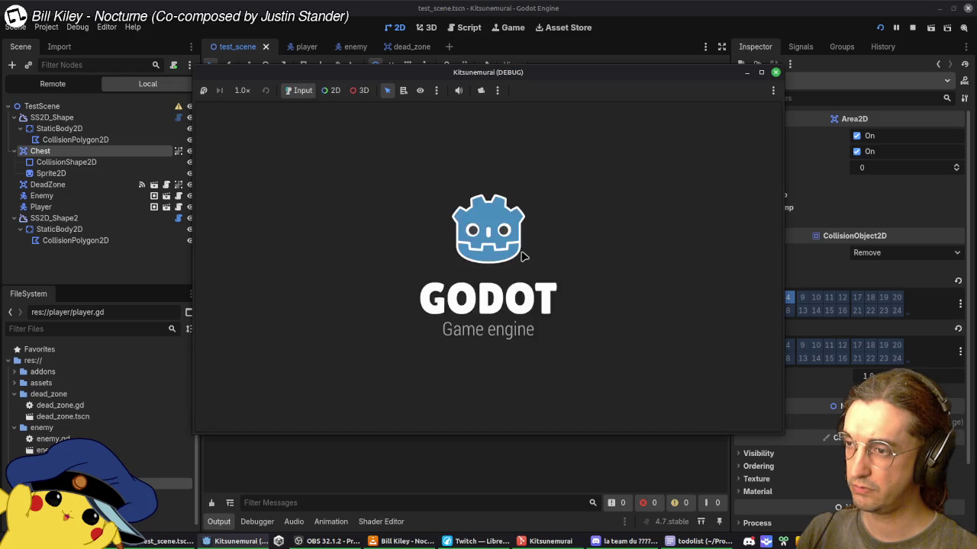
pyautogui.press('Left')
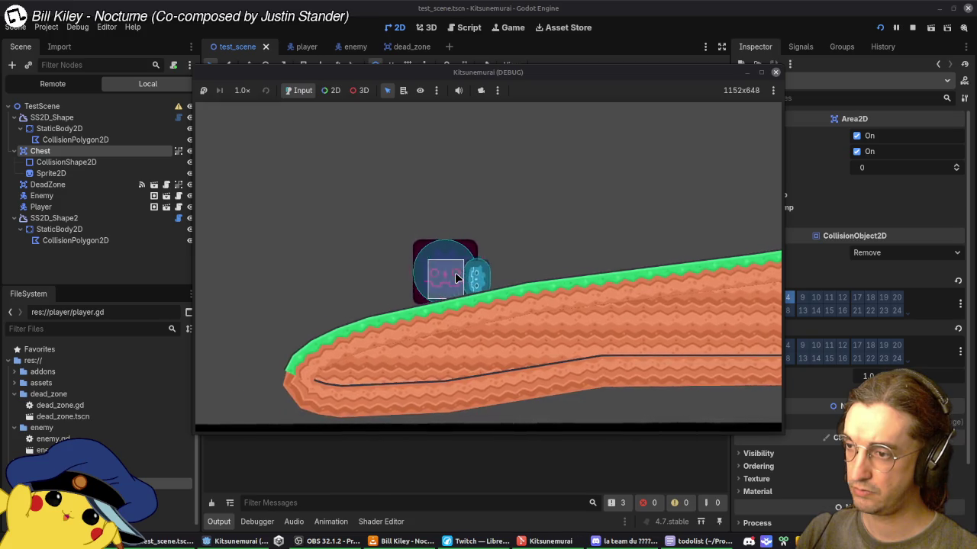
pyautogui.press('Left')
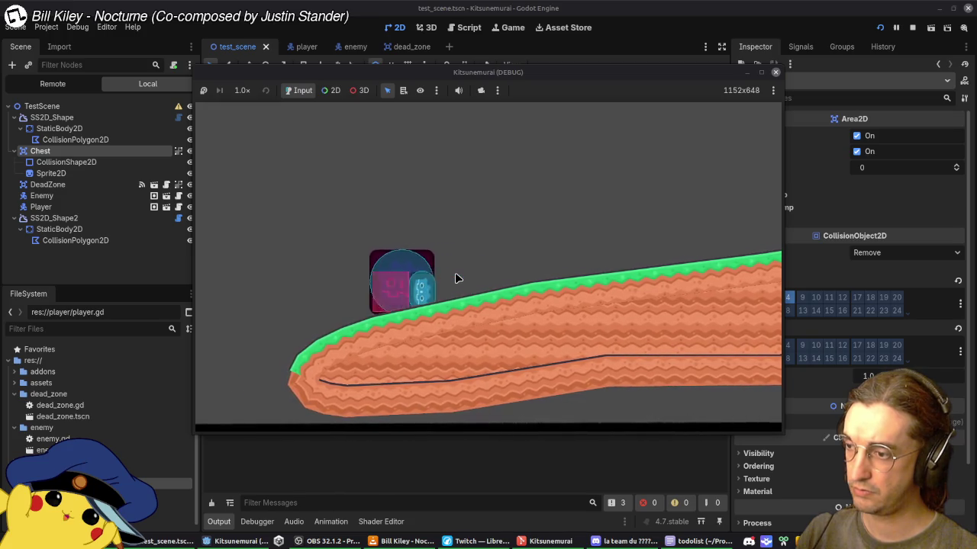
pyautogui.press('Left')
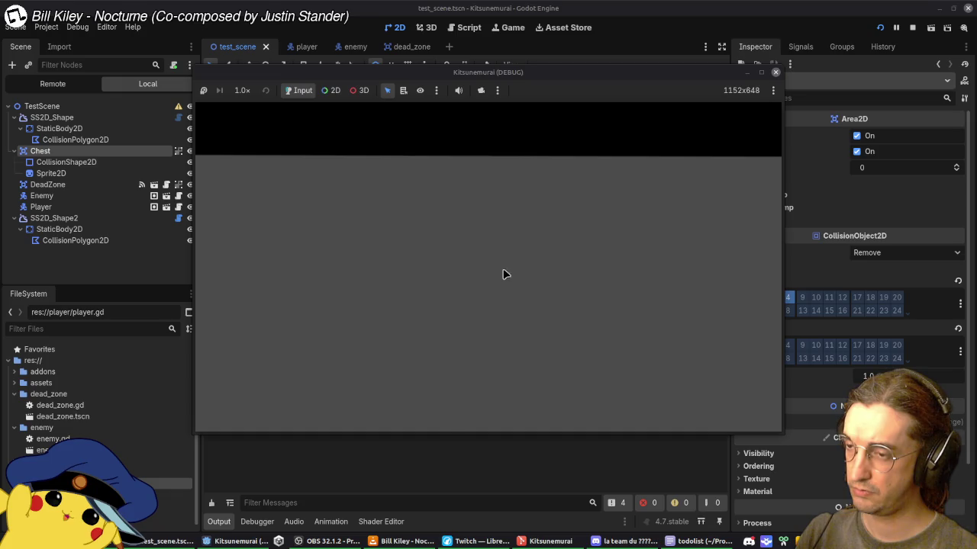
pyautogui.click(775, 72)
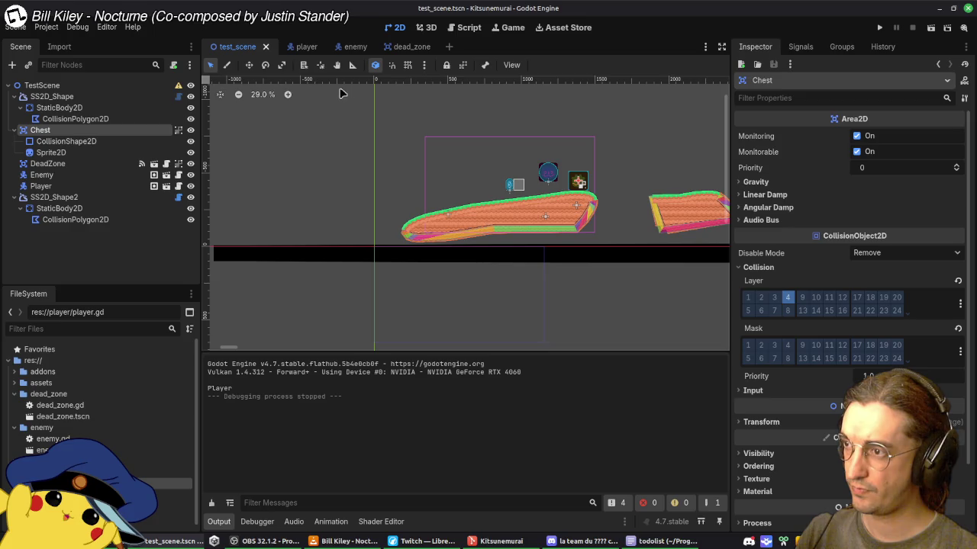
# Step: Bring up the dead_zone scene's dead_zone.gd script in the Script editor
pyautogui.click(305, 47)
pyautogui.click(356, 54)
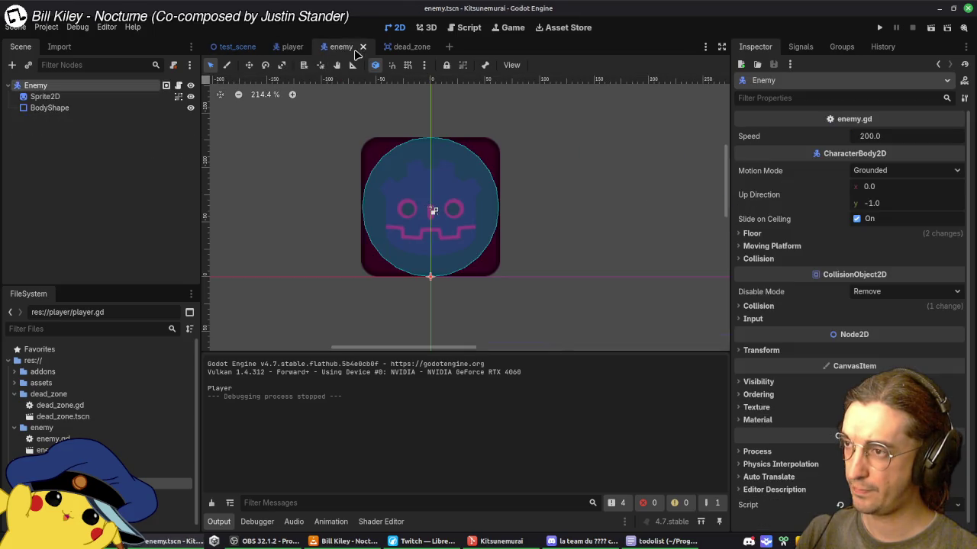
pyautogui.click(235, 47)
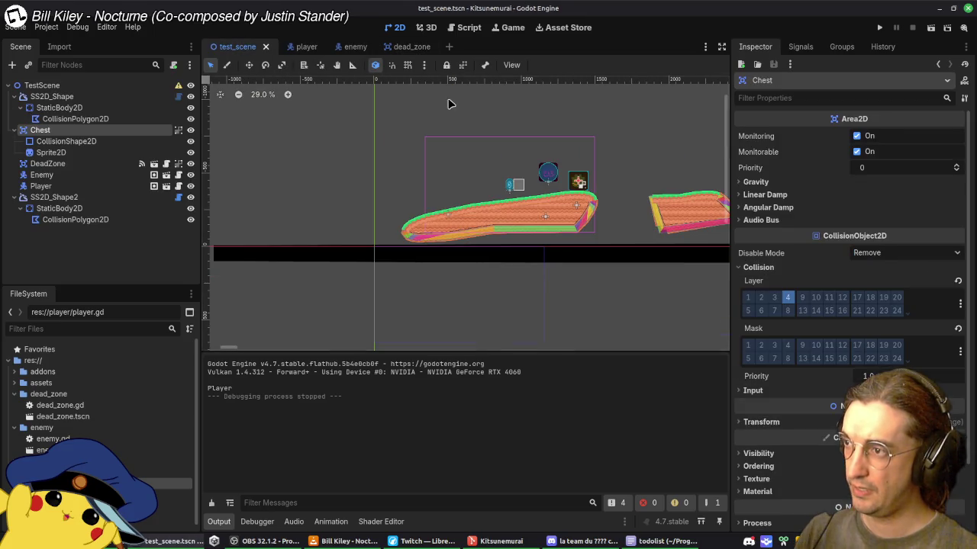
pyautogui.click(412, 47)
pyautogui.click(467, 27)
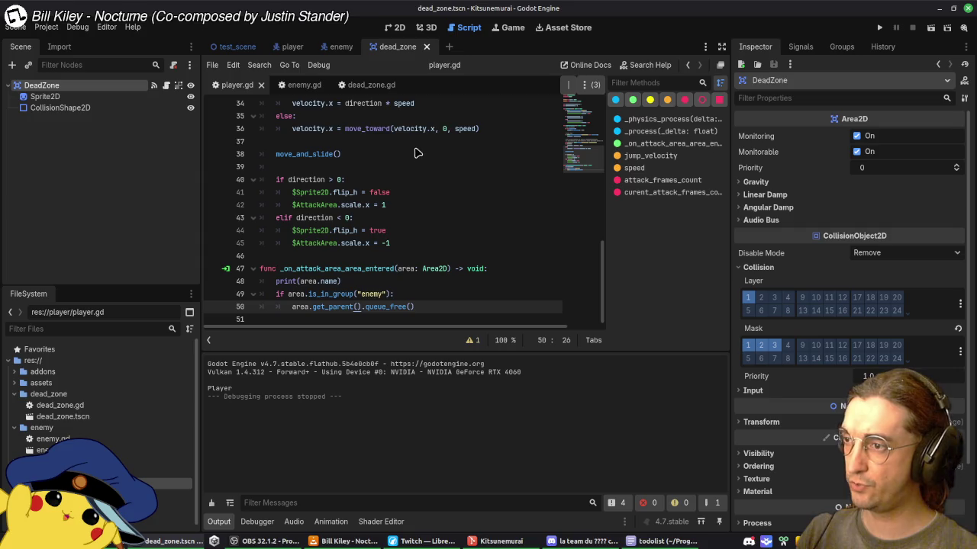
pyautogui.click(366, 85)
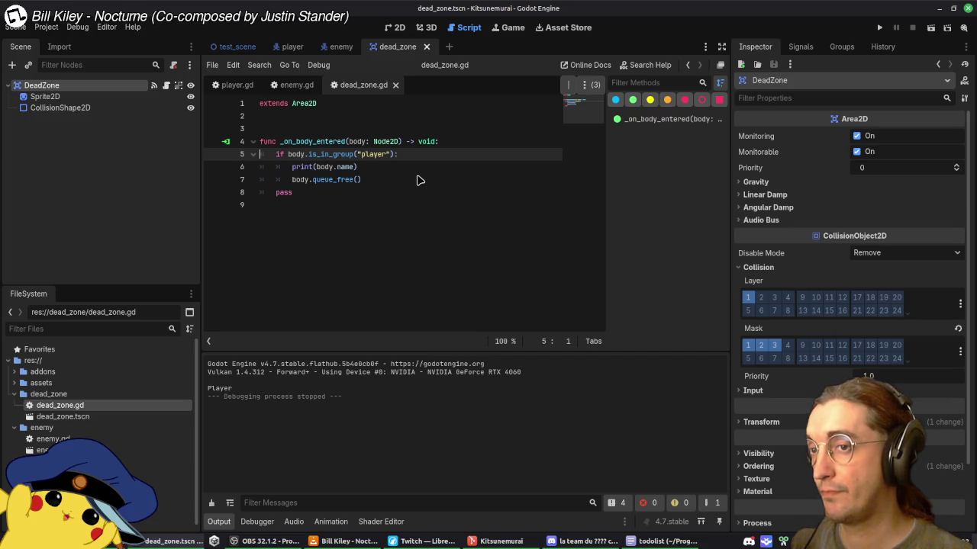
# Step: Delete the pass statement, the trailing empty line and the print(body.name) line from dead_zone.gd
pyautogui.click(396, 157)
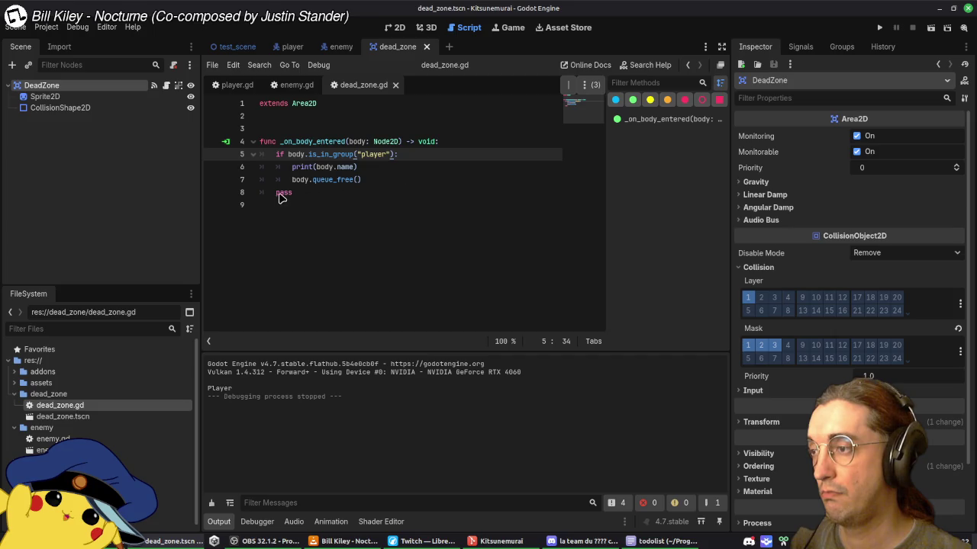
pyautogui.doubleClick(333, 196)
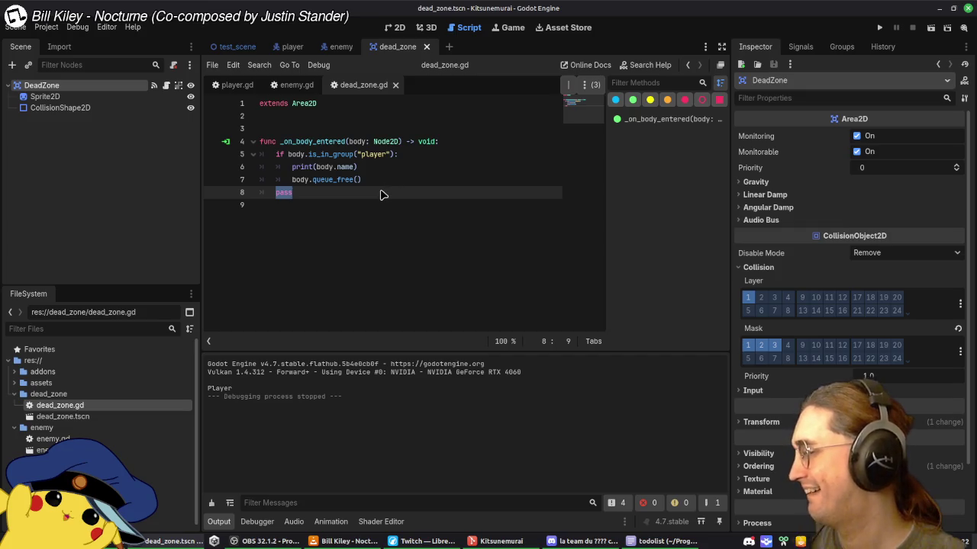
pyautogui.press('BackSpace')
pyautogui.press('BackSpace')
pyautogui.press('BackSpace')
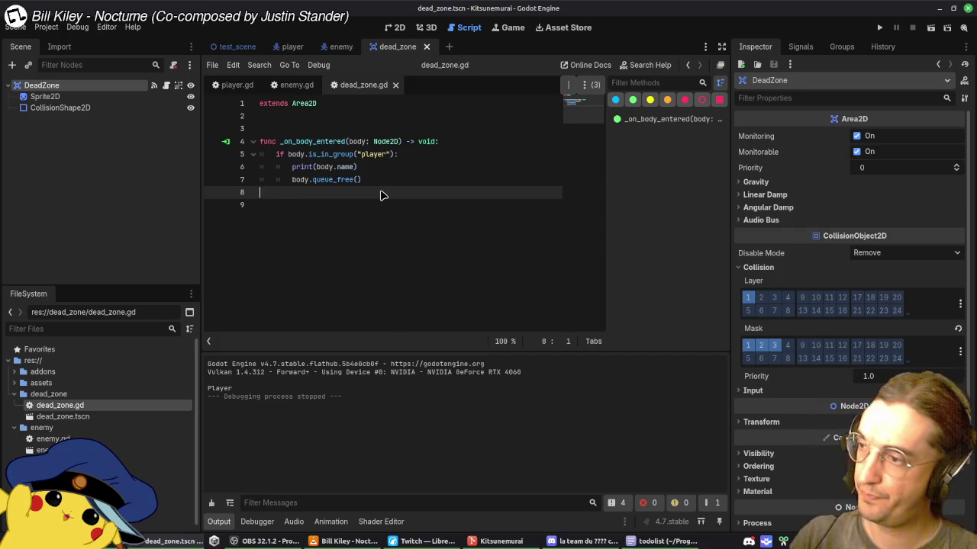
pyautogui.press('Delete')
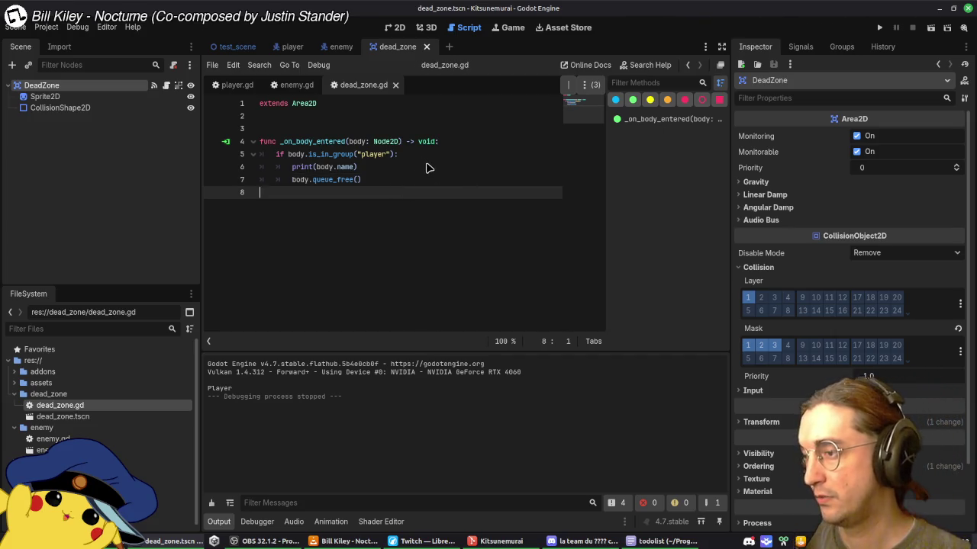
pyautogui.click(411, 168)
pyautogui.hotkey('ctrl', 'shift', 'k')
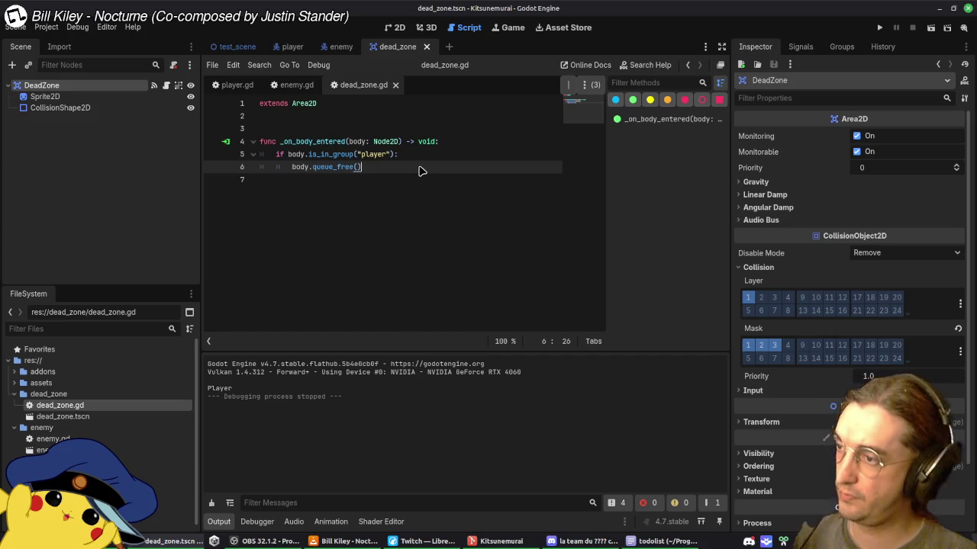
pyautogui.click(341, 46)
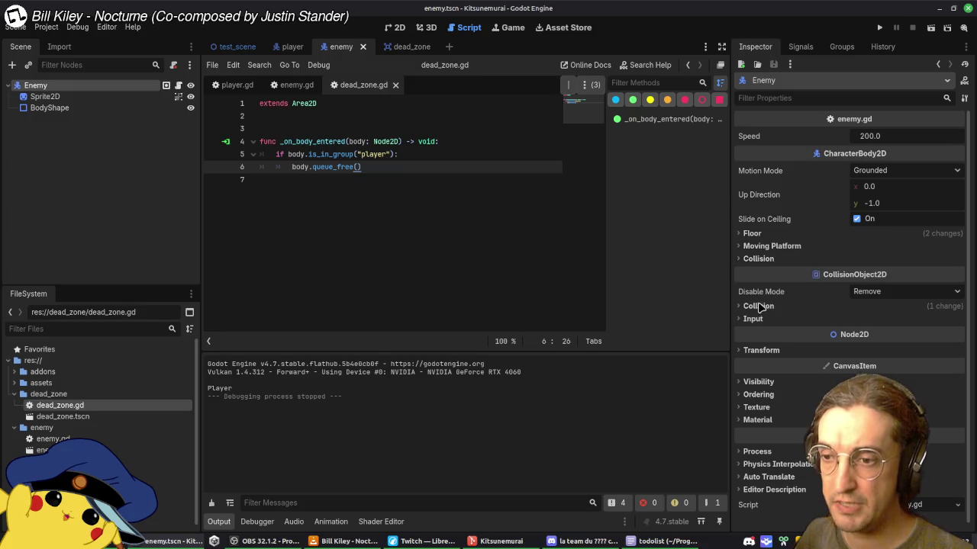
# Step: Compare collision layers across the enemy, dead_zone and player scenes, then go to line 50 of player.gd
pyautogui.click(759, 306)
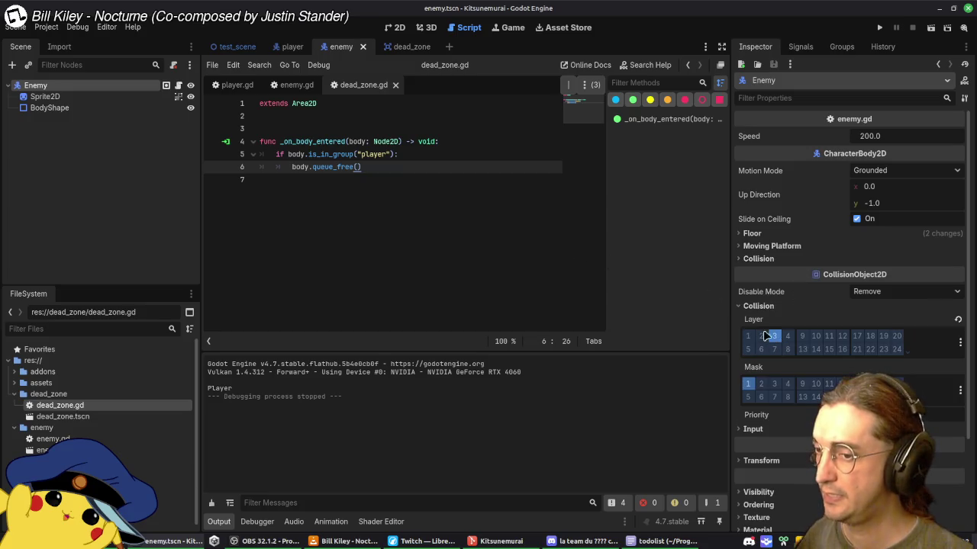
pyautogui.click(413, 49)
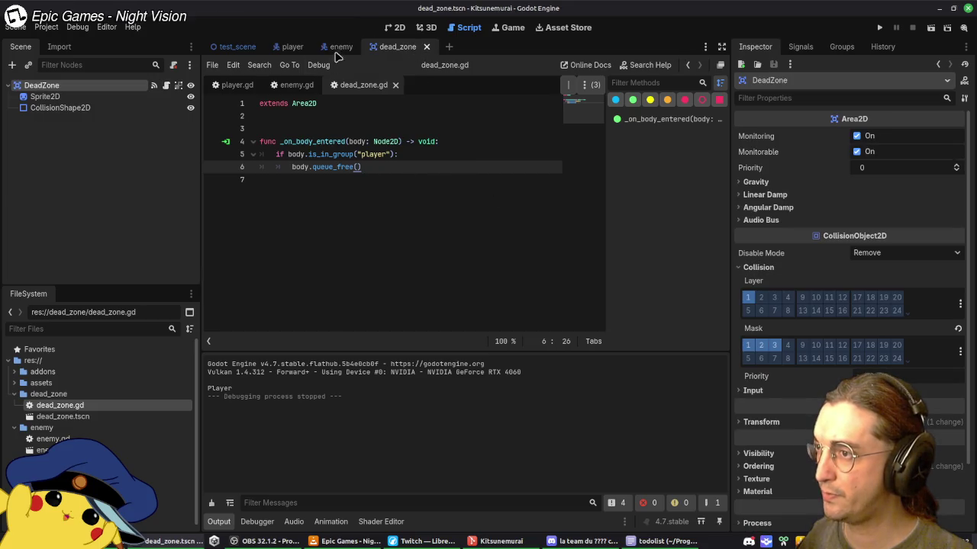
pyautogui.click(290, 47)
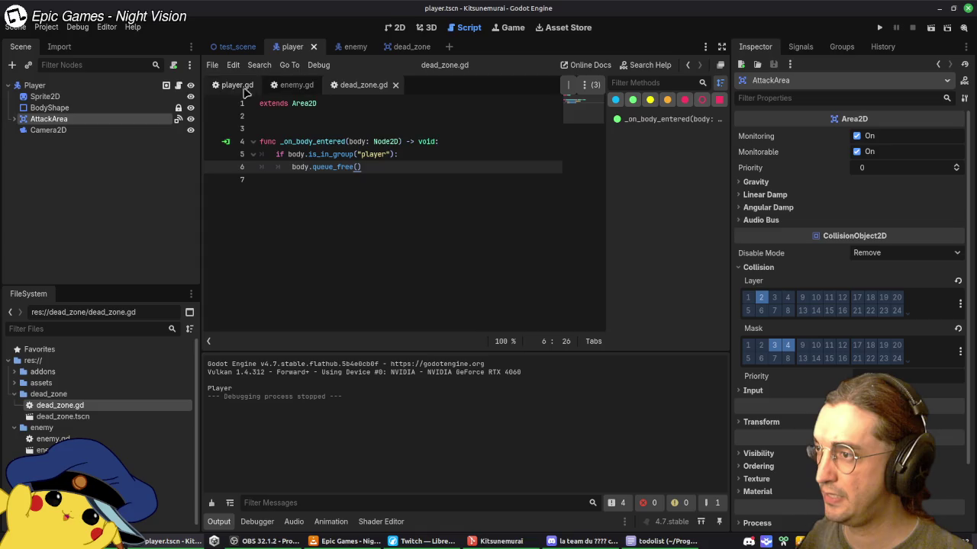
pyautogui.click(235, 85)
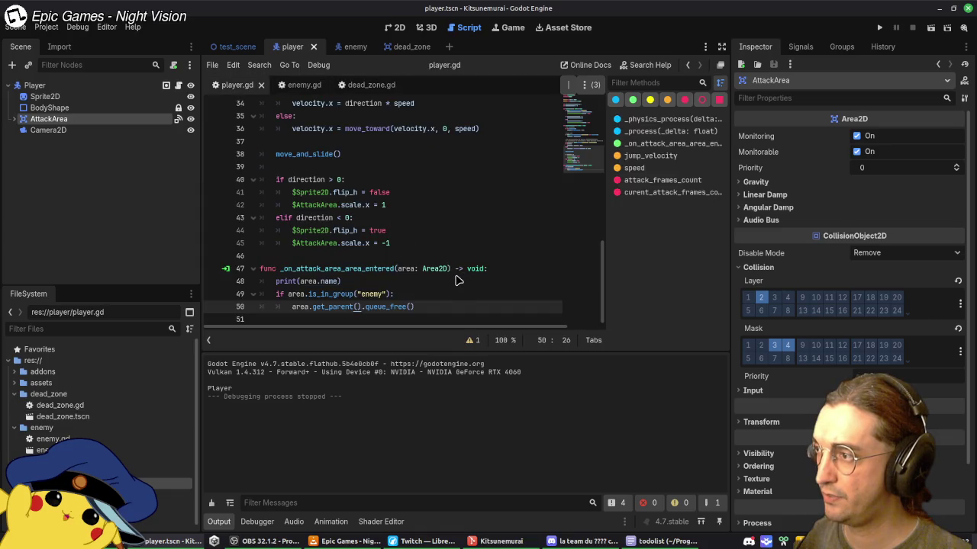
pyautogui.click(449, 308)
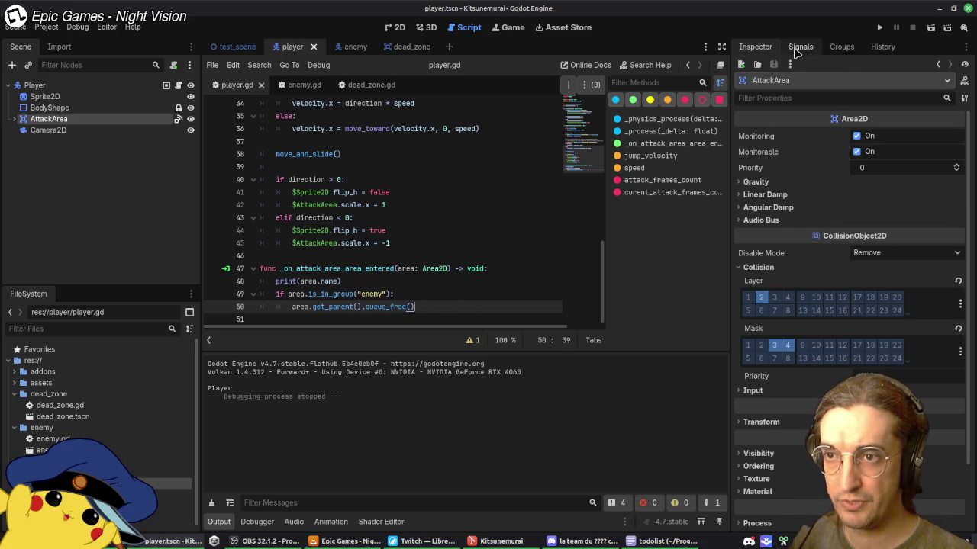
# Step: Disconnect the AttackArea's body_entered signal and reconnect it to a new handler method
pyautogui.click(799, 48)
pyautogui.doubleClick(822, 171)
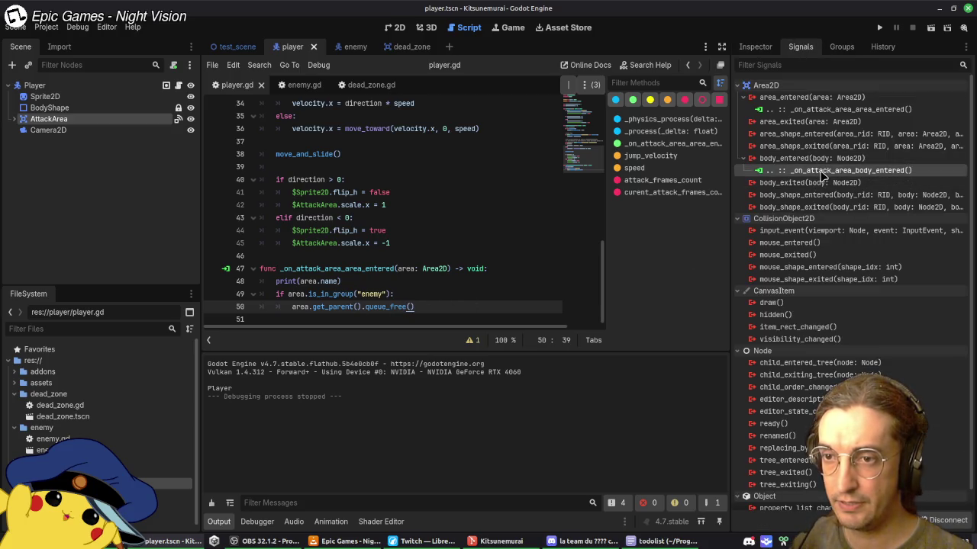
pyautogui.rightClick(763, 171)
pyautogui.click(786, 213)
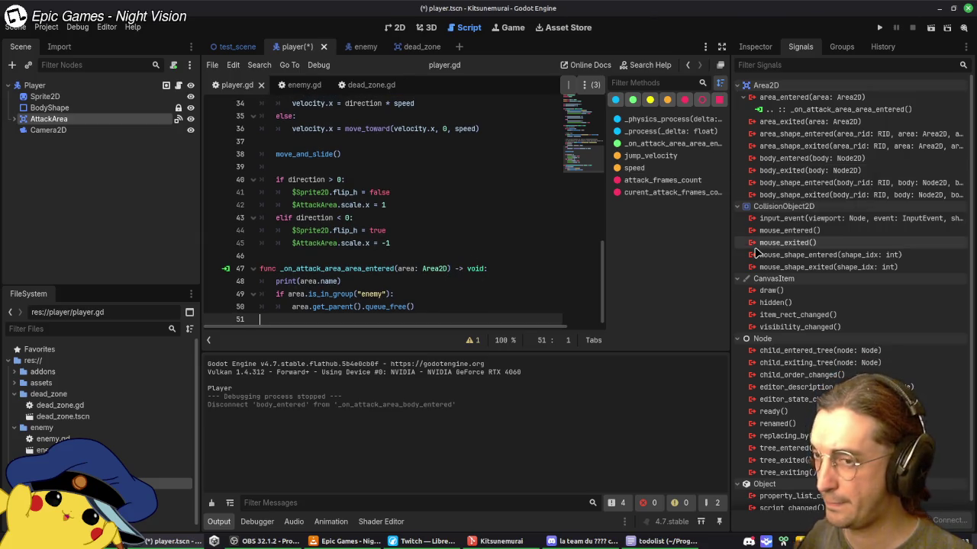
pyautogui.doubleClick(809, 159)
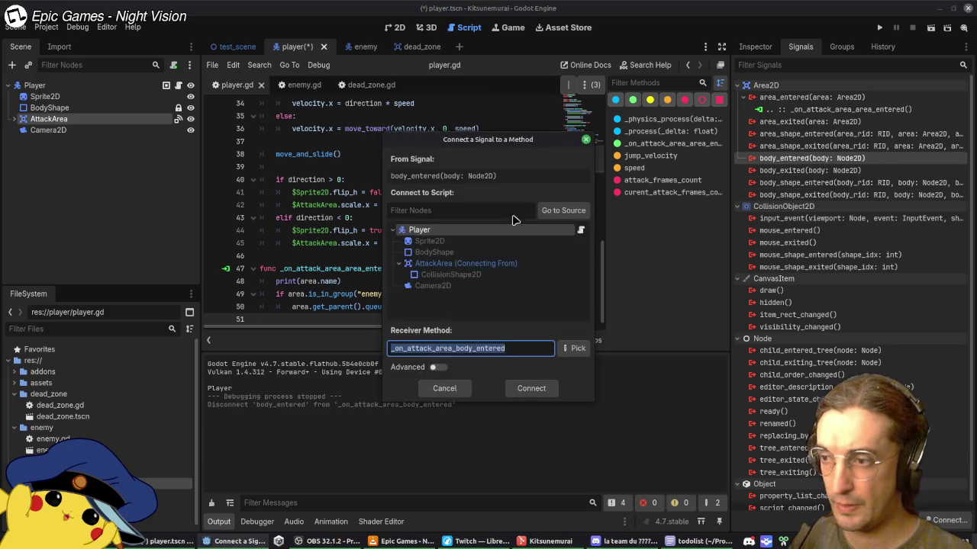
pyautogui.click(531, 389)
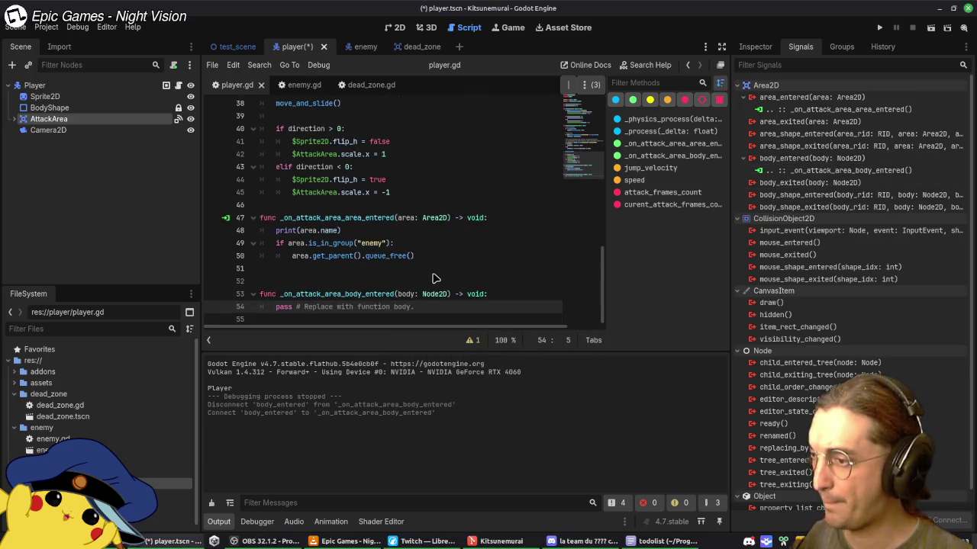
# Step: Move the enemy group check and queue_free line into the new body_entered handler
pyautogui.click(407, 272)
pyautogui.press('BackSpace')
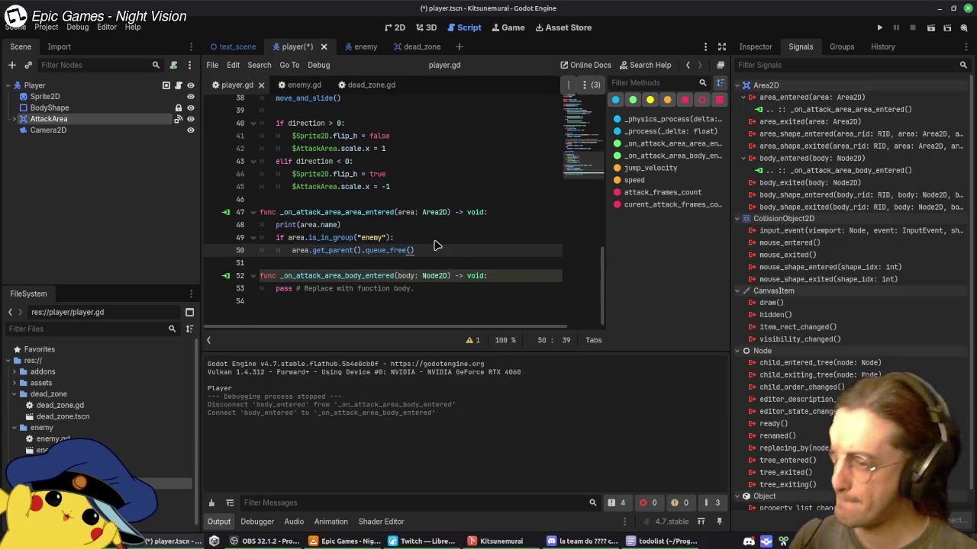
pyautogui.click(416, 241)
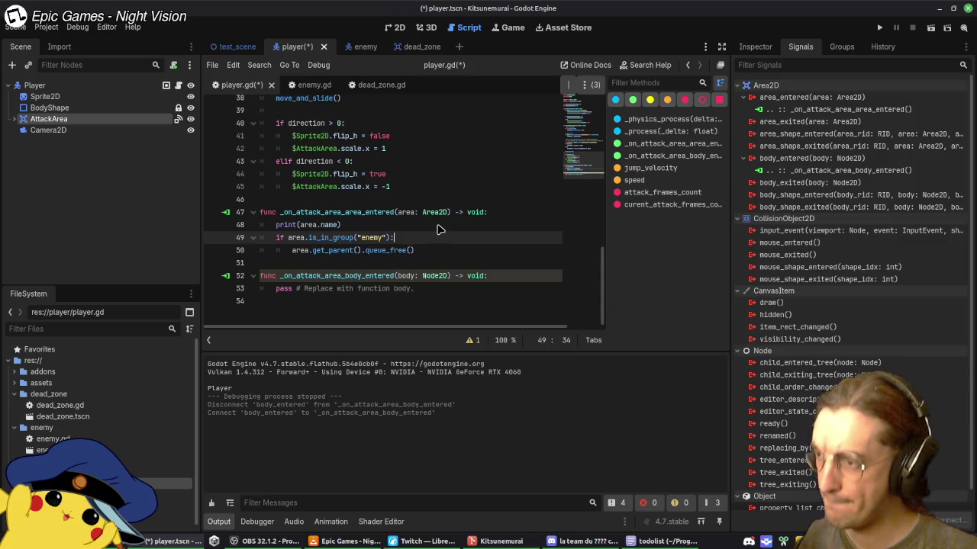
pyautogui.press('Down')
pyautogui.hotkey('ctrl', 'shift', 'd')
pyautogui.hotkey('alt', 'Down')
pyautogui.hotkey('alt', 'Down')
pyautogui.press('Down')
pyautogui.press('Up')
pyautogui.press('Up')
pyautogui.press('Up')
pyautogui.press('Down')
pyautogui.hotkey('alt', 'Down')
pyautogui.hotkey('alt', 'Down')
pyautogui.hotkey('alt', 'Down')
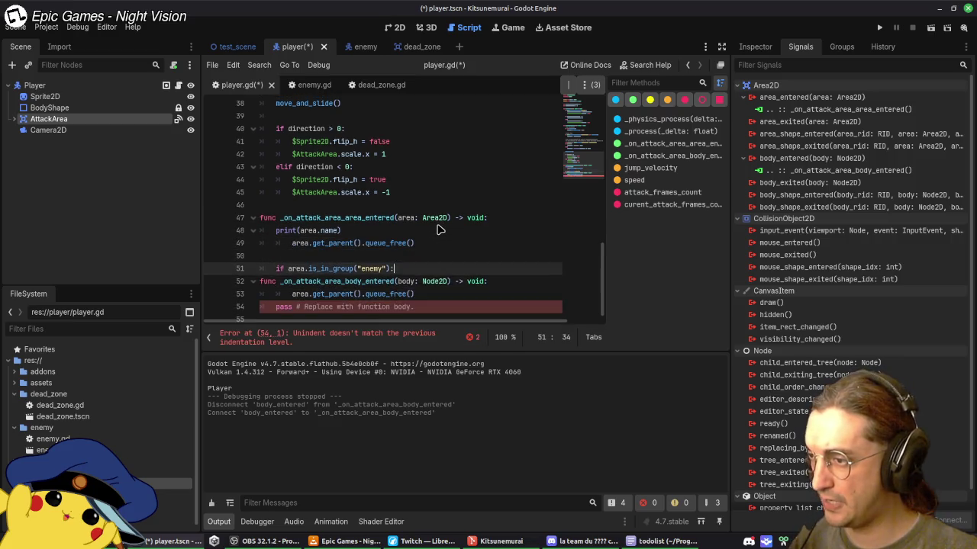
# Step: Rename area to body in the moved lines, delete the placeholder pass, and save player.gd
pyautogui.doubleClick(414, 269)
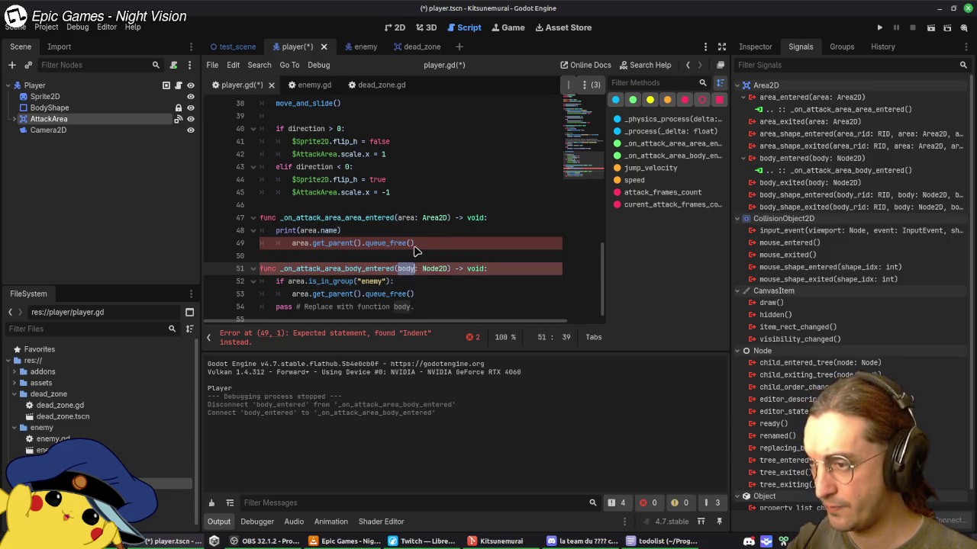
pyautogui.hotkey('ctrl', 'c')
pyautogui.doubleClick(298, 282)
pyautogui.hotkey('ctrl', 'v')
pyautogui.doubleClick(300, 294)
pyautogui.hotkey('ctrl', 'v')
pyautogui.click(440, 308)
pyautogui.hotkey('ctrl', 'shift', 'k')
pyautogui.hotkey('ctrl', 's')
# Step: Clear the leftover queue_free line from the old area handler and run the game
pyautogui.click(427, 220)
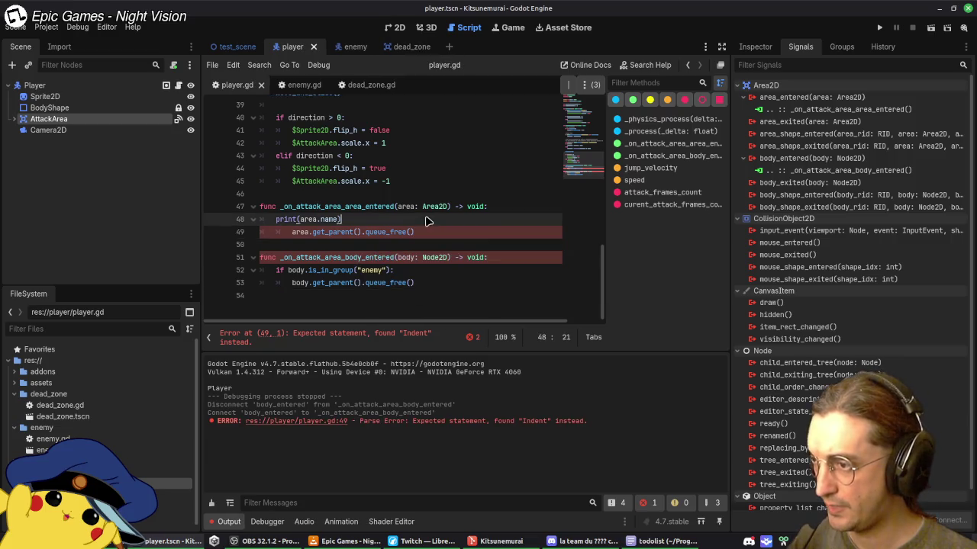
pyautogui.click(485, 232)
pyautogui.hotkey('shift', 'Home')
pyautogui.press('BackSpace')
pyautogui.press('BackSpace')
pyautogui.press('BackSpace')
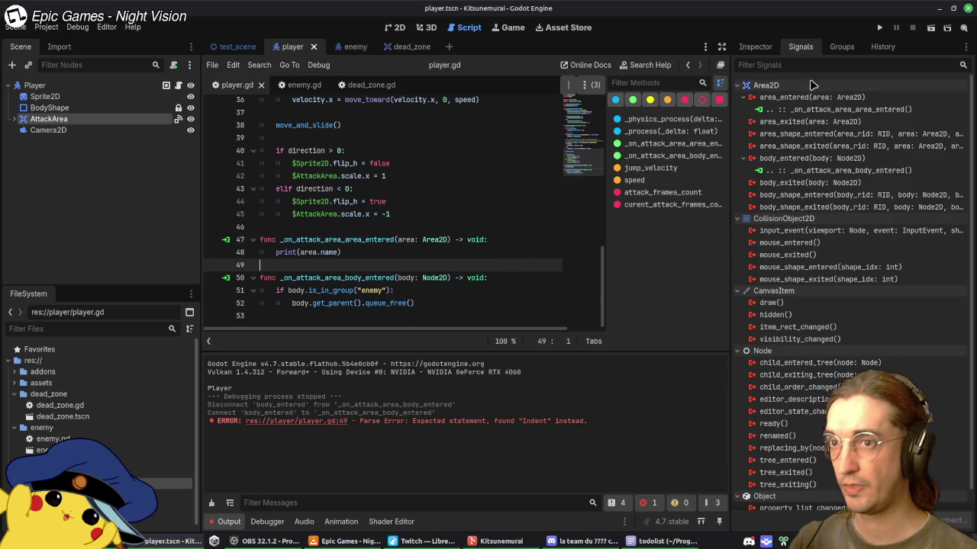
pyautogui.click(879, 27)
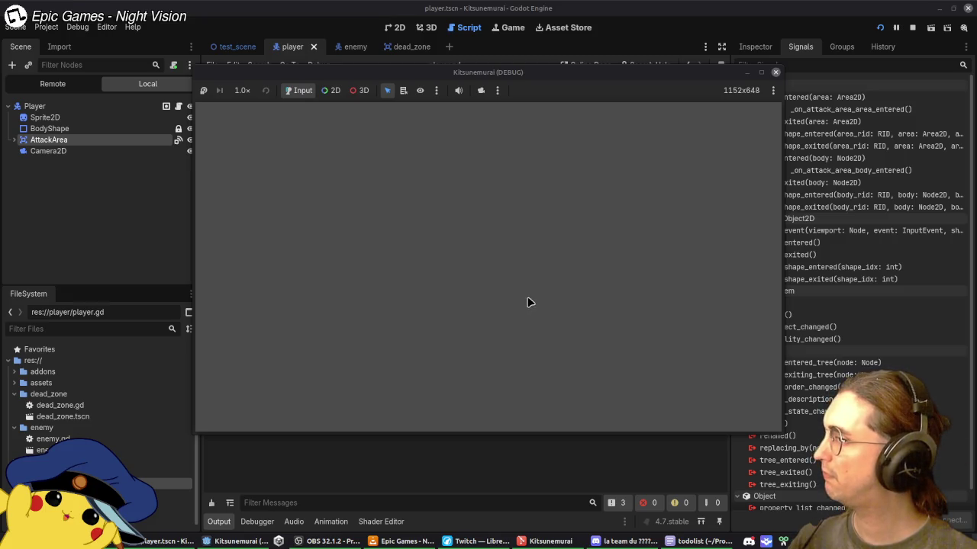
pyautogui.click(92, 191)
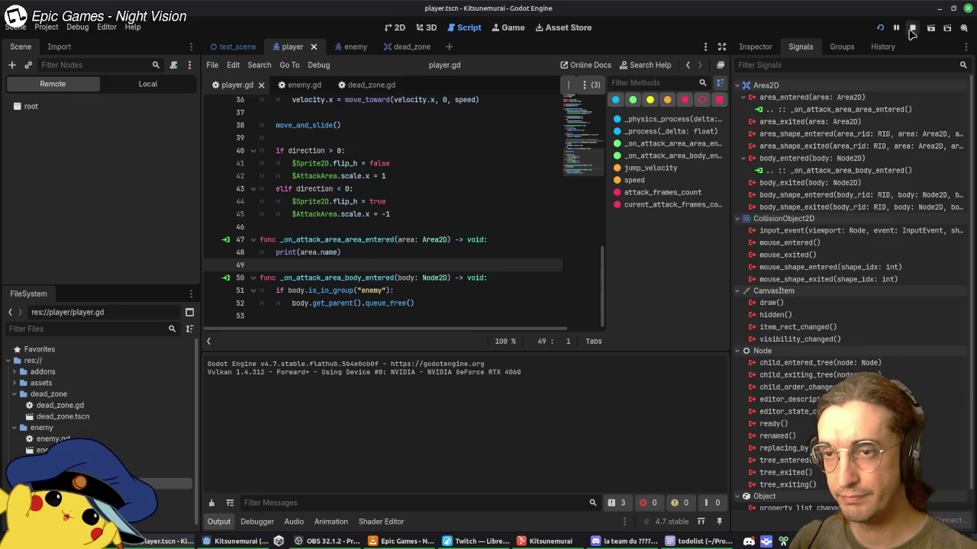
pyautogui.moveTo(312, 303); pyautogui.dragTo(361, 303)
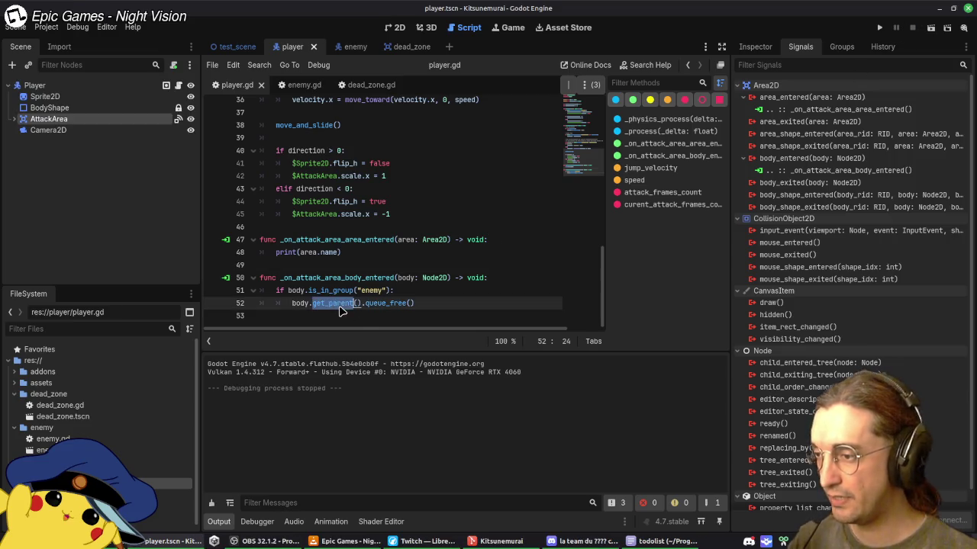
# Step: Drop get_parent() on line 52 so the enemy body is freed, then test-run, walking left and right
pyautogui.press('BackSpace')
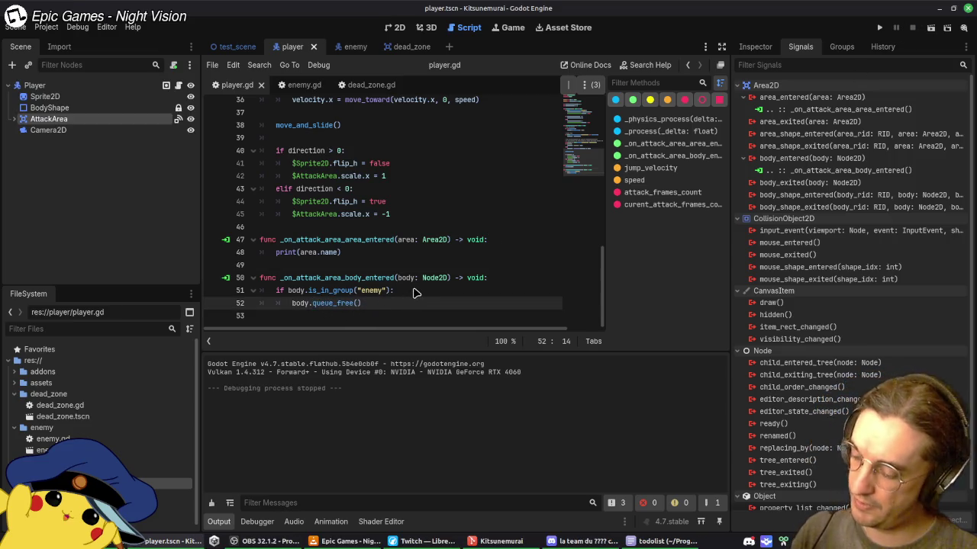
pyautogui.click(880, 27)
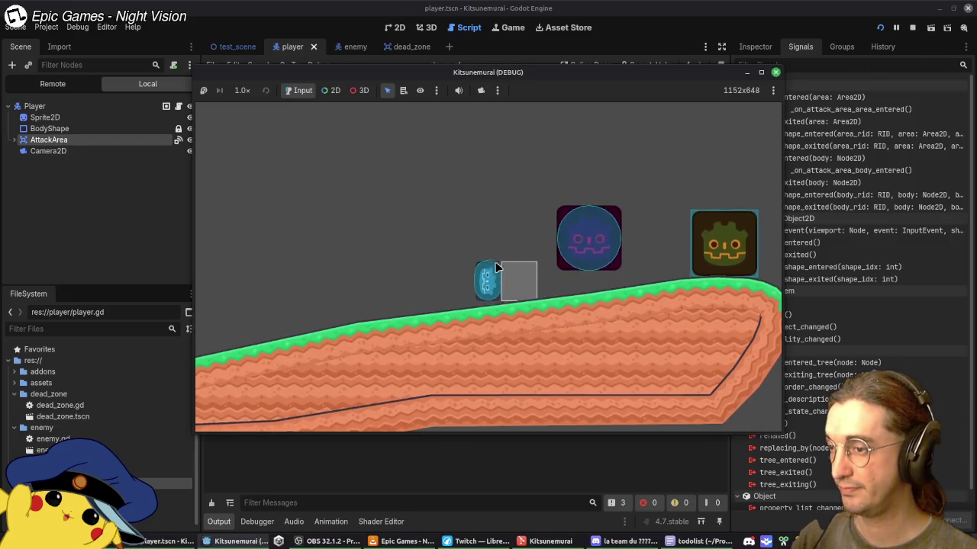
pyautogui.press('Right')
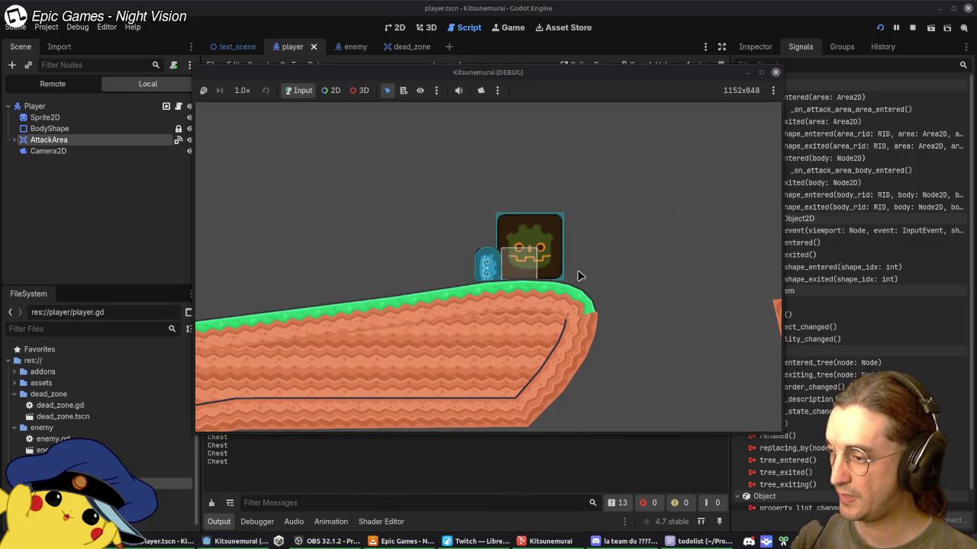
pyautogui.press('Left')
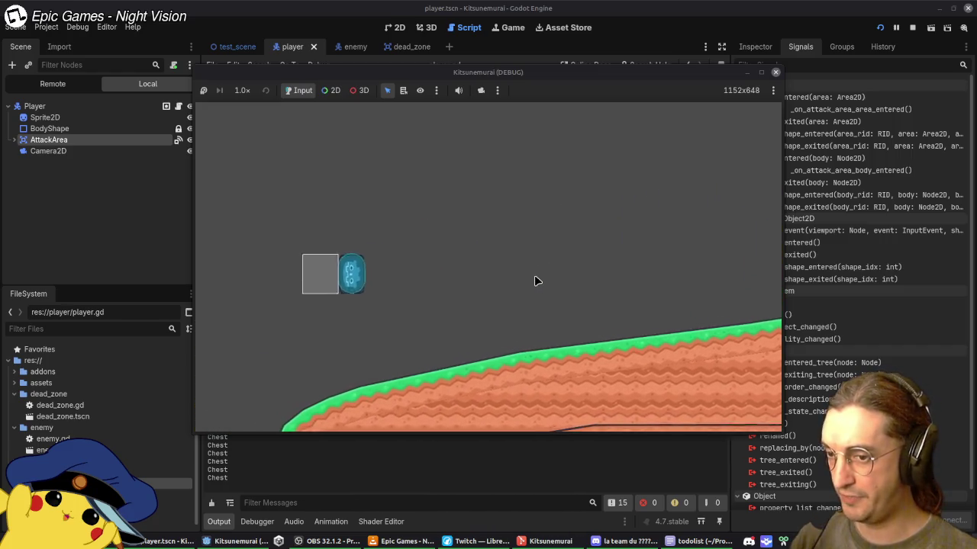
pyautogui.press('Right')
pyautogui.press('Left')
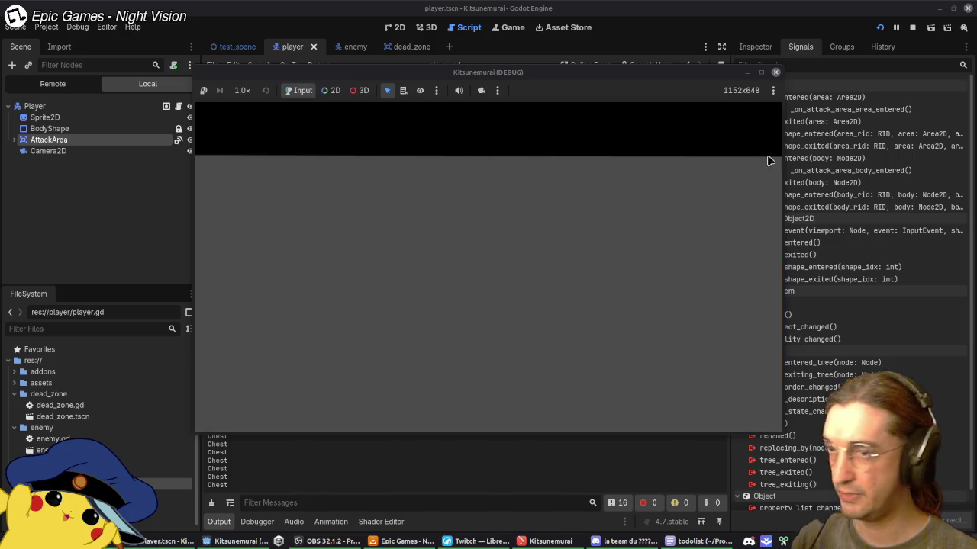
# Step: Stop the game and open the dead_zone.gd script in test_scene
pyautogui.click(775, 73)
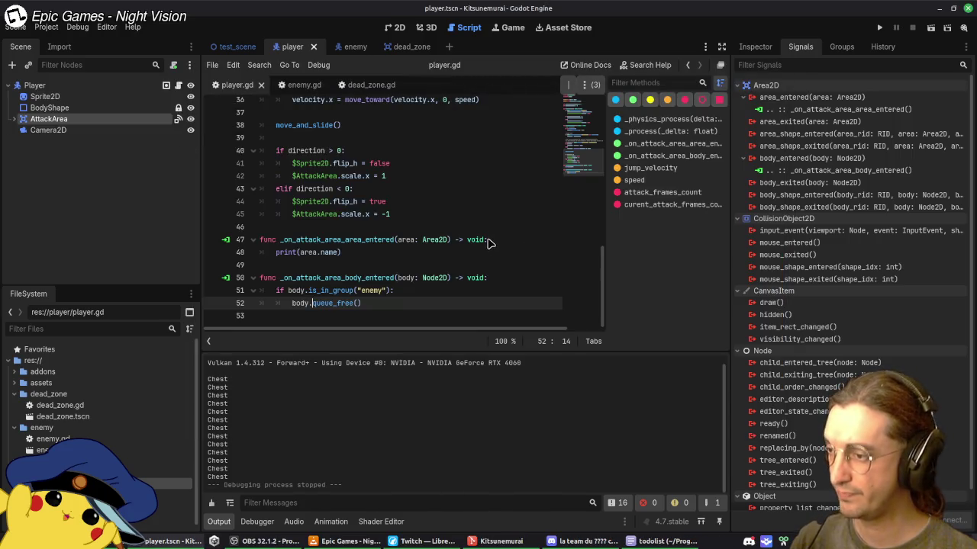
pyautogui.click(234, 47)
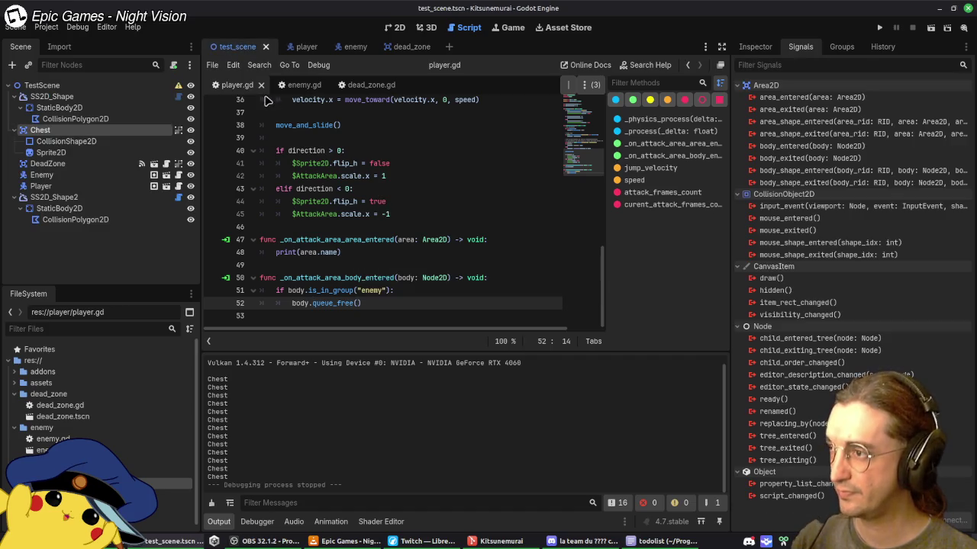
pyautogui.click(363, 85)
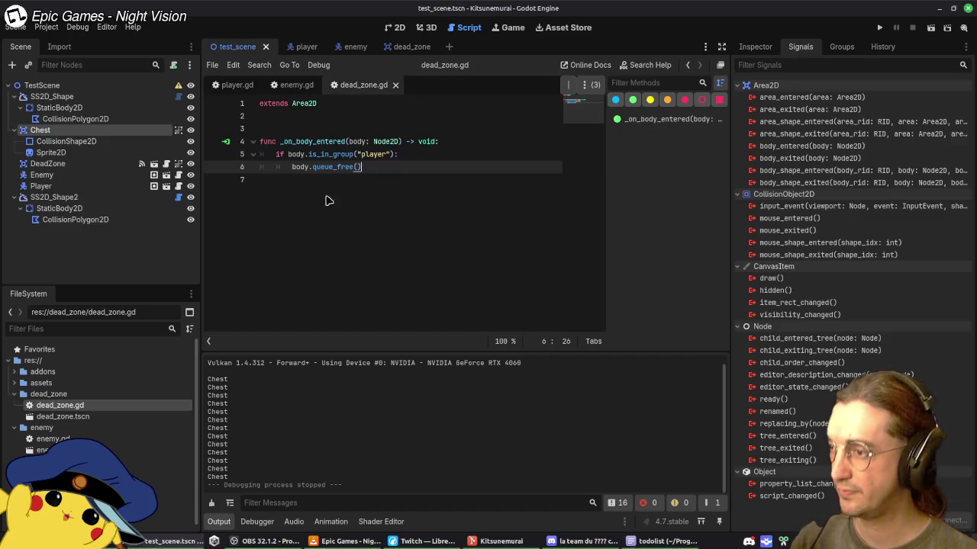
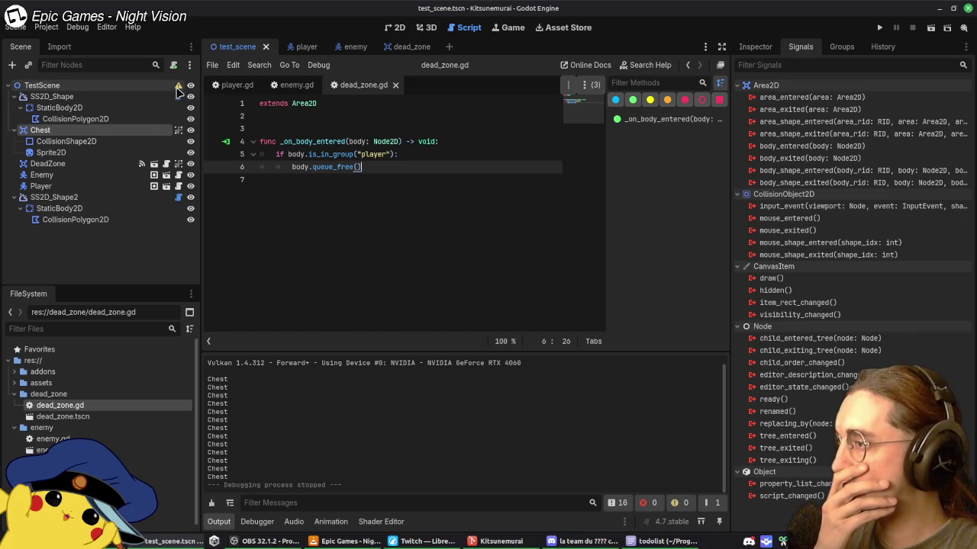
# Step: Dismiss the root configuration warning and revert the Chest's collision layer to 1
pyautogui.click(178, 86)
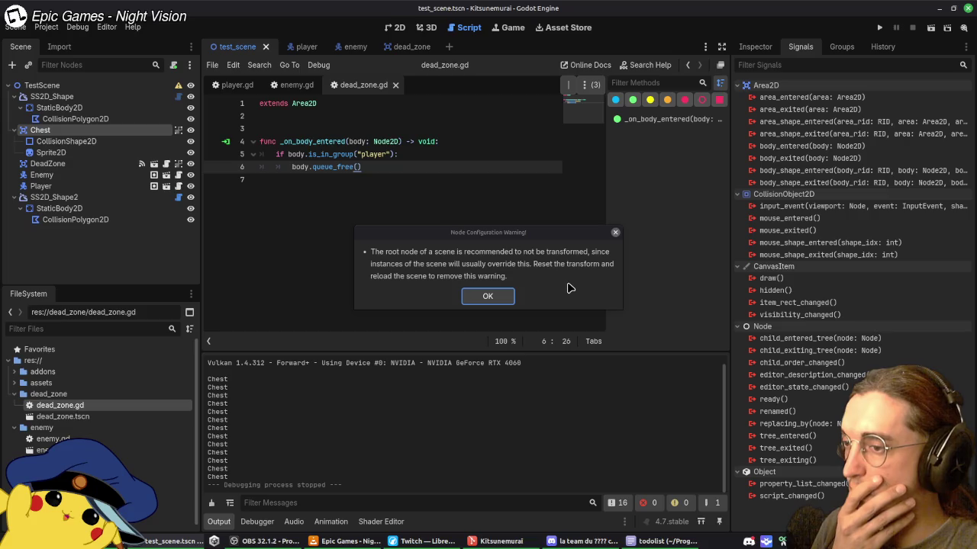
pyautogui.click(767, 49)
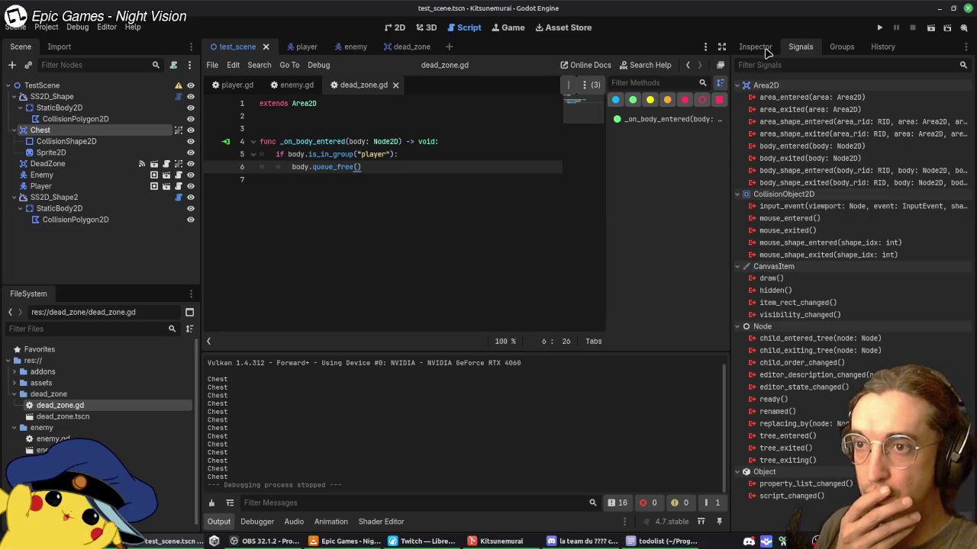
pyautogui.click(756, 47)
pyautogui.click(958, 282)
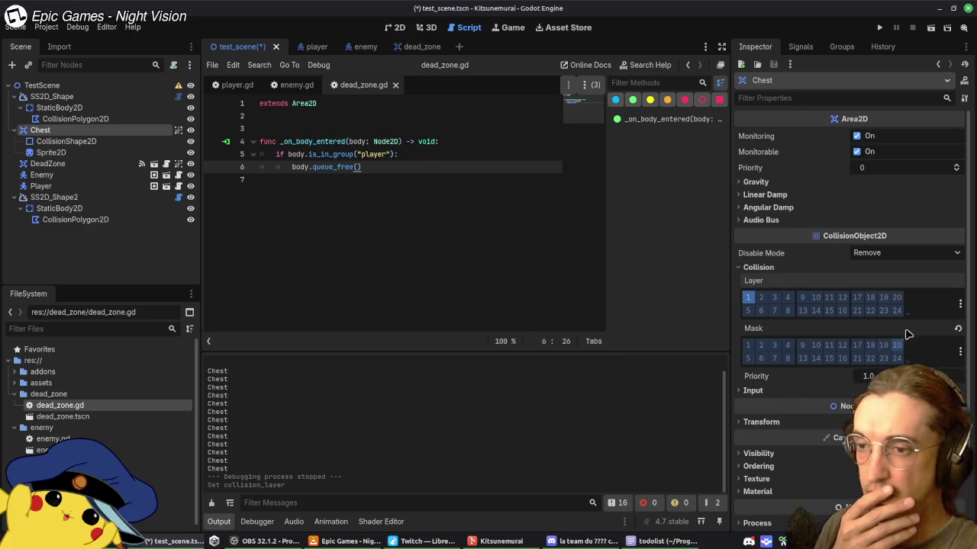
# Step: Revert the Chest's position to 0, 0 and save test_scene
pyautogui.scroll(-2, 849, 372)
pyautogui.click(761, 344)
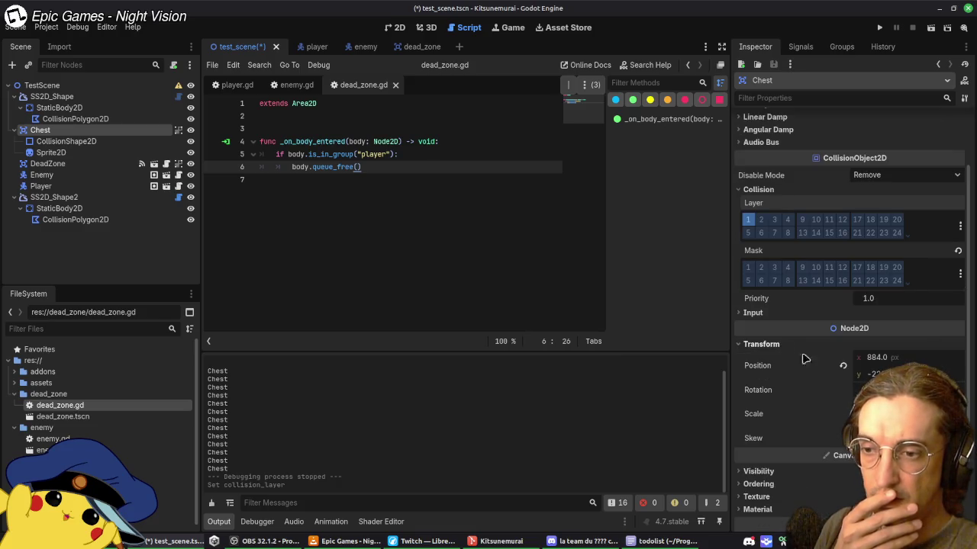
pyautogui.click(842, 366)
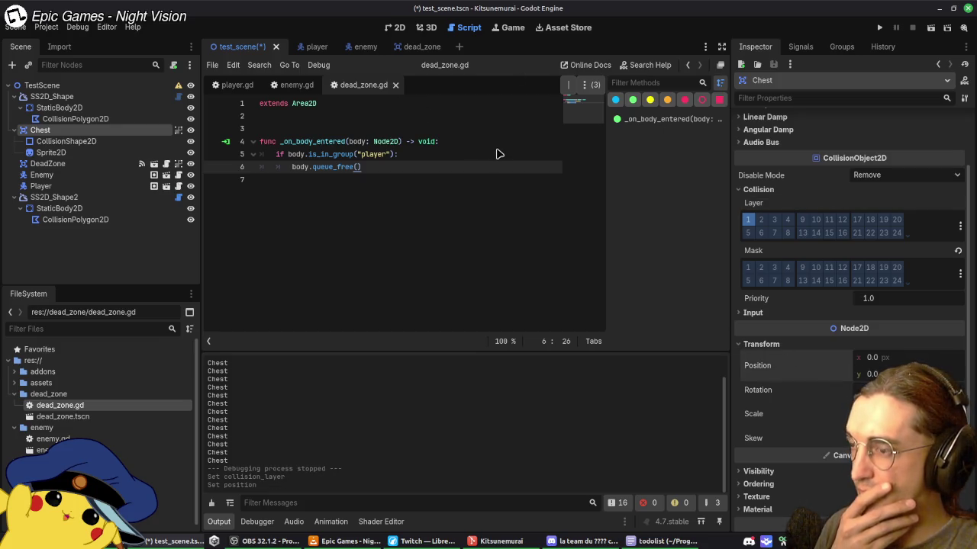
pyautogui.hotkey('ctrl', 's')
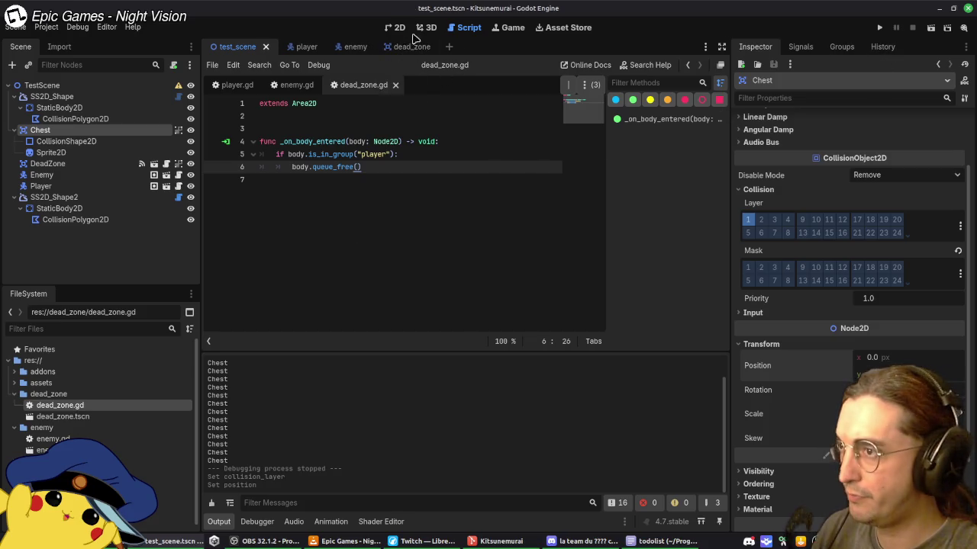
# Step: Switch to the 2D view and undo the recent Chest group and collision layer changes
pyautogui.click(396, 28)
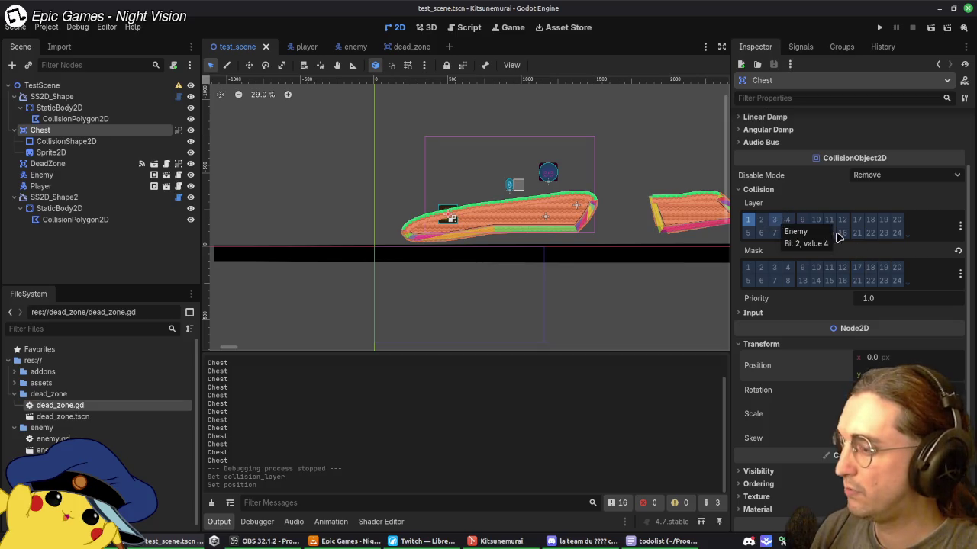
pyautogui.hotkey('ctrl', 'z')
pyautogui.hotkey('ctrl', 'z')
pyautogui.hotkey('ctrl', 'z')
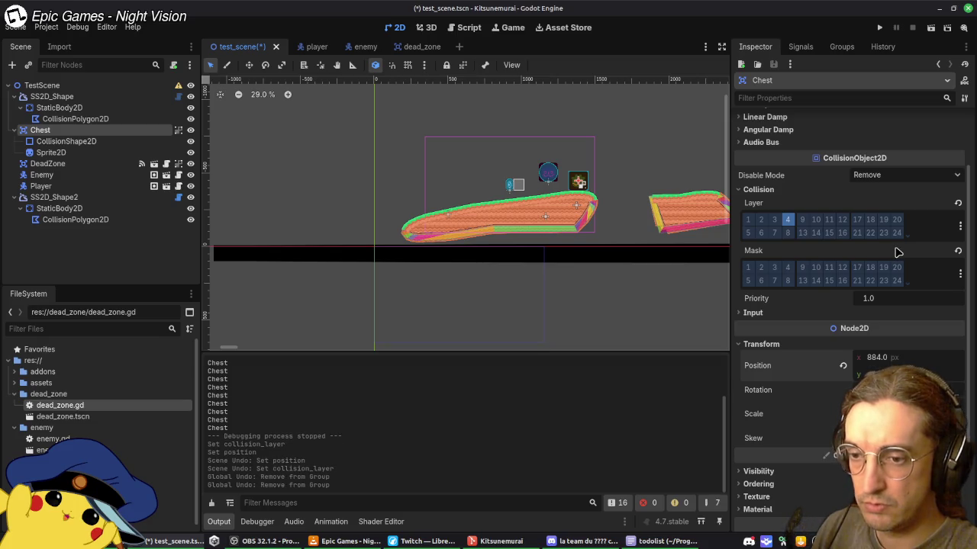
pyautogui.hotkey('ctrl', 'z')
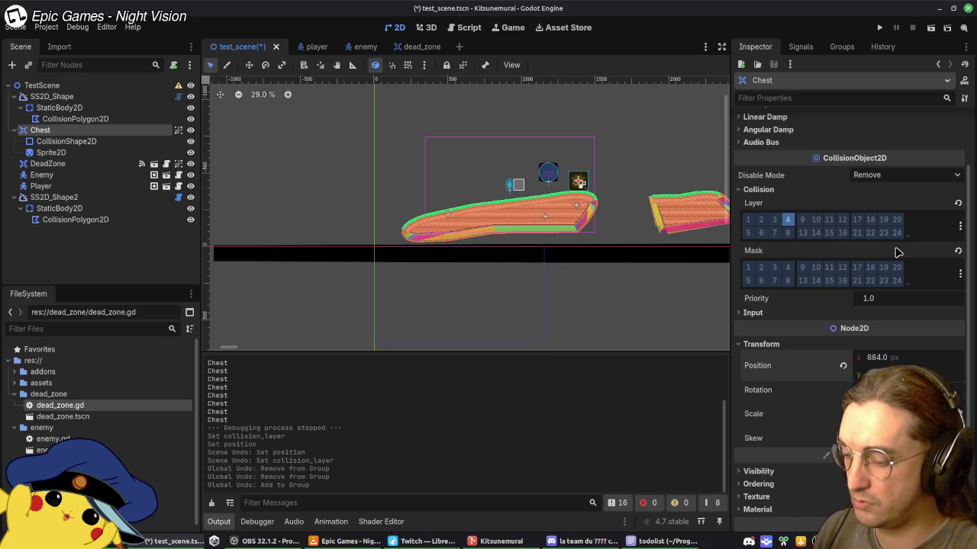
pyautogui.hotkey('ctrl', 'shift', 'z')
pyautogui.hotkey('ctrl', 'shift', 'z')
pyautogui.hotkey('ctrl', 'shift', 'z')
pyautogui.hotkey('ctrl', 'shift', 'z')
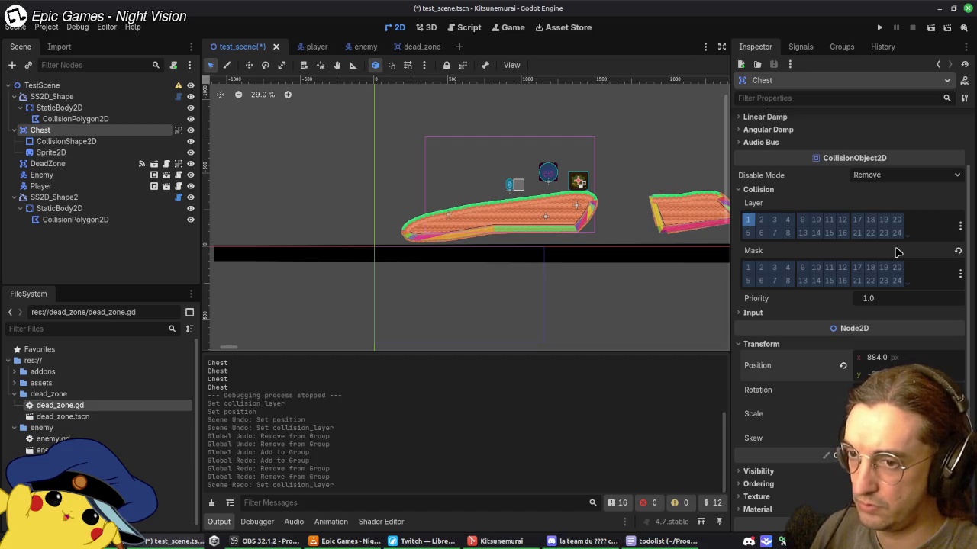
pyautogui.hotkey('ctrl', 'z')
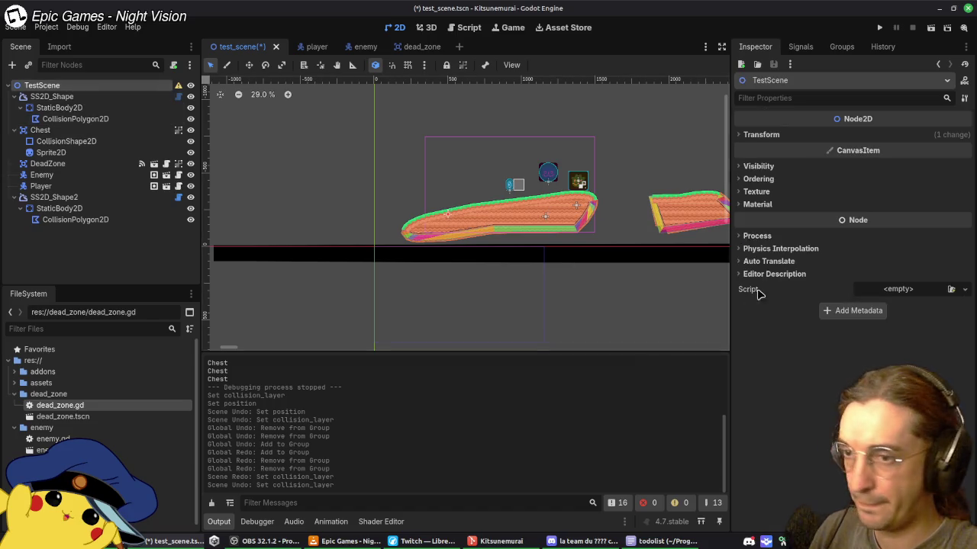
# Step: Revert the TestScene root's position to 0, 0 and save the scene
pyautogui.click(794, 135)
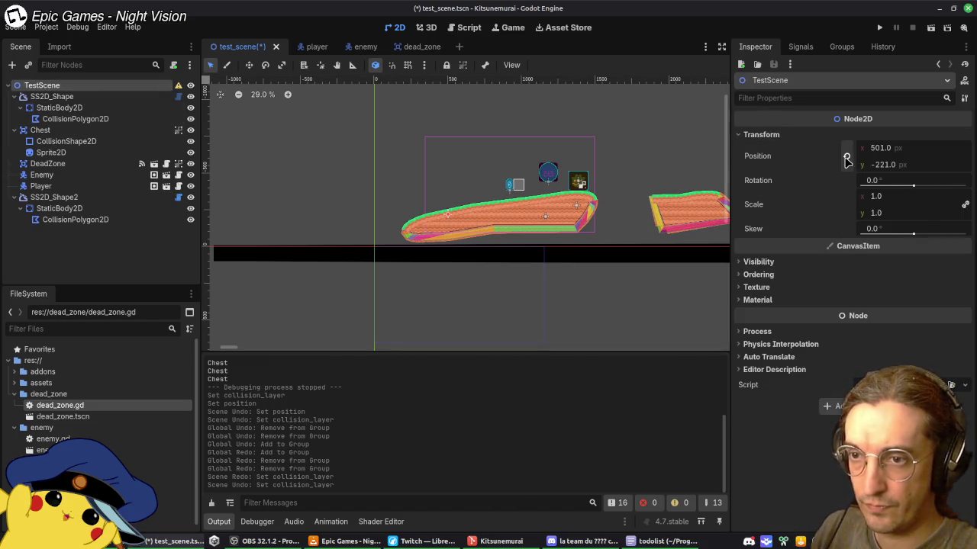
pyautogui.click(847, 158)
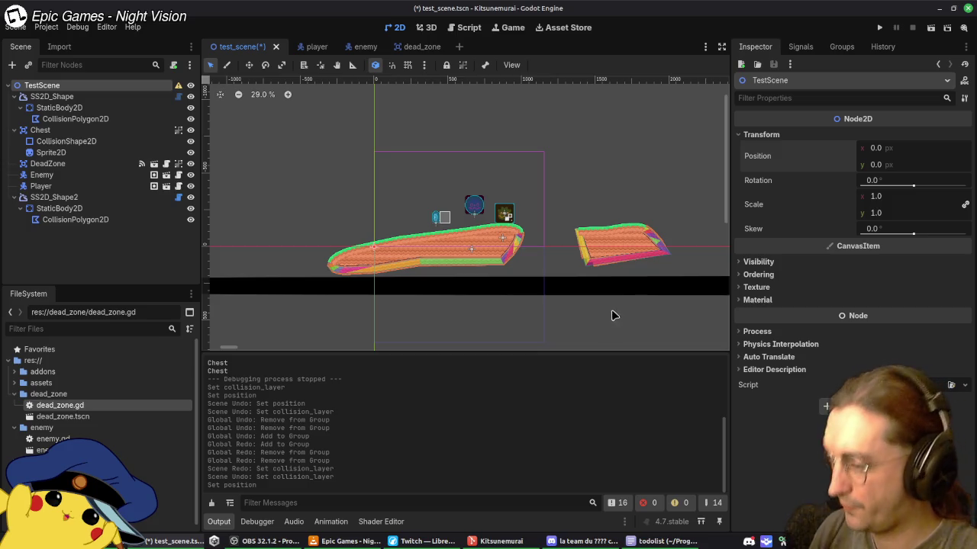
pyautogui.hotkey('ctrl', 's')
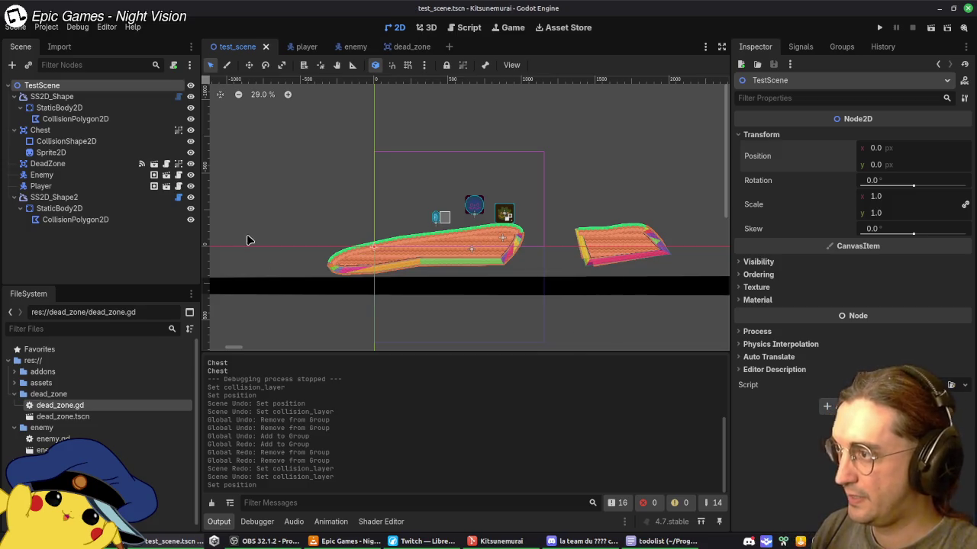
pyautogui.click(48, 96)
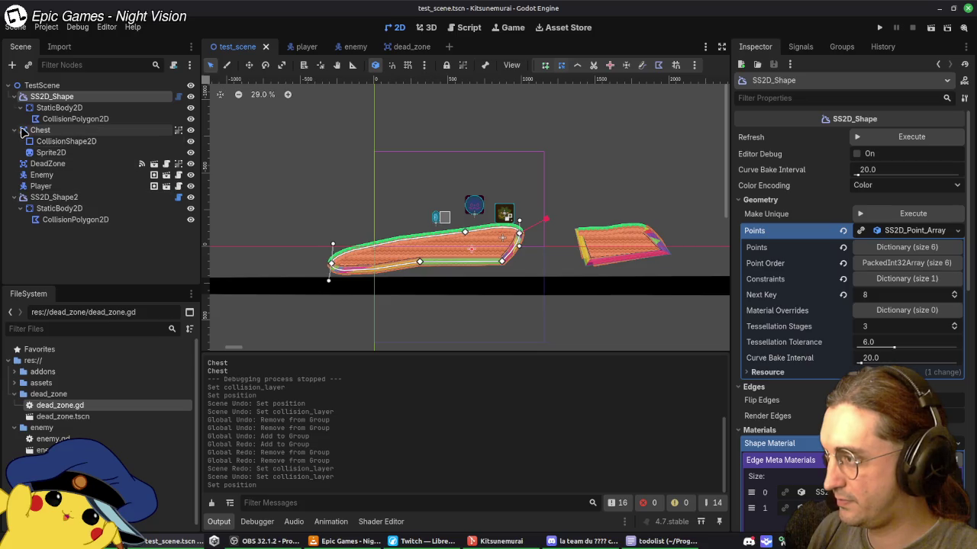
# Step: Collapse the TestScene branch so only its direct children show
pyautogui.click(193, 65)
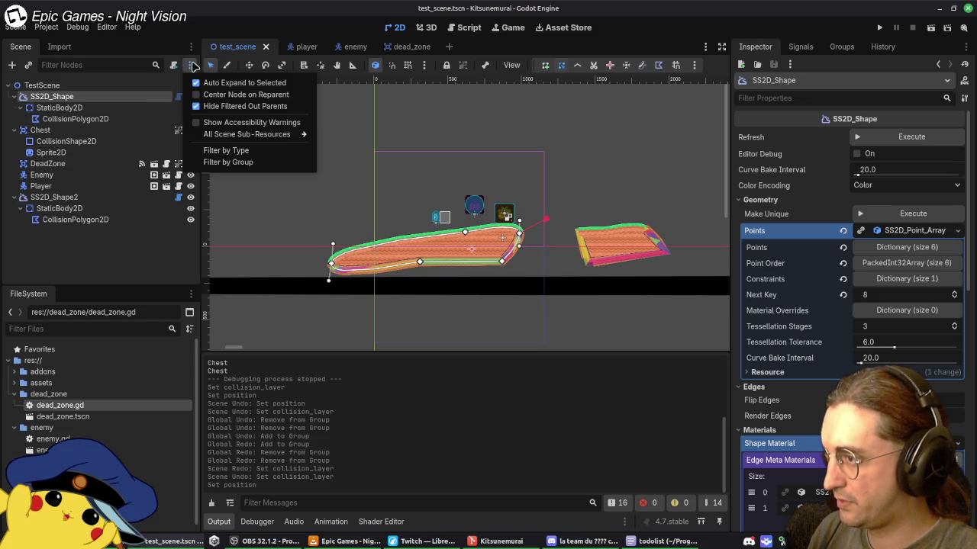
pyautogui.click(46, 85)
pyautogui.rightClick(61, 88)
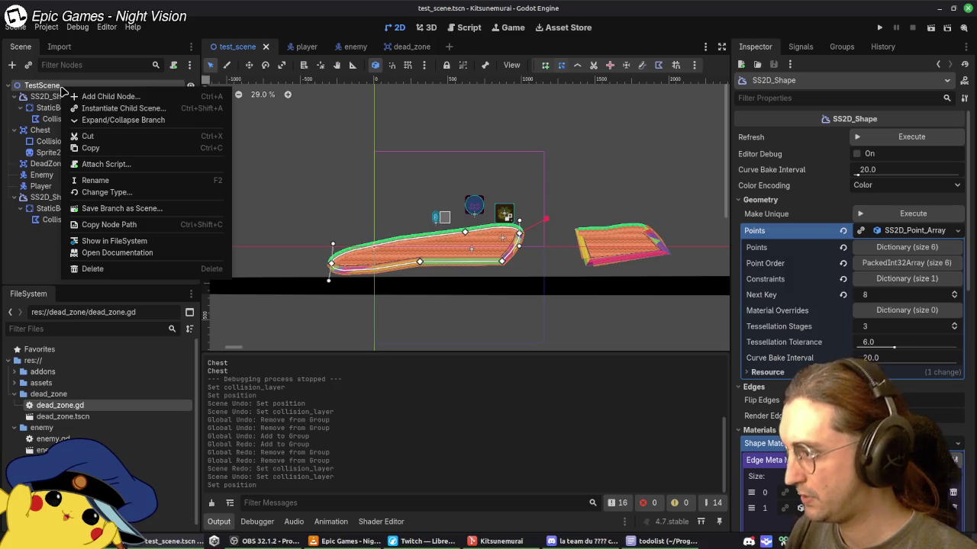
pyautogui.click(125, 121)
pyautogui.click(11, 86)
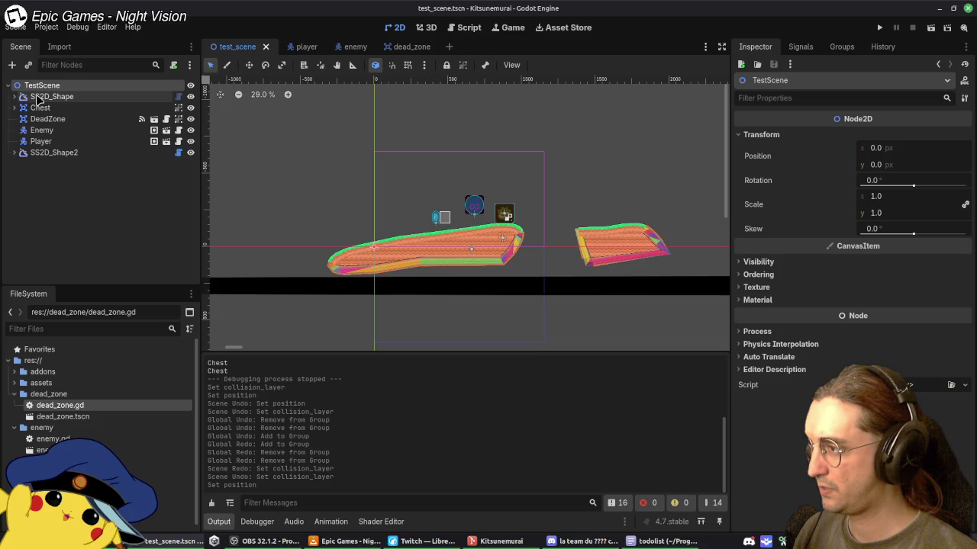
# Step: Select SS2D_Shape through SS2D_Shape2 and drag all six nodes up and right
pyautogui.click(54, 97)
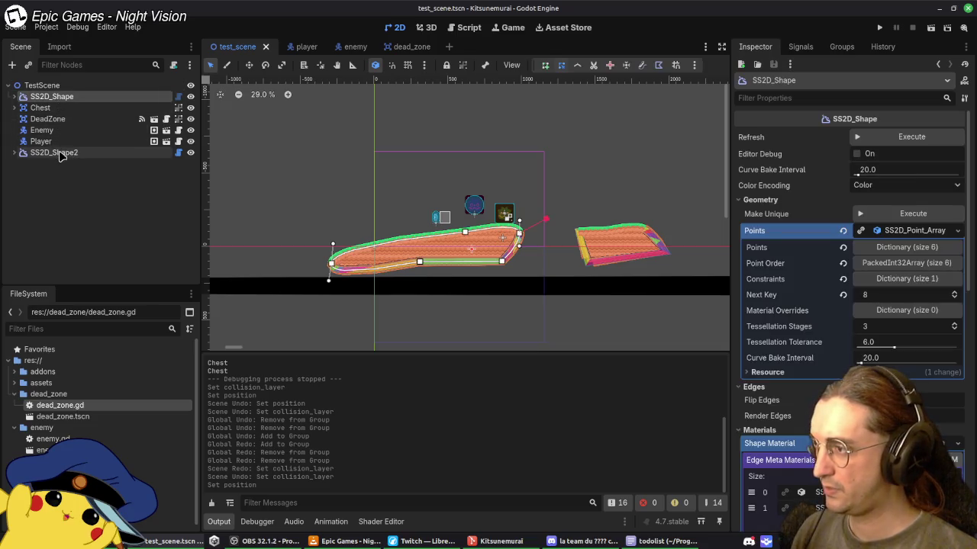
pyautogui.keyDown('shift'); pyautogui.click(61, 153); pyautogui.keyUp('shift')
pyautogui.moveTo(497, 242)
pyautogui.mouseDown()
pyautogui.moveTo(562, 212)
pyautogui.moveTo(553, 225)
pyautogui.mouseUp()
pyautogui.click(593, 319)
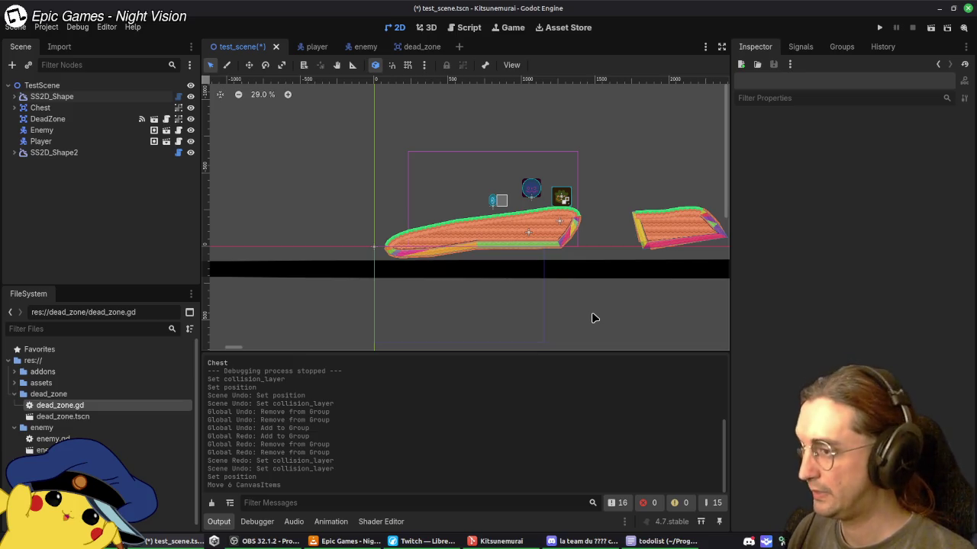
# Step: Check the SS2D_Shape platform, then bring up the Create New Node dialog
pyautogui.click(567, 233)
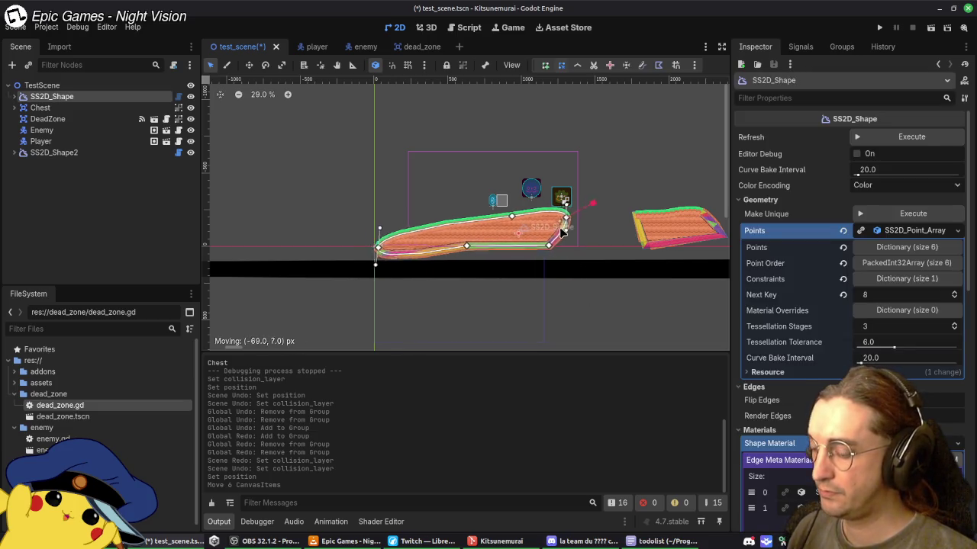
pyautogui.rightClick(504, 234)
pyautogui.click(609, 307)
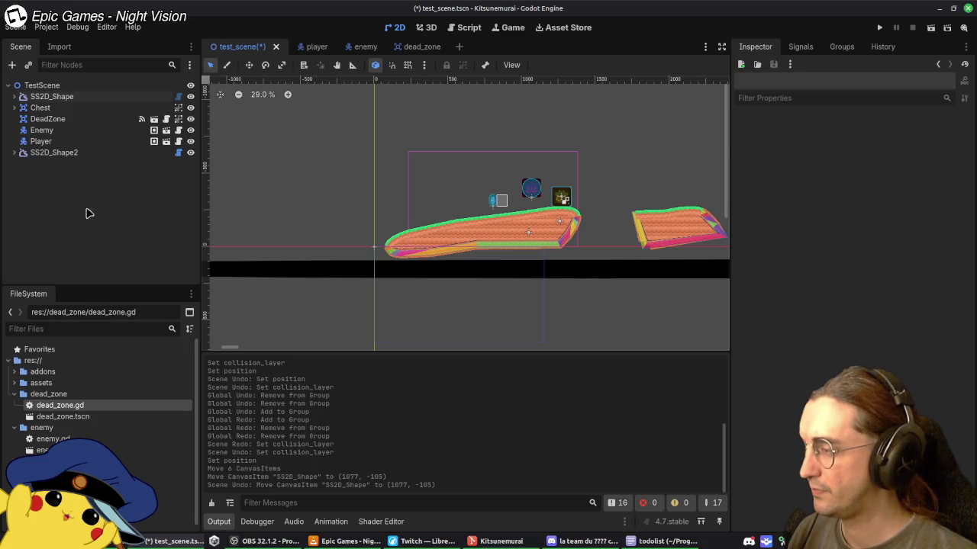
pyautogui.rightClick(66, 183)
pyautogui.click(77, 193)
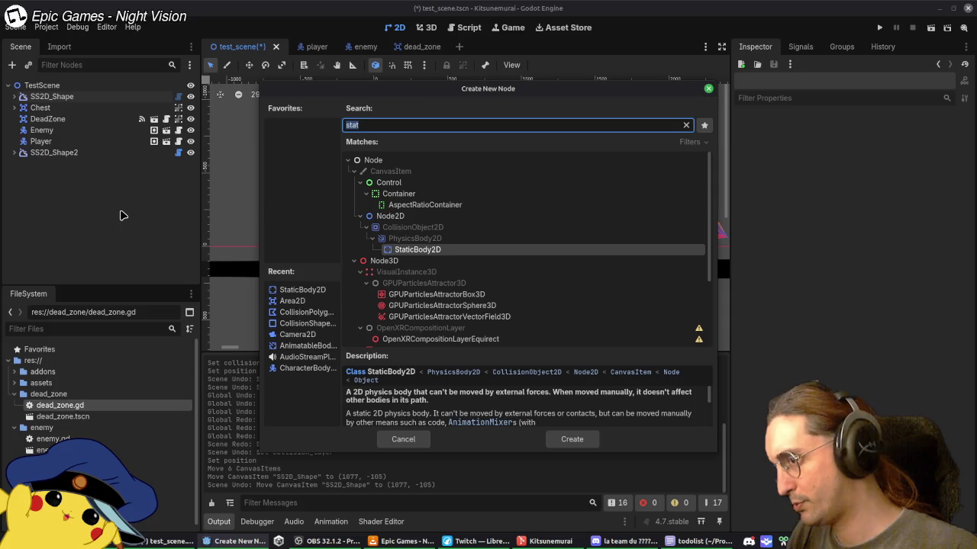
# Step: Add a StaticBody2D, rename it LeftLimitWall, and start adding a child node to it
pyautogui.doubleClick(401, 252)
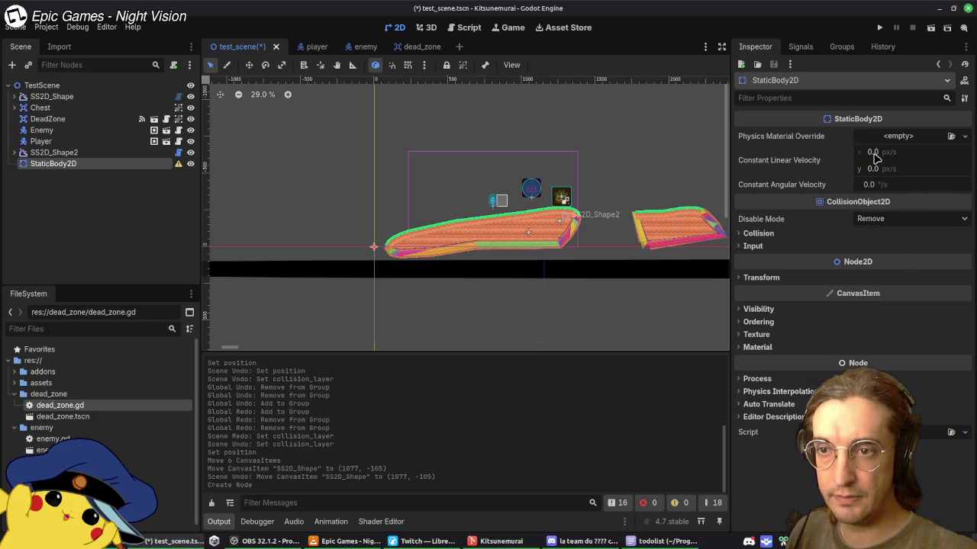
pyautogui.doubleClick(54, 164)
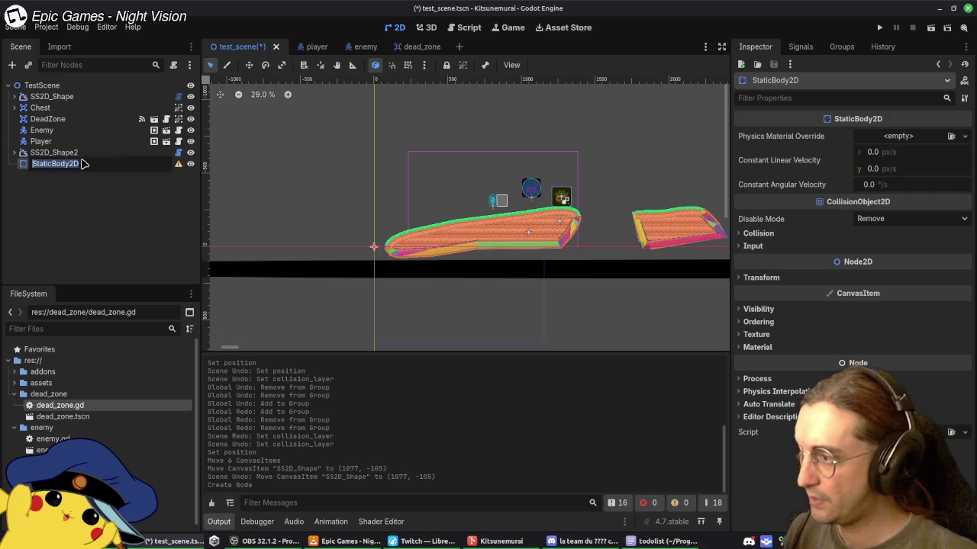
pyautogui.write('LM')
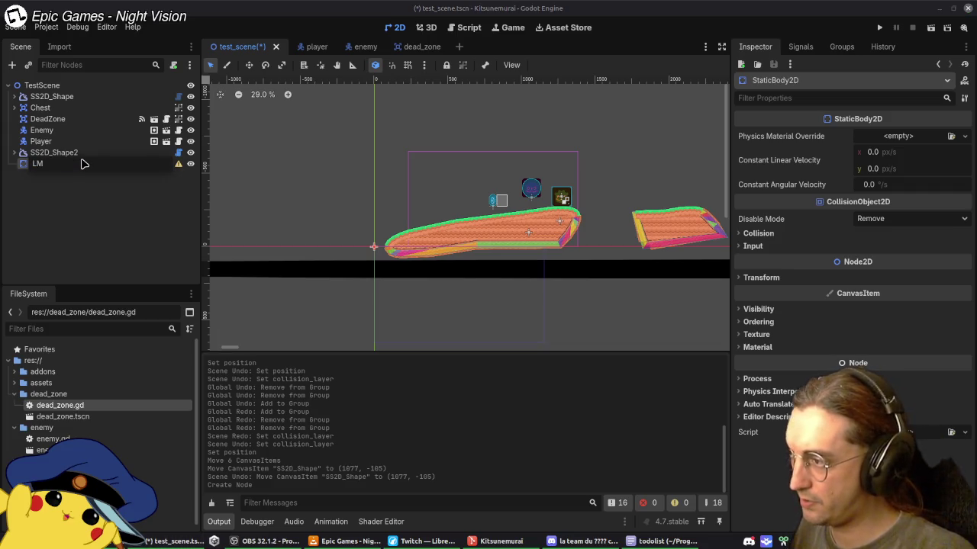
pyautogui.write('emitWall')
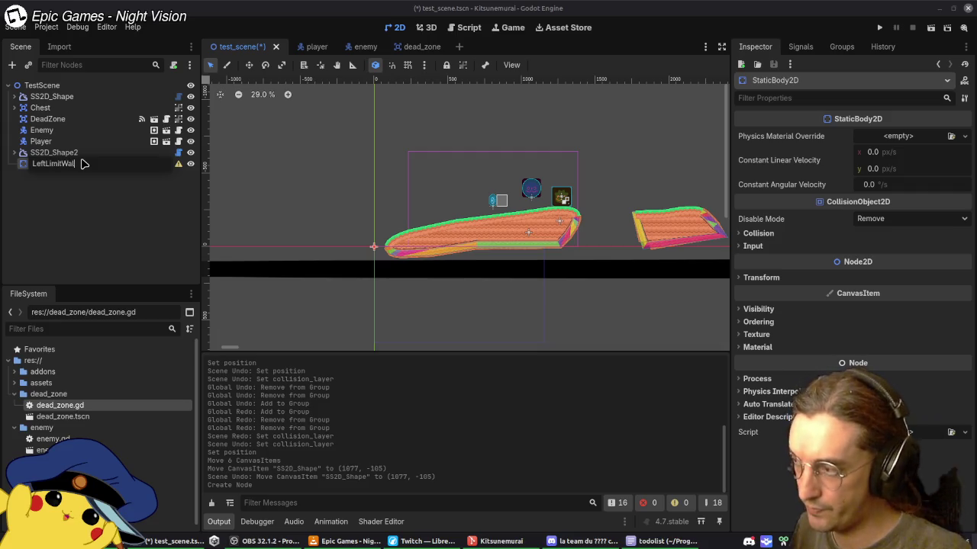
pyautogui.press('Return')
pyautogui.rightClick(86, 166)
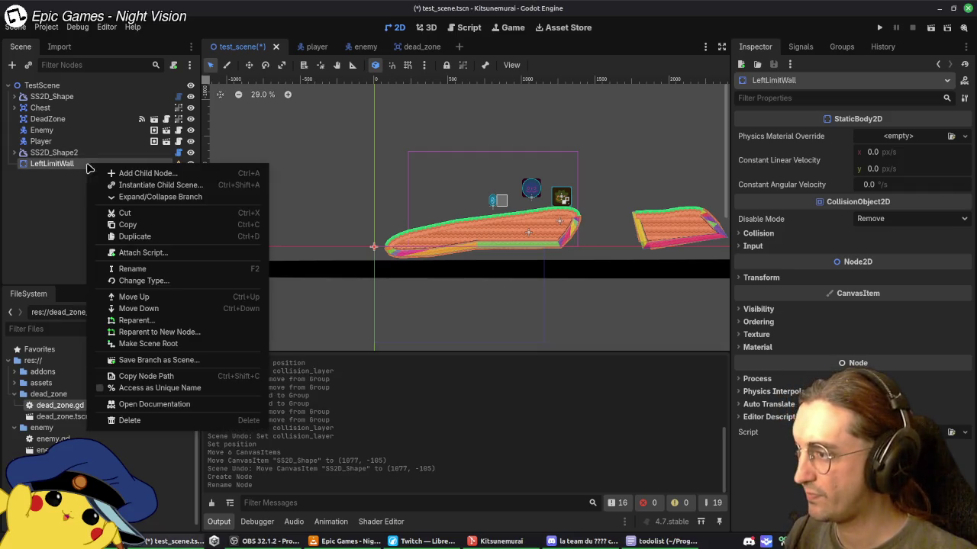
pyautogui.click(129, 173)
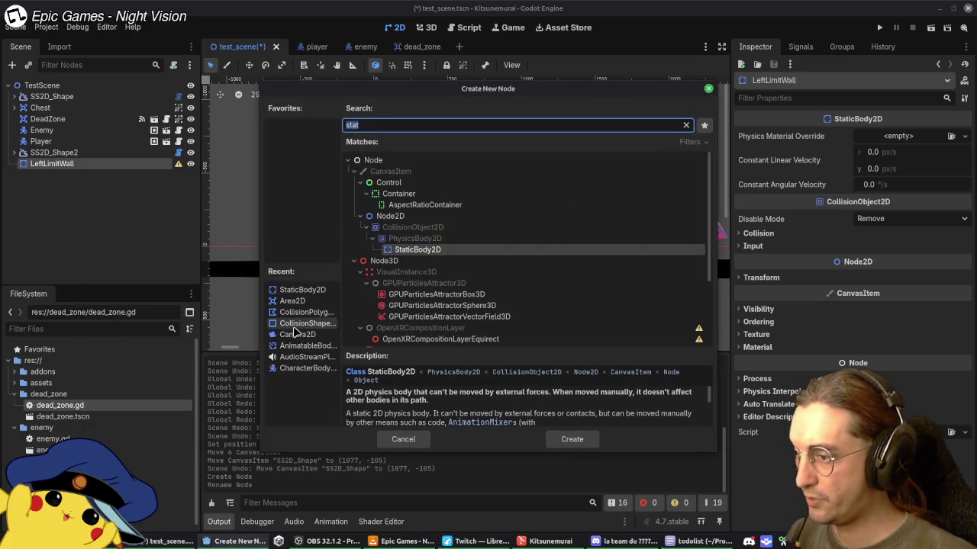
# Step: Add a CollisionShape2D under LeftLimitWall and give it a WorldBoundaryShape2D
pyautogui.doubleClick(304, 323)
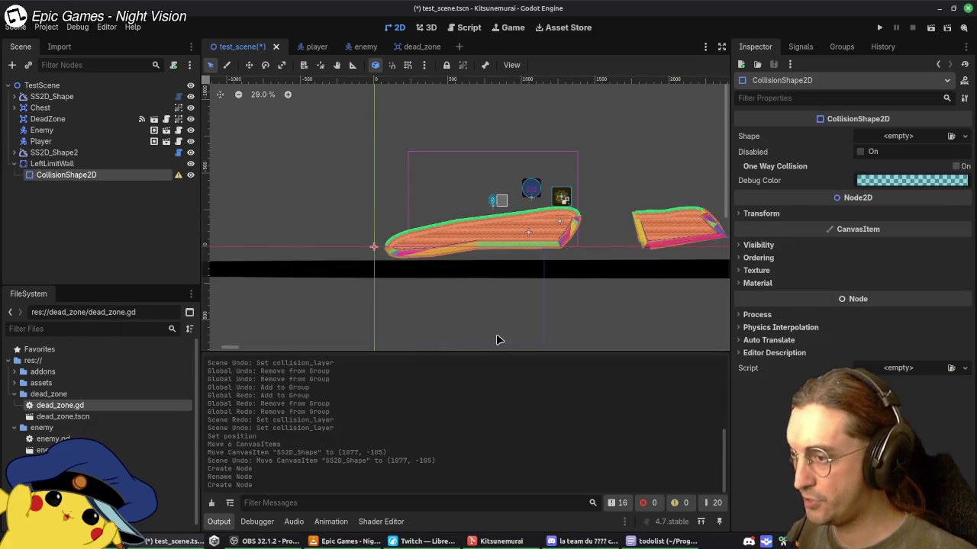
pyautogui.click(924, 137)
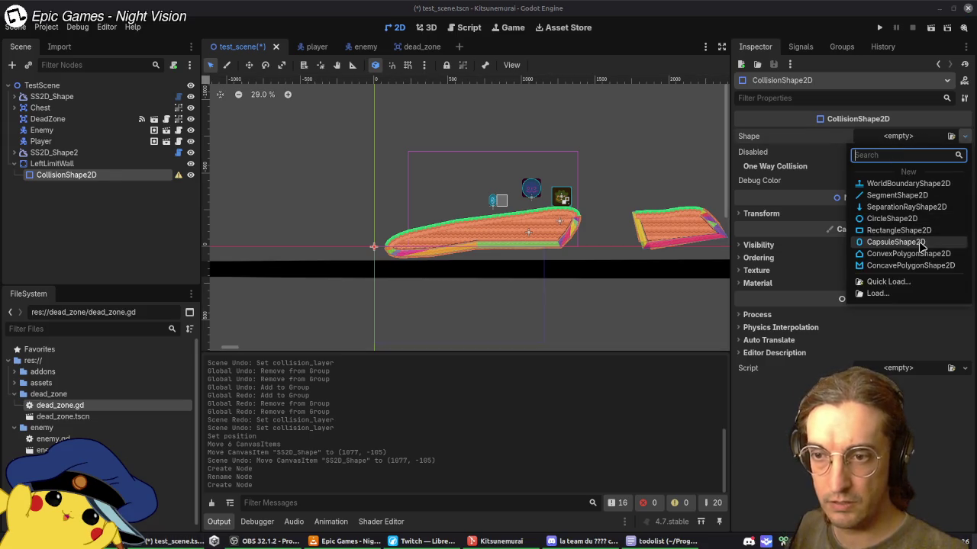
pyautogui.click(906, 184)
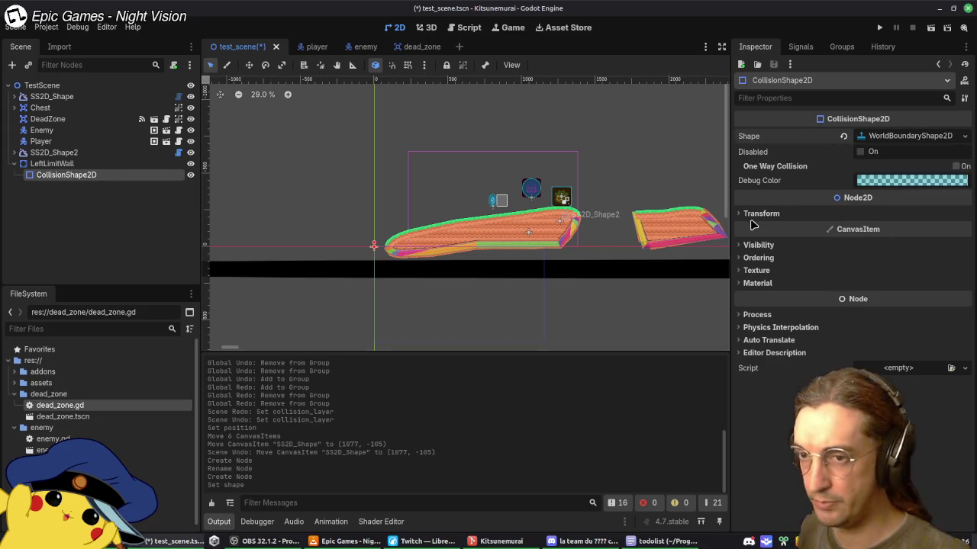
pyautogui.scroll(6, 349, 227)
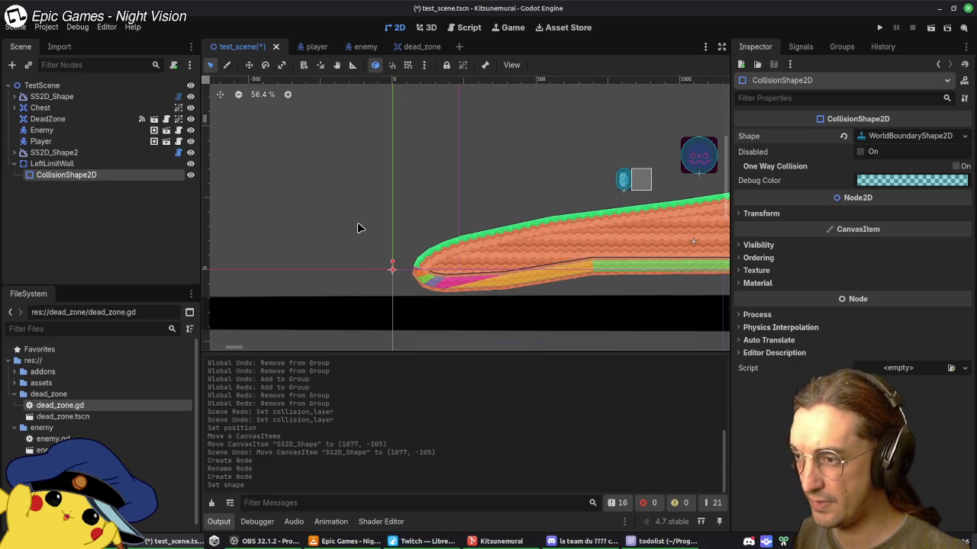
# Step: Set the world boundary's normal to (1, 0) so the wall faces right
pyautogui.moveTo(405, 276); pyautogui.dragTo(427, 294)
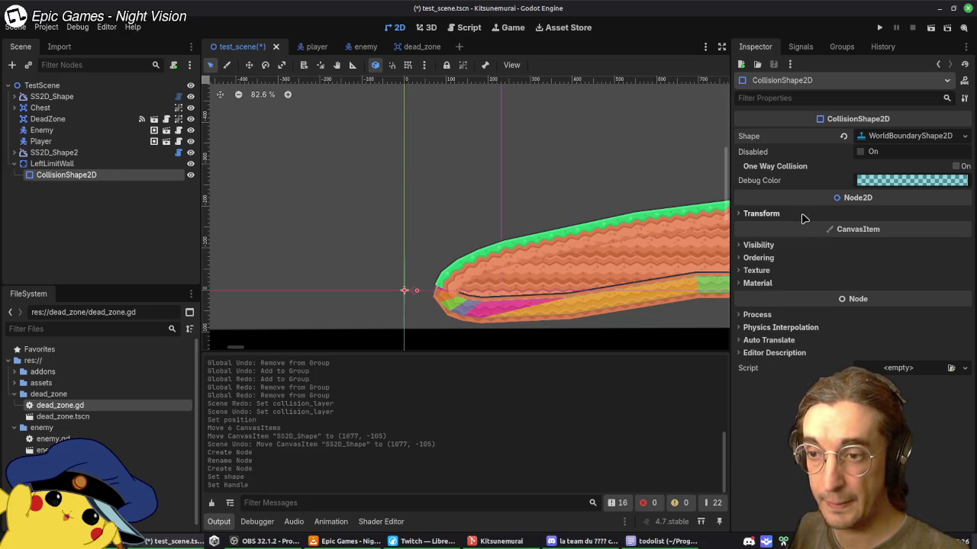
pyautogui.click(879, 138)
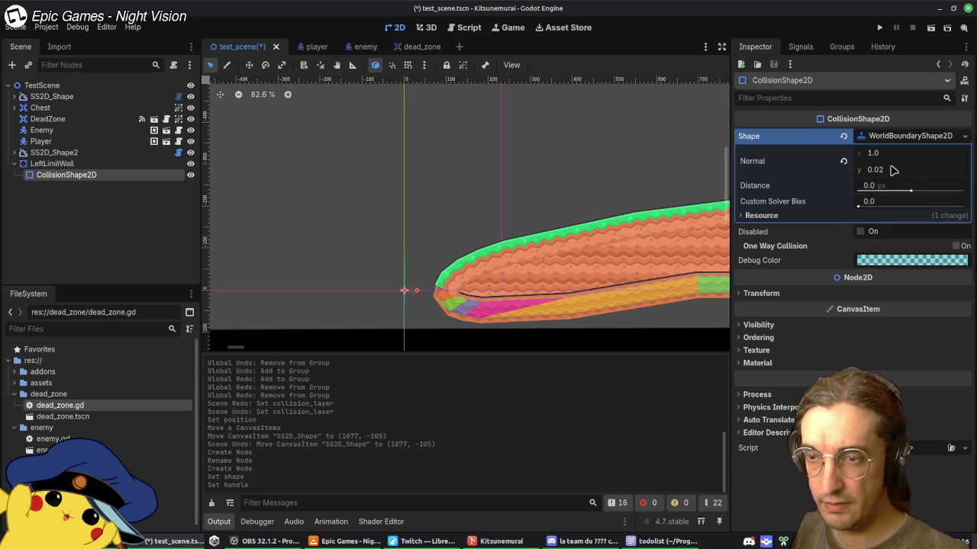
pyautogui.moveTo(418, 290)
pyautogui.mouseDown()
pyautogui.moveTo(424, 276)
pyautogui.moveTo(449, 298)
pyautogui.mouseUp()
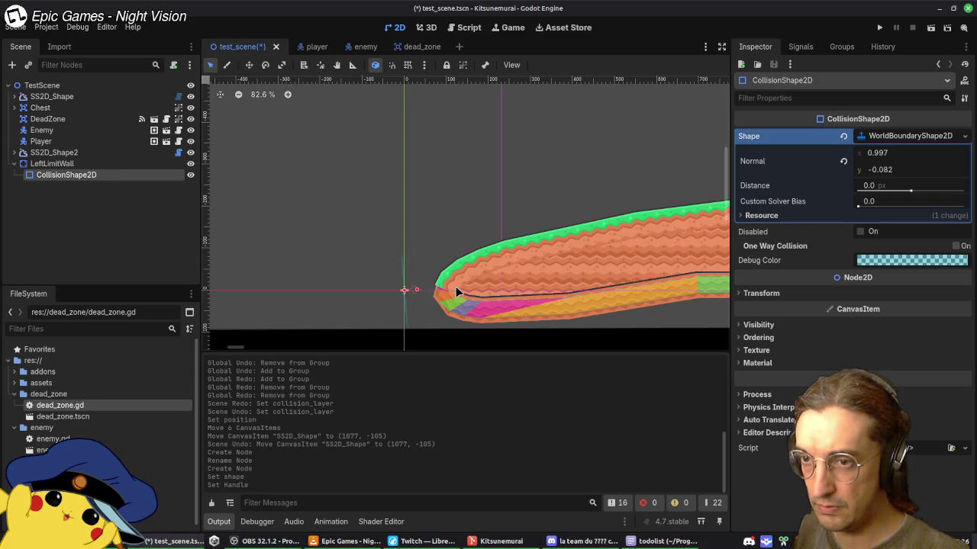
pyautogui.click(904, 171)
pyautogui.write('0')
pyautogui.press('Return')
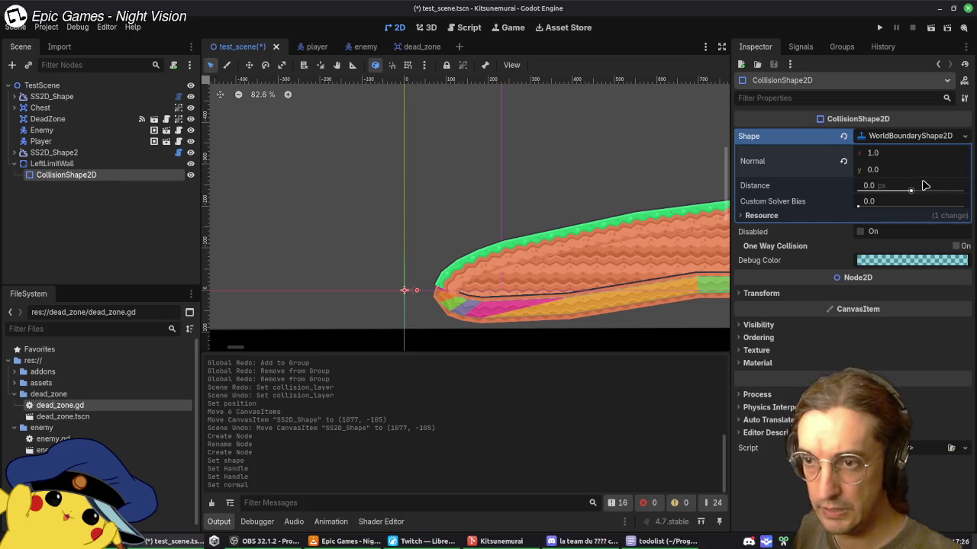
pyautogui.moveTo(908, 191)
pyautogui.mouseDown()
pyautogui.moveTo(922, 196)
pyautogui.moveTo(912, 197)
pyautogui.mouseUp()
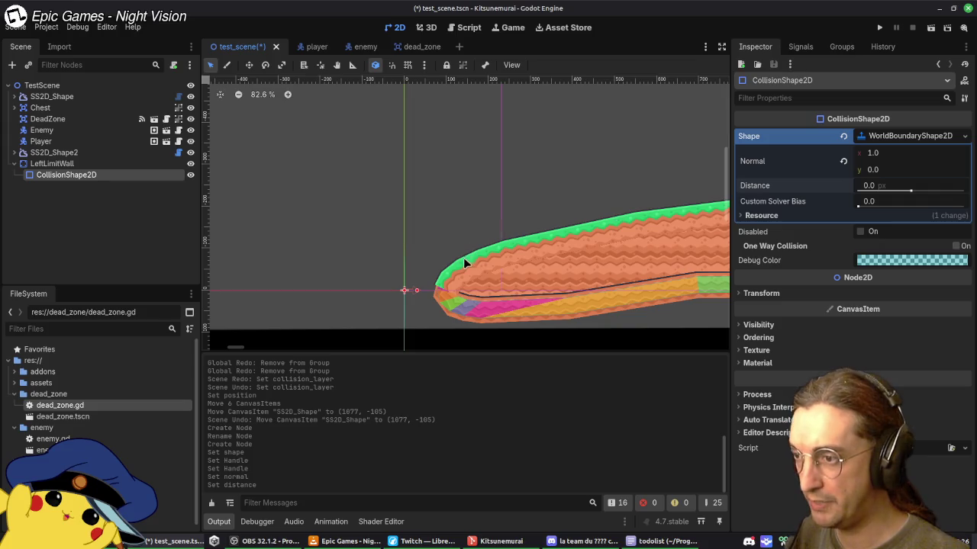
# Step: Save the test scene and collapse LeftLimitWall's children
pyautogui.hotkey('ctrl', 's')
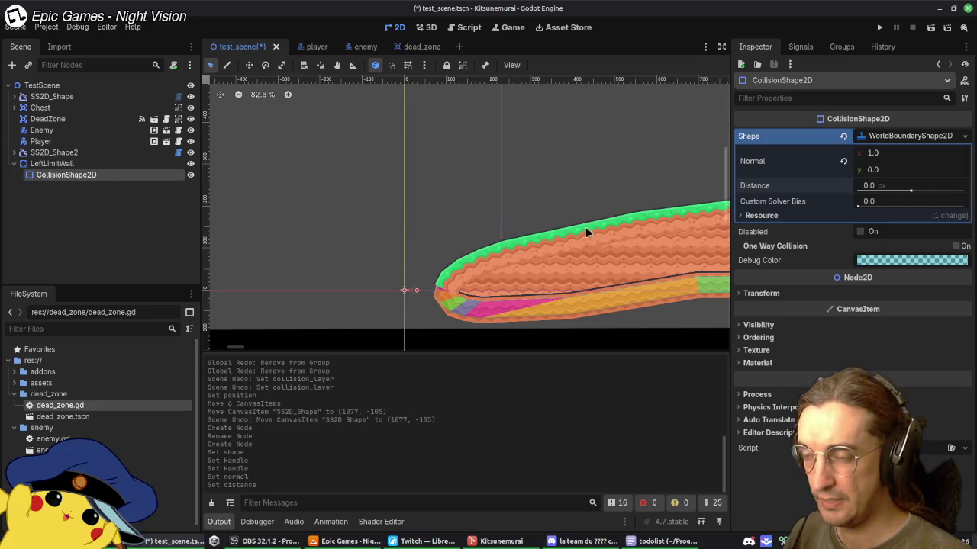
pyautogui.click(14, 164)
pyautogui.scroll(-3, 294, 175)
pyautogui.scroll(-1, 316, 181)
# Step: Move the terrain left and down, shift Chest, Enemy and Player left, and test-run
pyautogui.moveTo(550, 196); pyautogui.dragTo(510, 209)
pyautogui.click(426, 149)
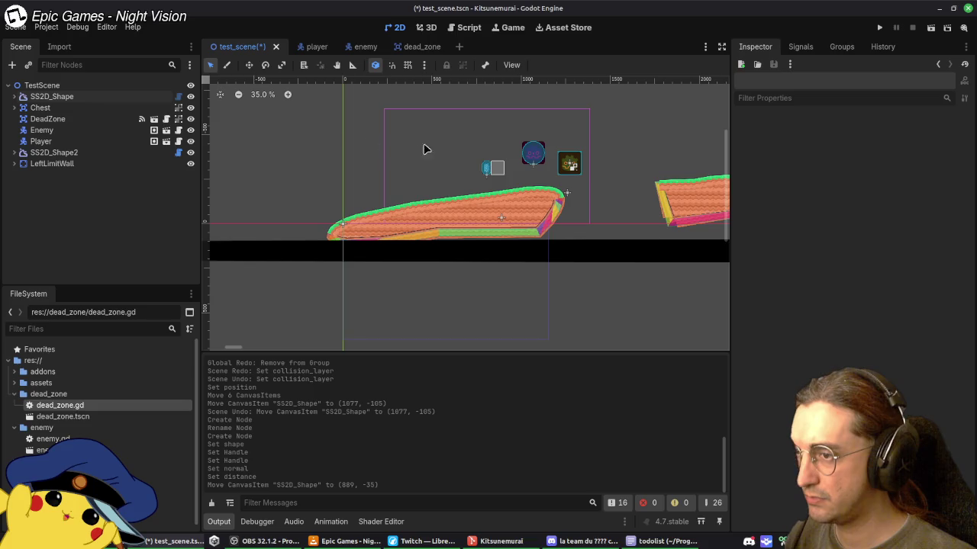
pyautogui.moveTo(447, 136); pyautogui.dragTo(604, 183)
pyautogui.moveTo(535, 154)
pyautogui.mouseDown()
pyautogui.moveTo(465, 154)
pyautogui.moveTo(431, 169)
pyautogui.mouseUp()
pyautogui.click(879, 28)
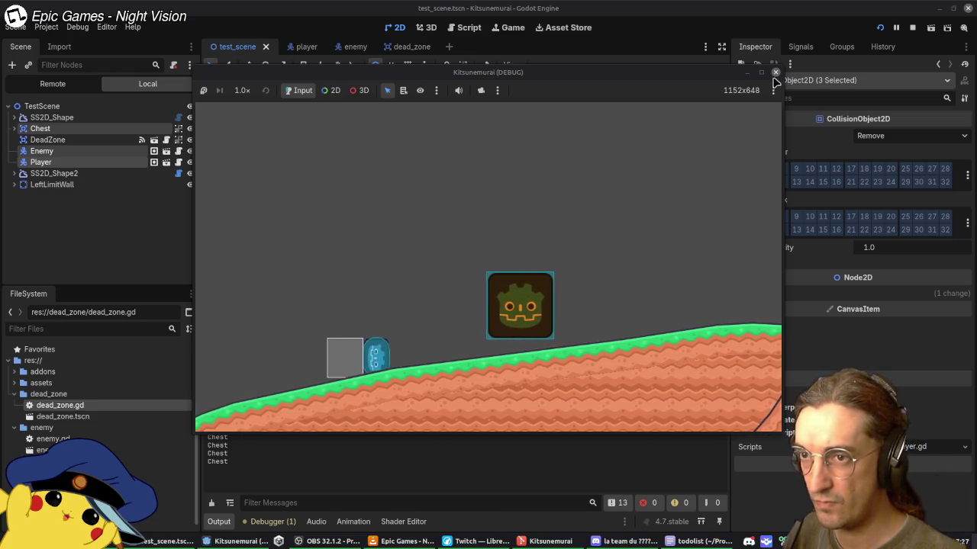
pyautogui.press('F8')
# Step: Reposition the Chest onto the right platform and save the scene
pyautogui.moveTo(467, 180)
pyautogui.mouseDown()
pyautogui.moveTo(656, 157)
pyautogui.moveTo(708, 169)
pyautogui.mouseUp()
pyautogui.hotkey('ctrl', 'z')
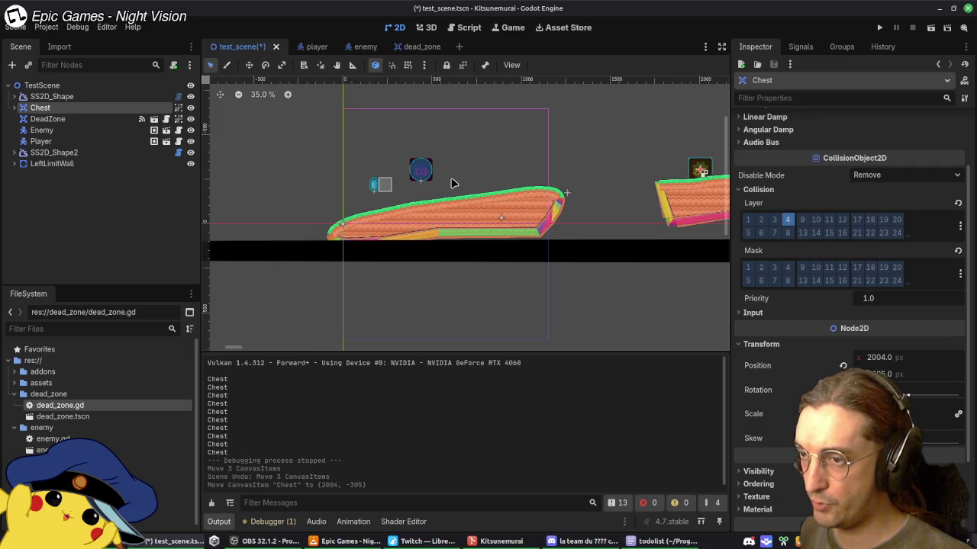
pyautogui.moveTo(423, 172); pyautogui.dragTo(534, 169)
pyautogui.hotkey('ctrl', 's')
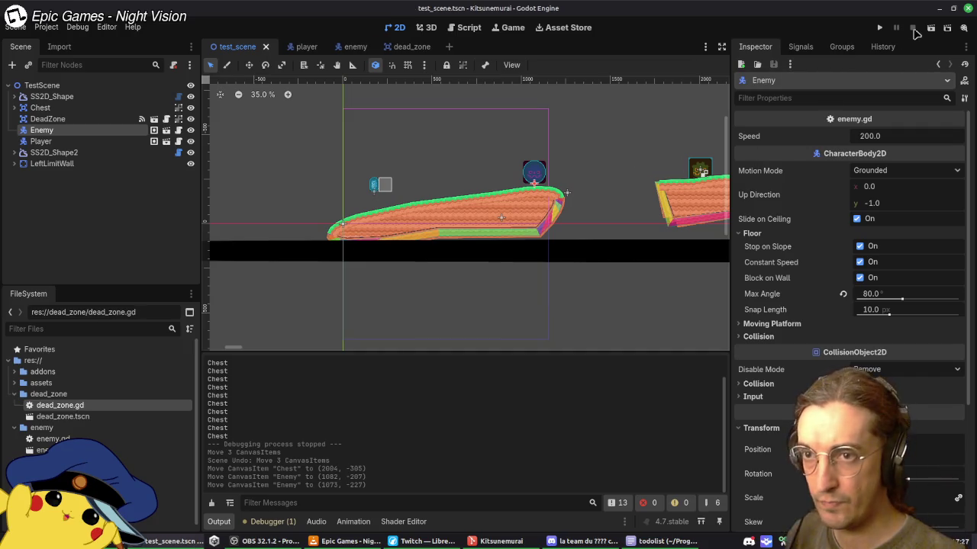
# Step: Play-test the level by walking right and jumping the gap, then check the Debugger
pyautogui.click(879, 28)
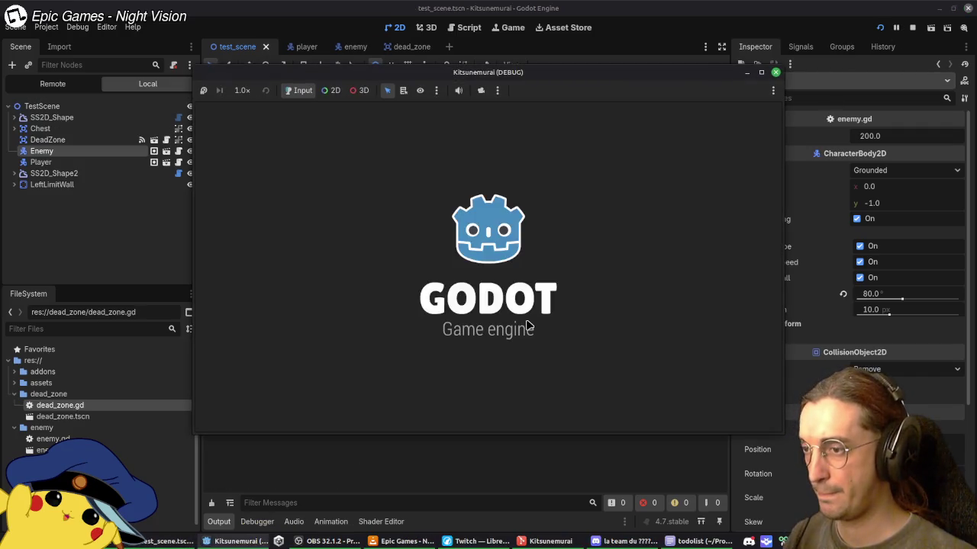
pyautogui.press('Right')
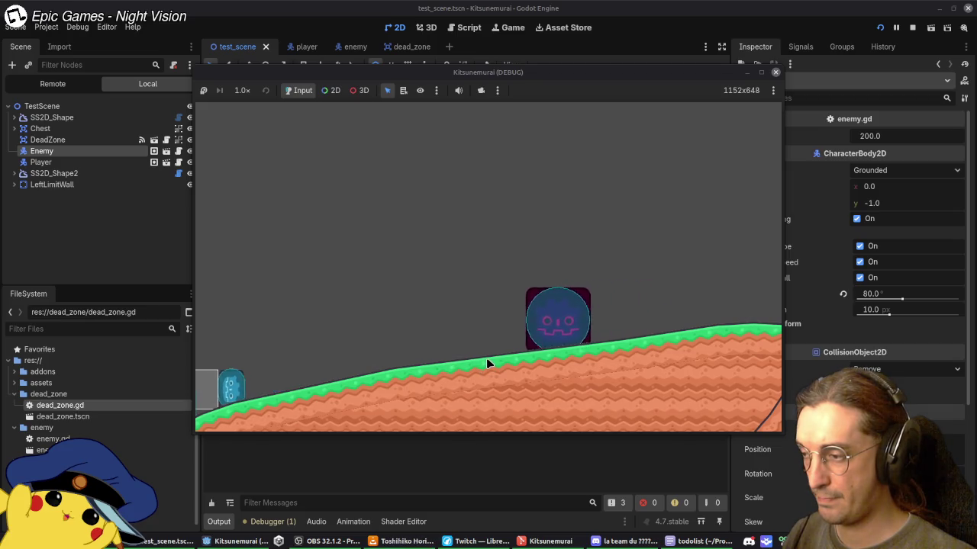
pyautogui.press('Right')
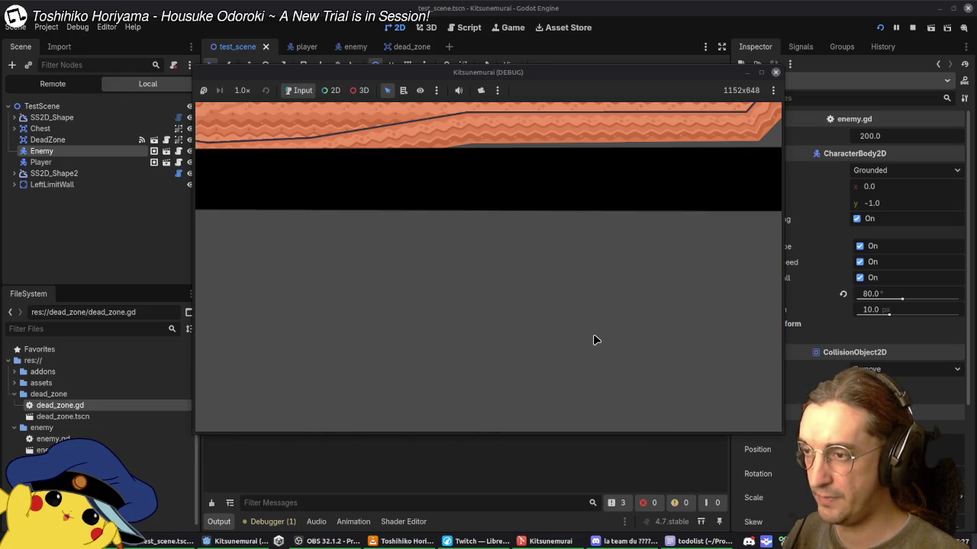
pyautogui.click(775, 71)
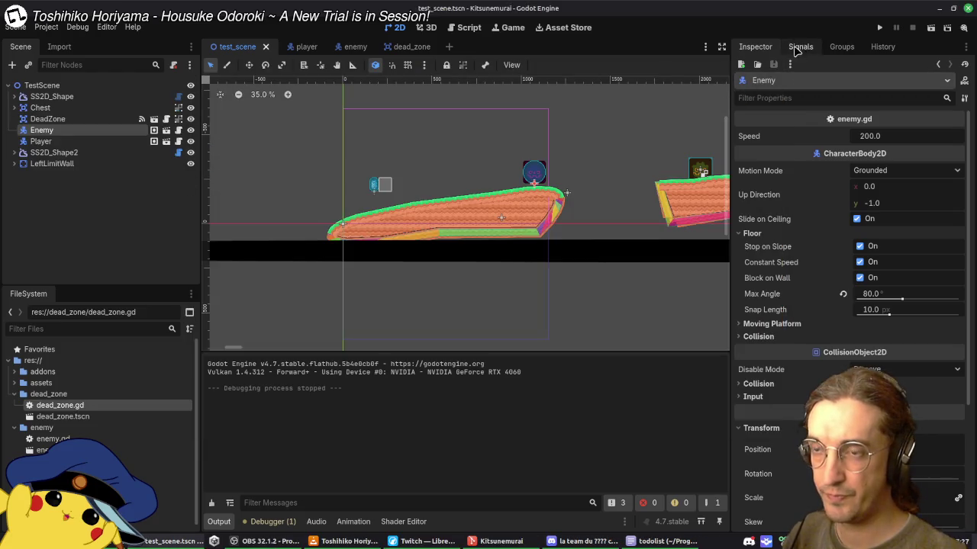
pyautogui.click(881, 29)
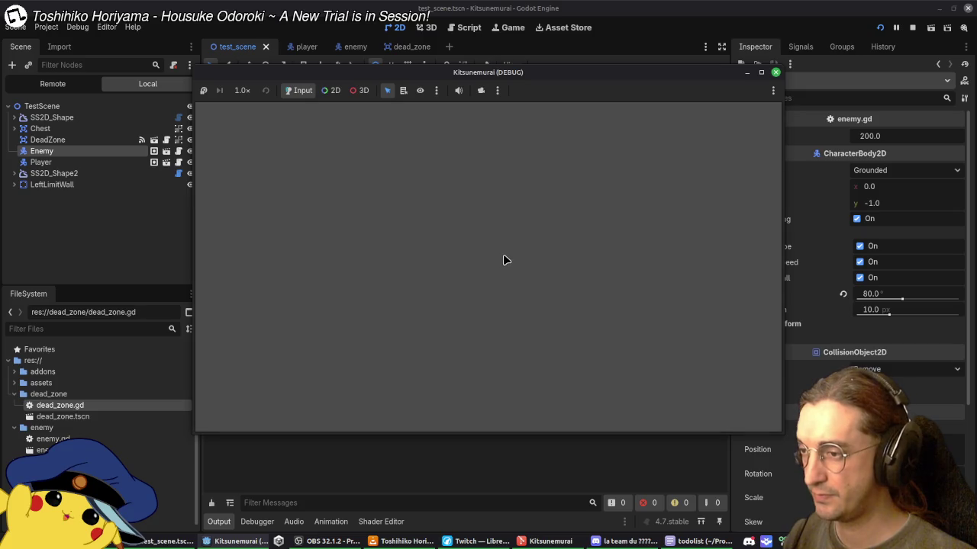
pyautogui.press('Right')
pyautogui.press('space')
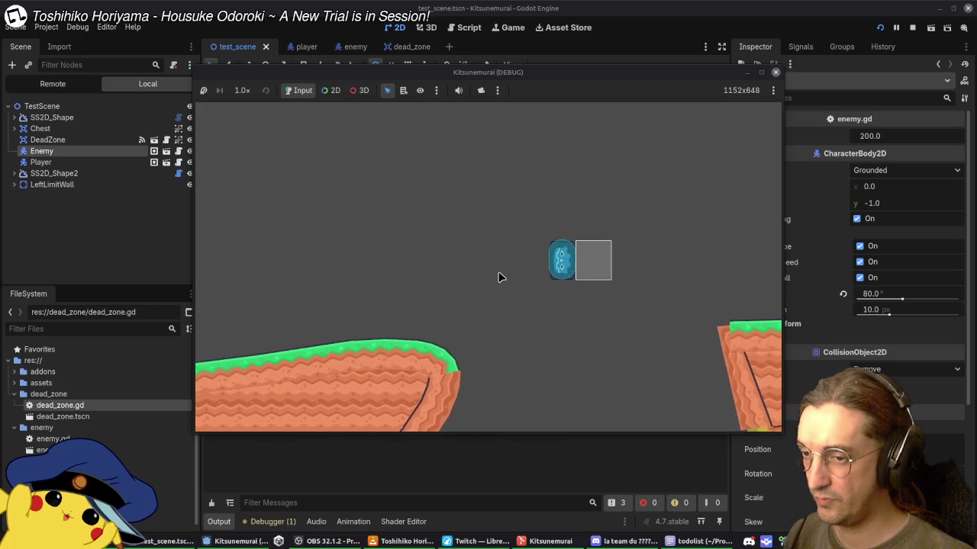
pyautogui.press('Right')
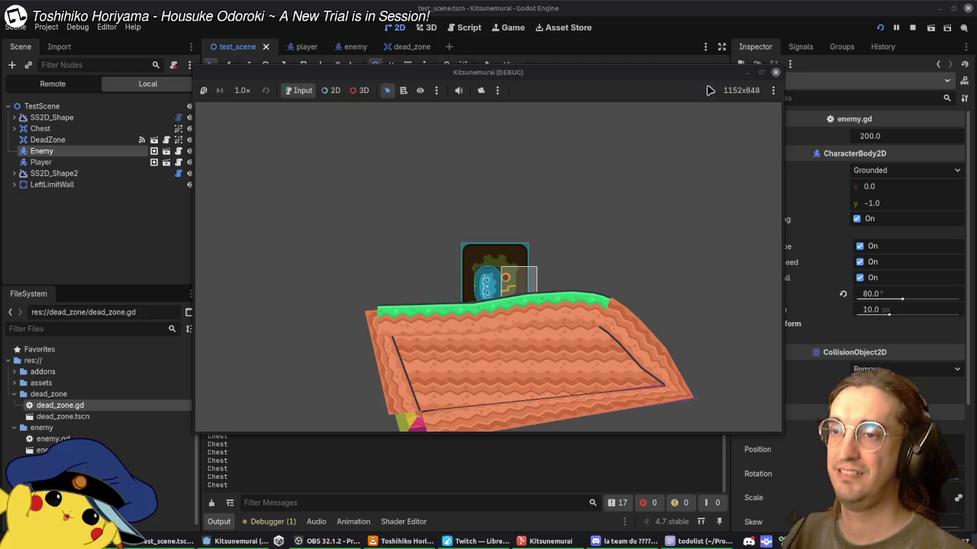
pyautogui.click(281, 525)
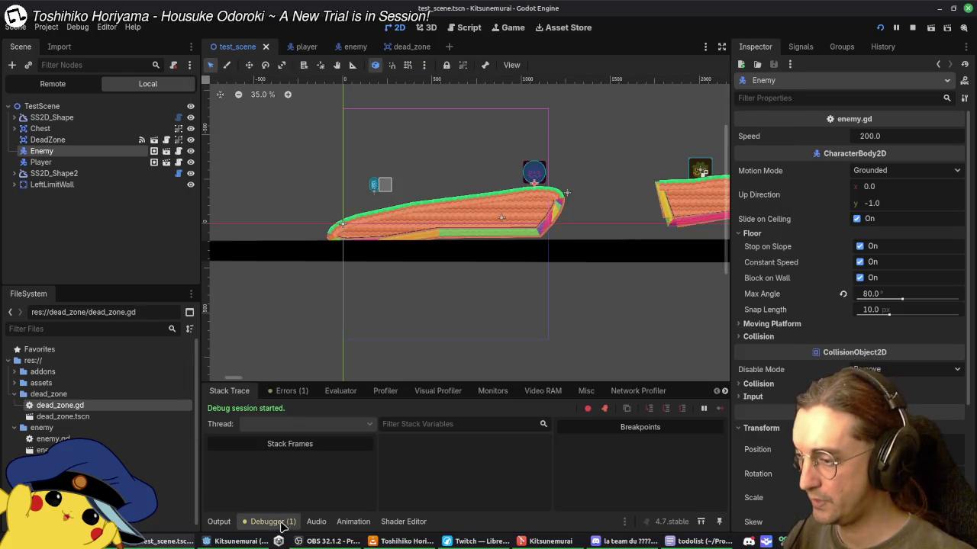
# Step: Read the world-boundary collision error, then rerun the level briefly and close the game
pyautogui.click(292, 391)
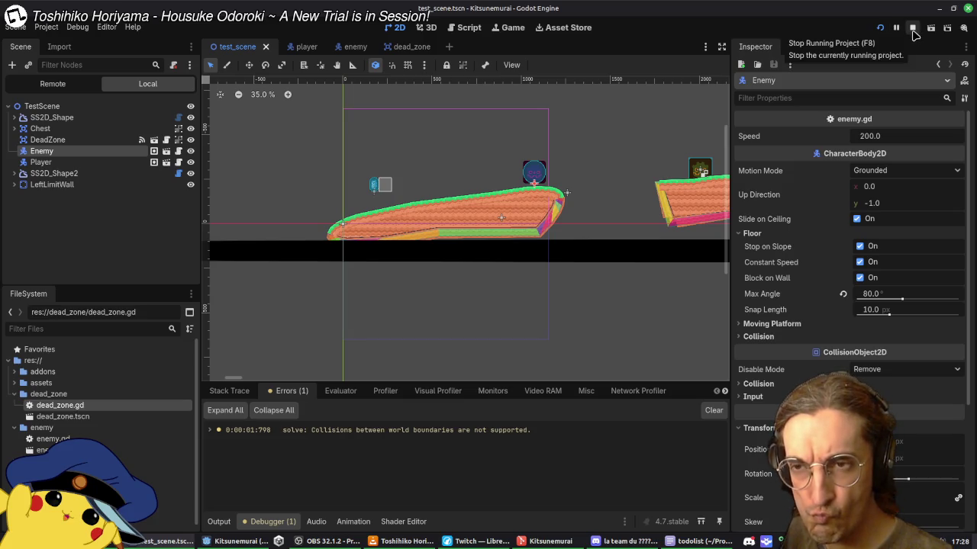
pyautogui.click(913, 29)
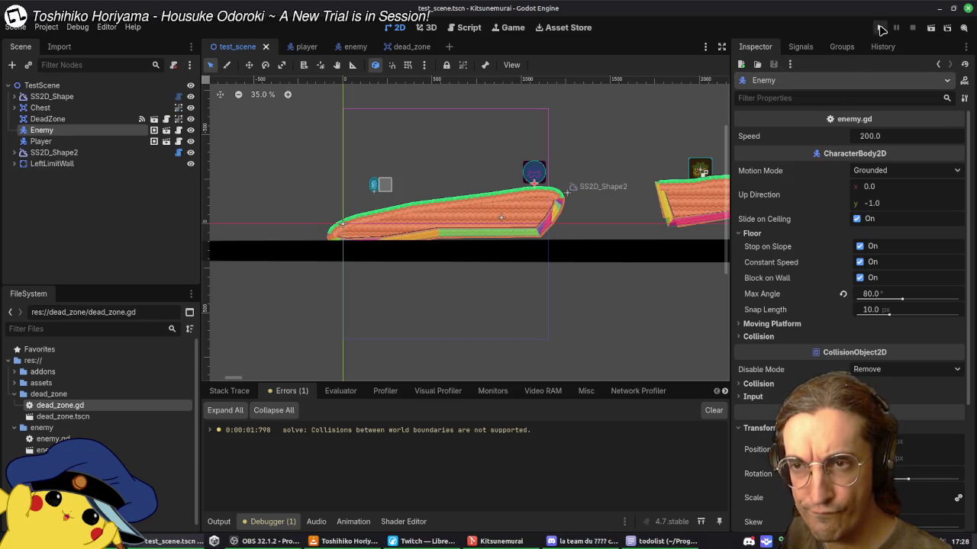
pyautogui.click(881, 29)
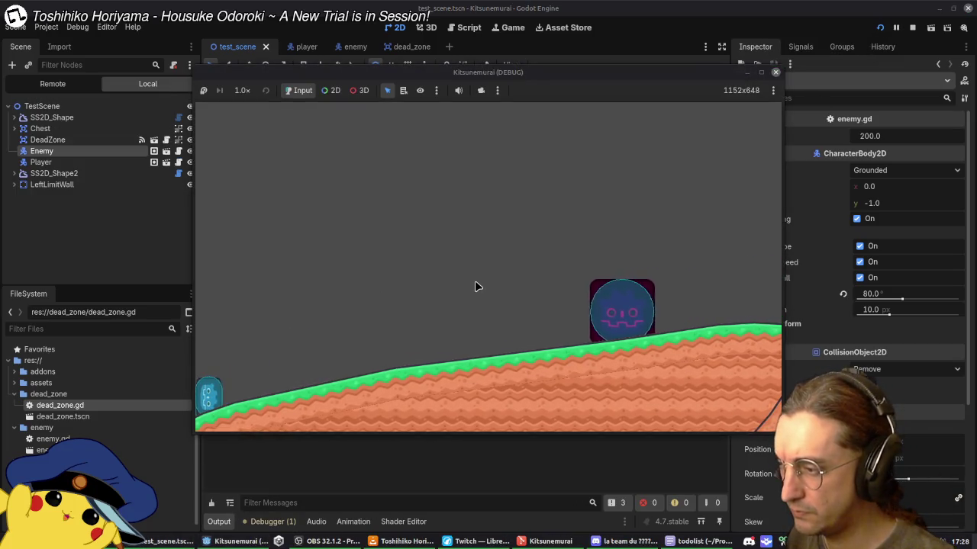
pyautogui.press('Right')
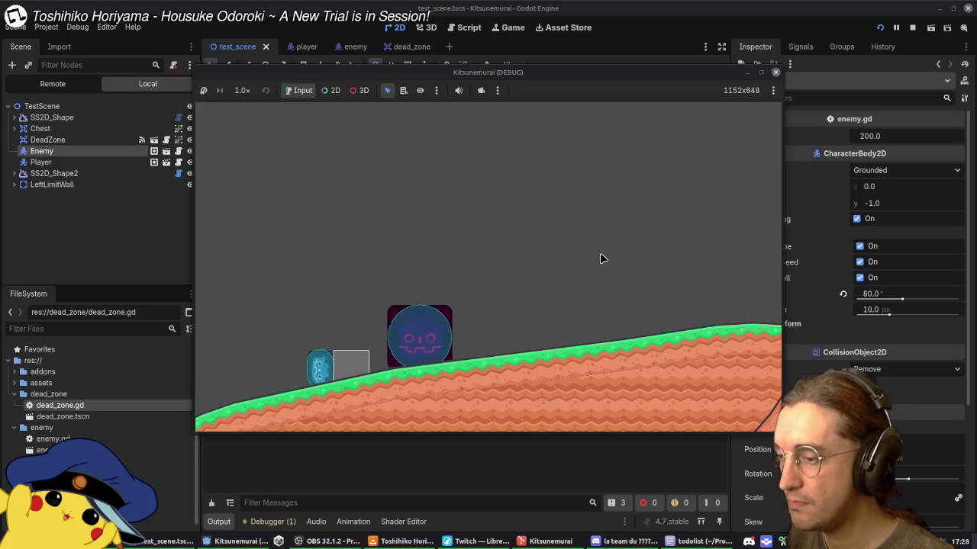
pyautogui.press('Left')
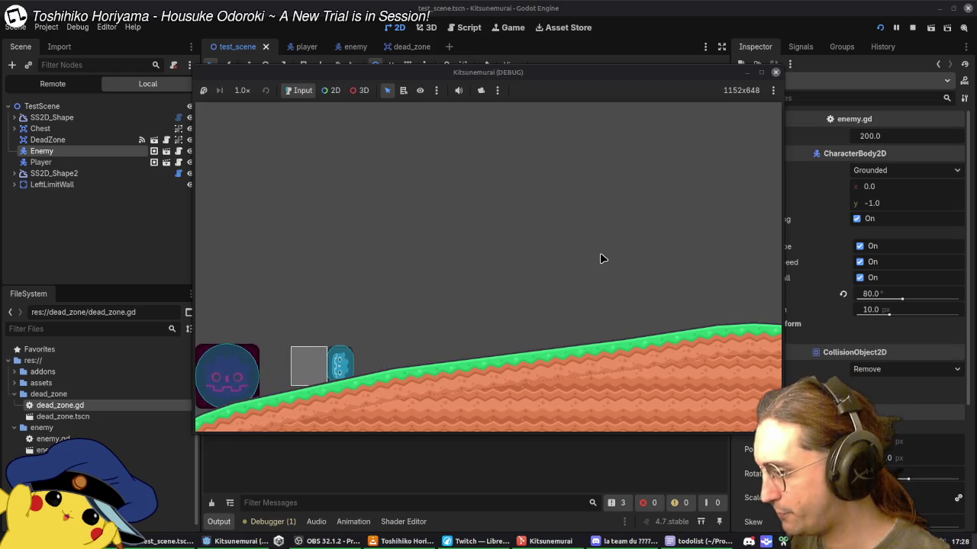
pyautogui.click(881, 30)
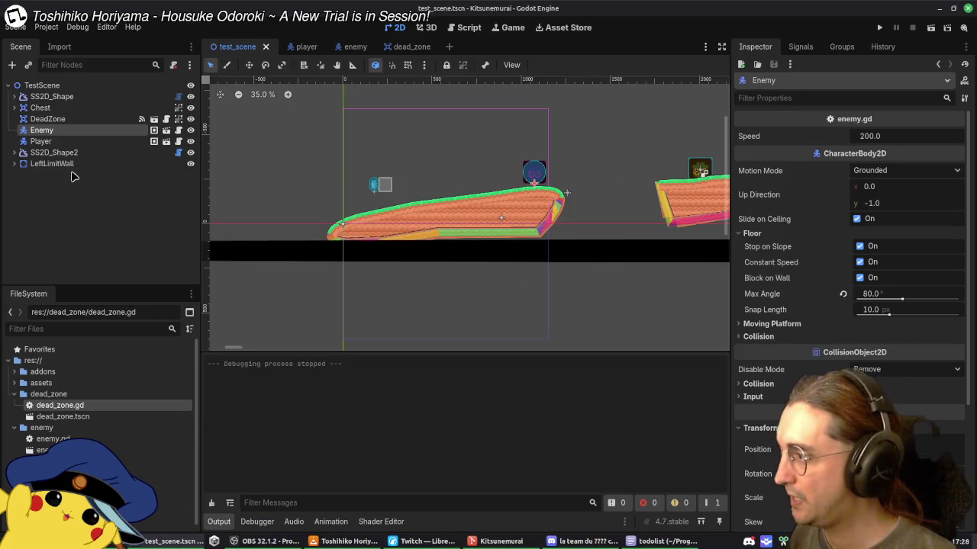
# Step: Inspect LeftLimitWall's collision layer, mask and its collision shape child
pyautogui.click(75, 164)
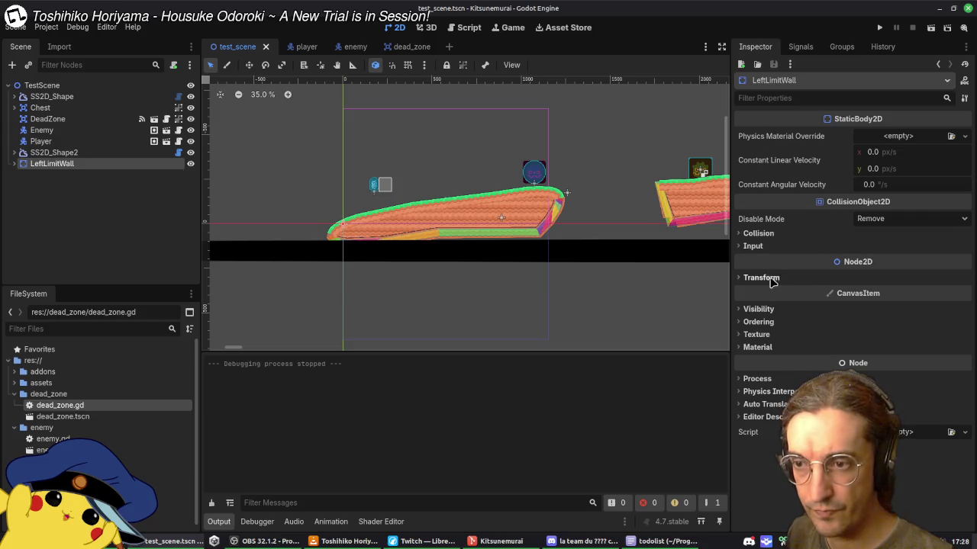
pyautogui.click(758, 233)
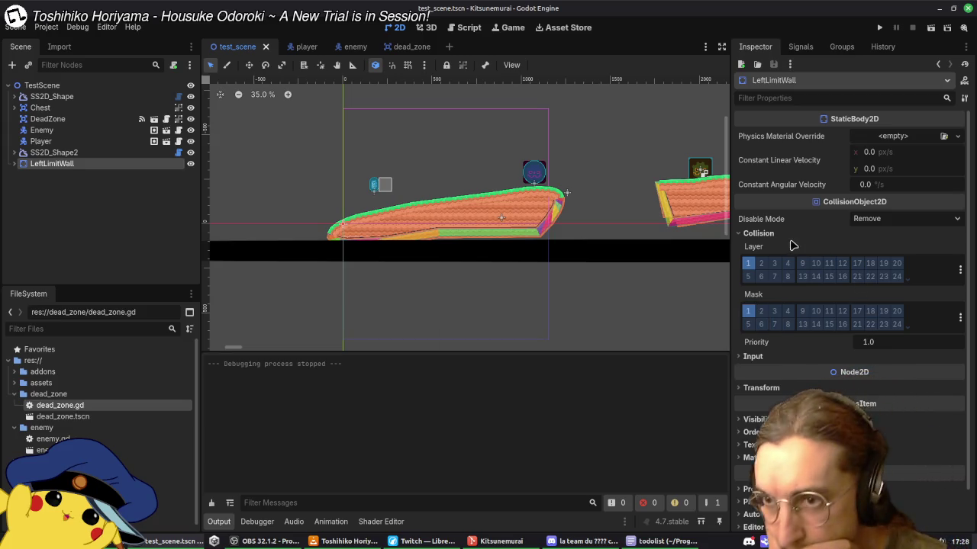
pyautogui.click(15, 163)
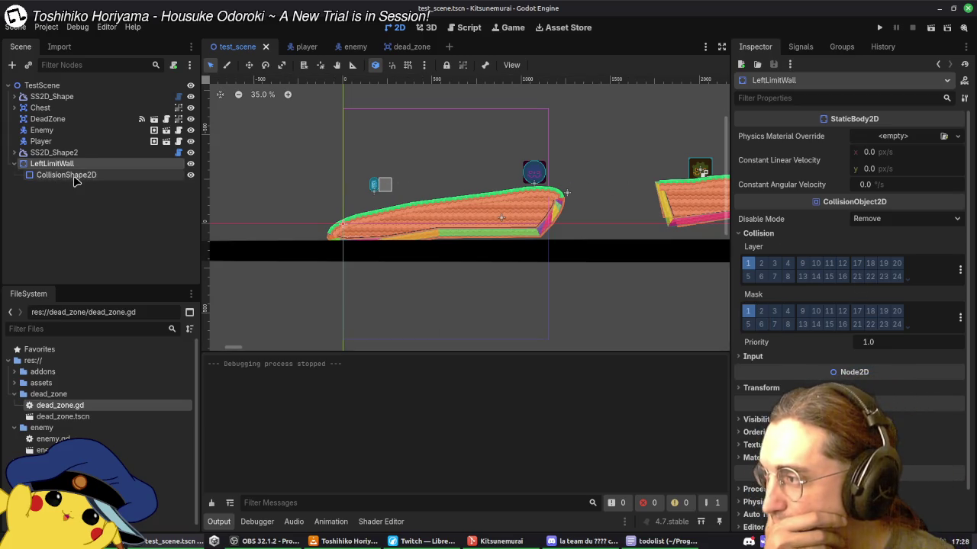
pyautogui.click(69, 175)
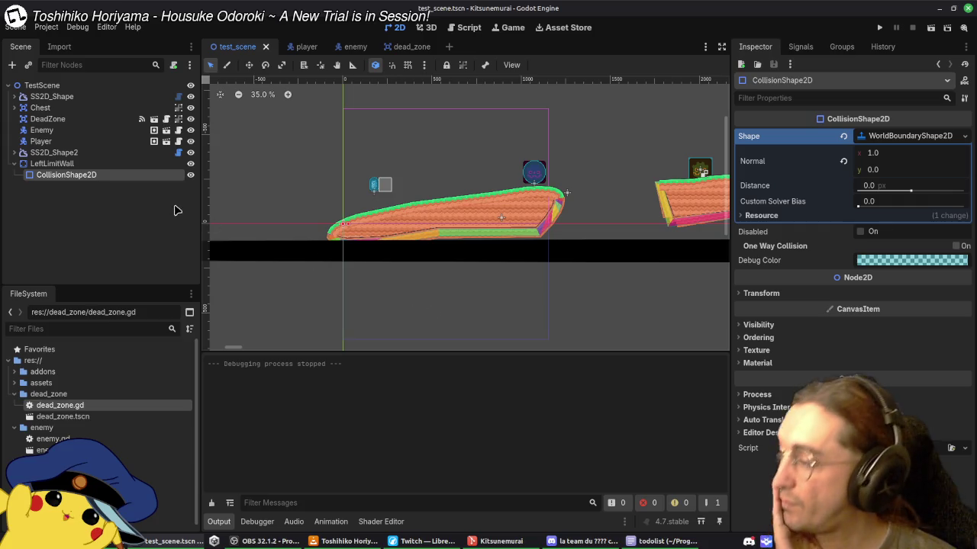
pyautogui.click(53, 164)
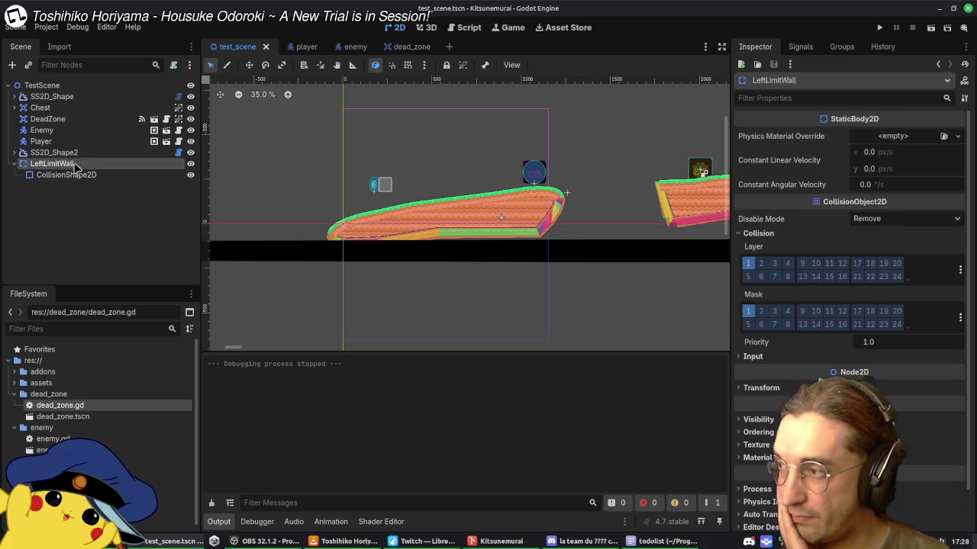
# Step: Compare the Chest, Player and Enemy collision layers and masks
pyautogui.click(62, 107)
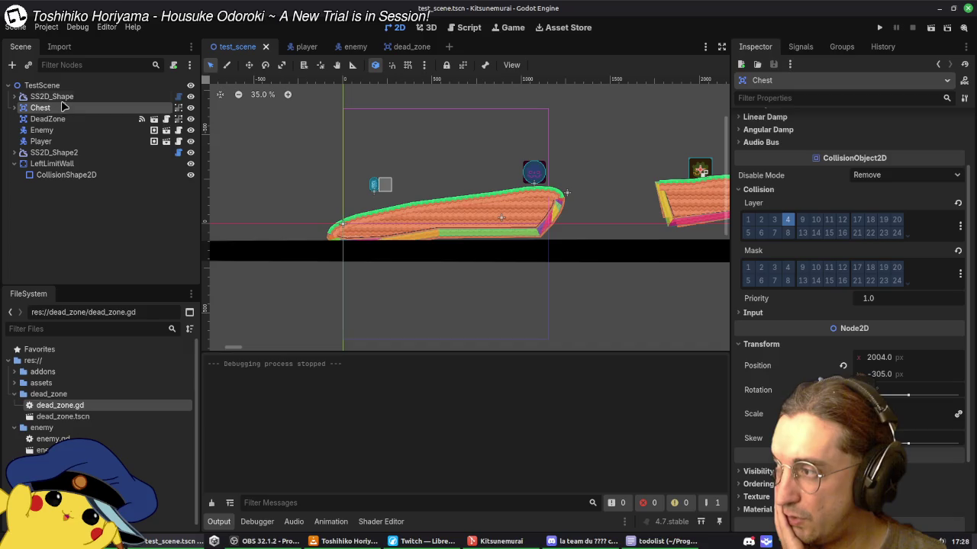
pyautogui.click(61, 130)
pyautogui.click(57, 141)
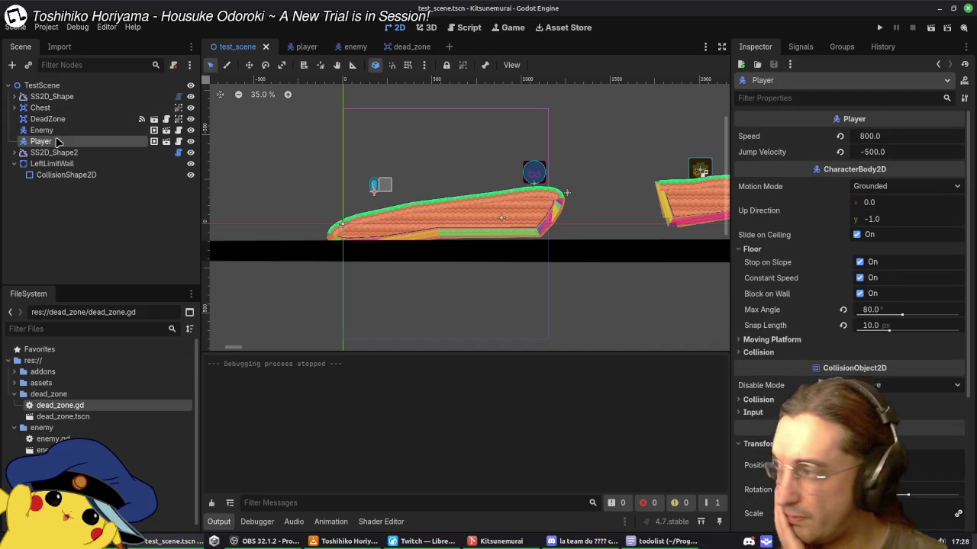
pyautogui.scroll(-5, 794, 286)
pyautogui.click(754, 204)
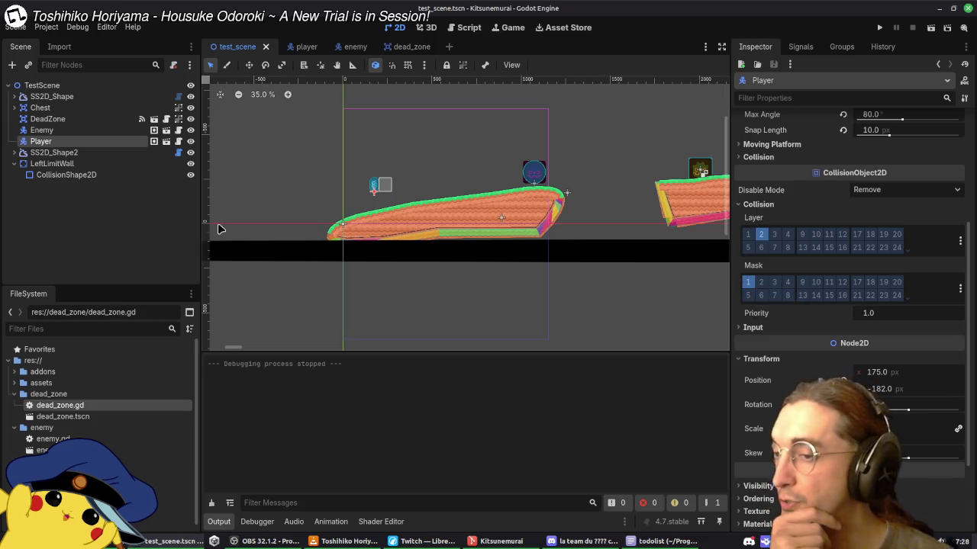
pyautogui.click(46, 131)
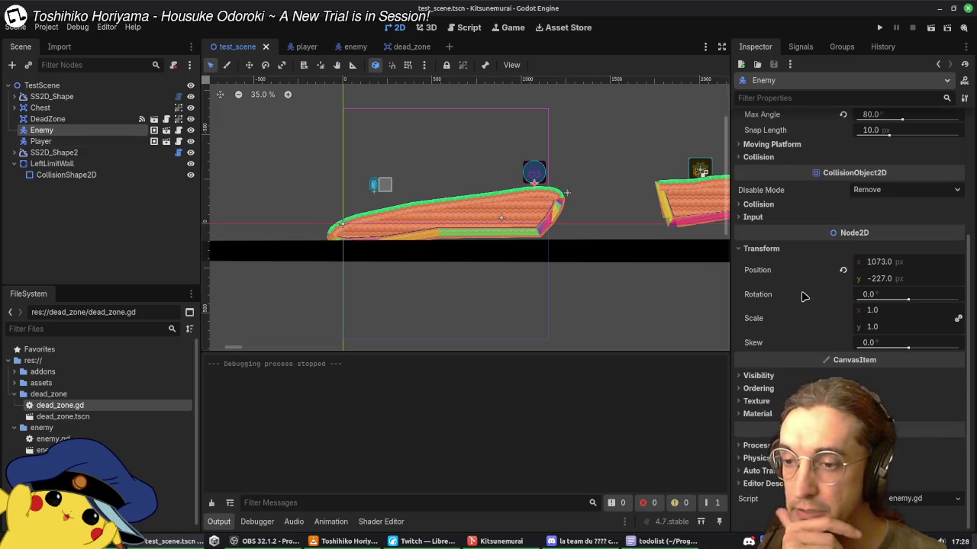
pyautogui.click(757, 205)
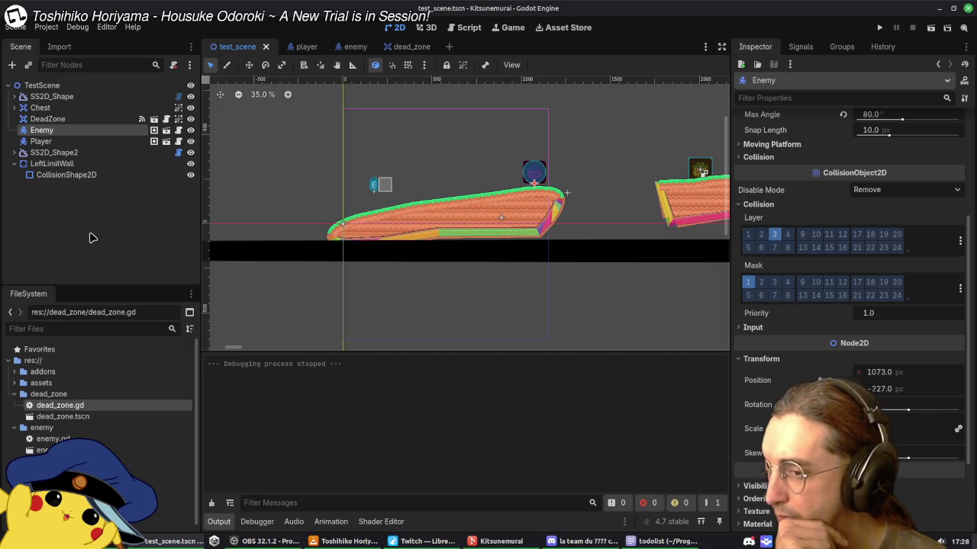
# Step: Untick mask bit 1 on LeftLimitWall and DeadZone, leaving DeadZone masking layers 2 and 3
pyautogui.click(51, 163)
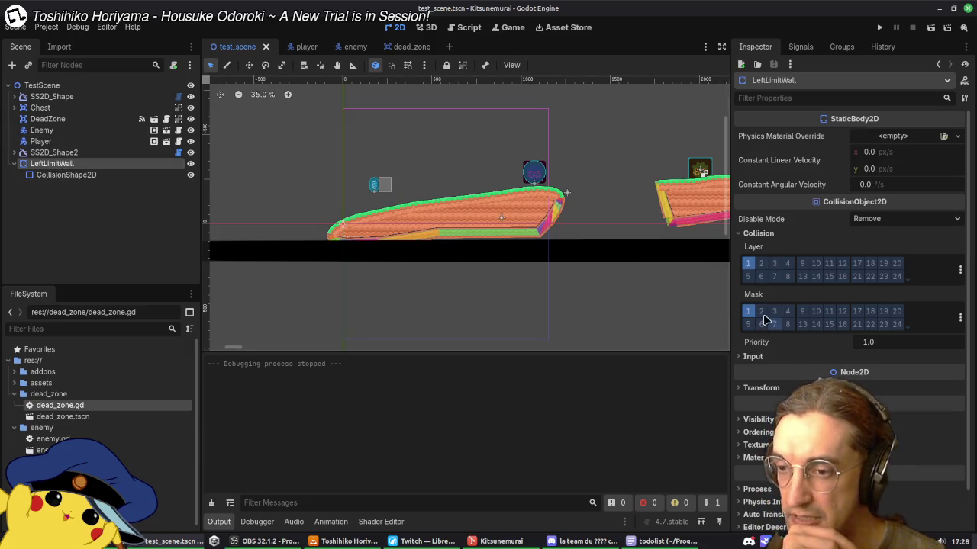
pyautogui.click(748, 312)
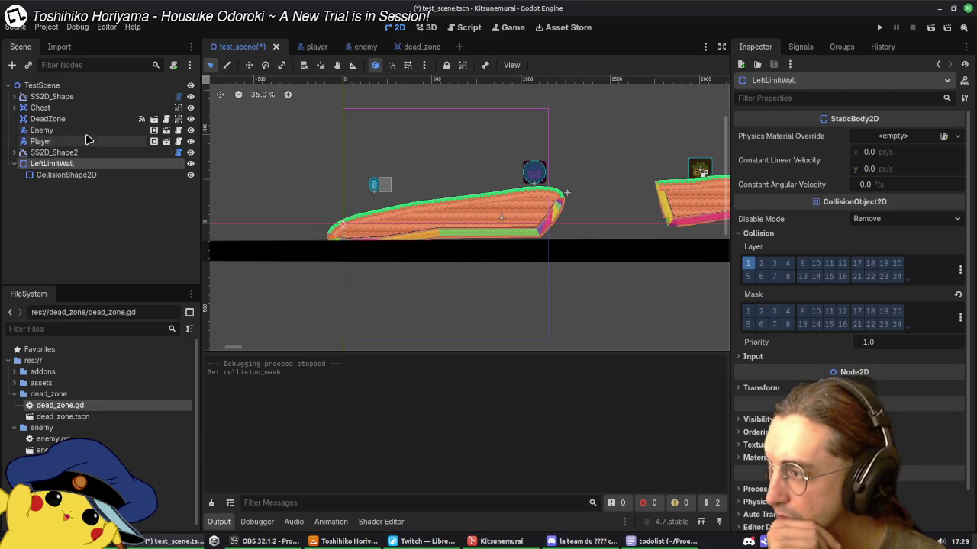
pyautogui.click(53, 119)
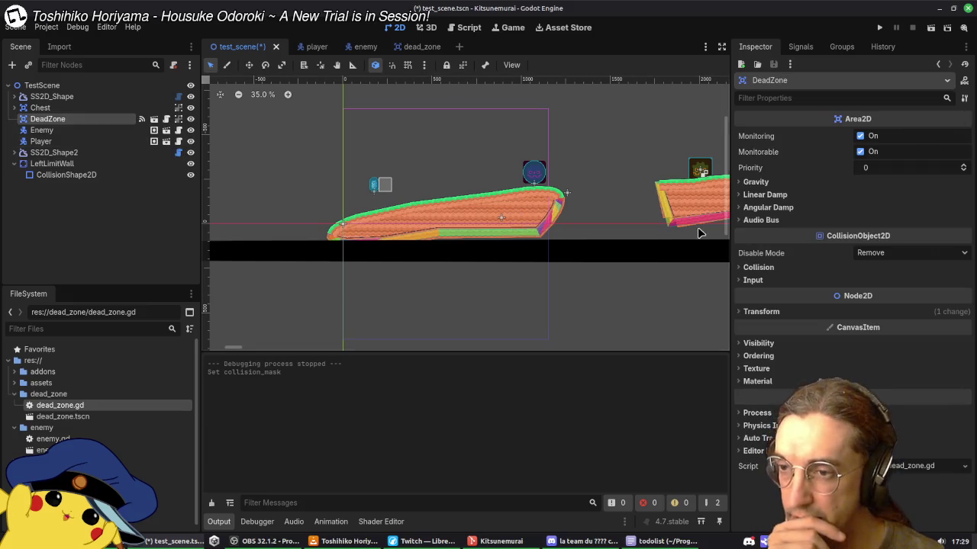
pyautogui.click(755, 267)
pyautogui.click(749, 346)
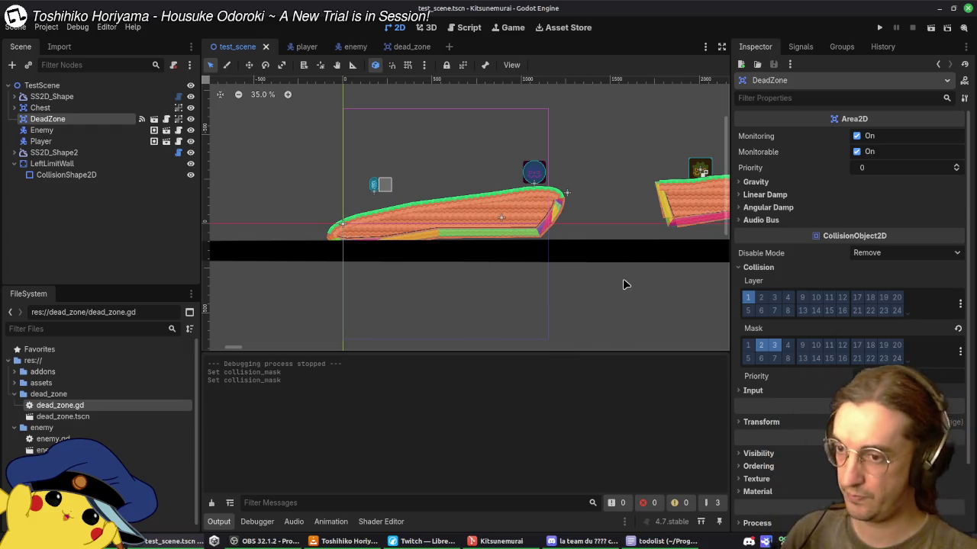
pyautogui.click(879, 29)
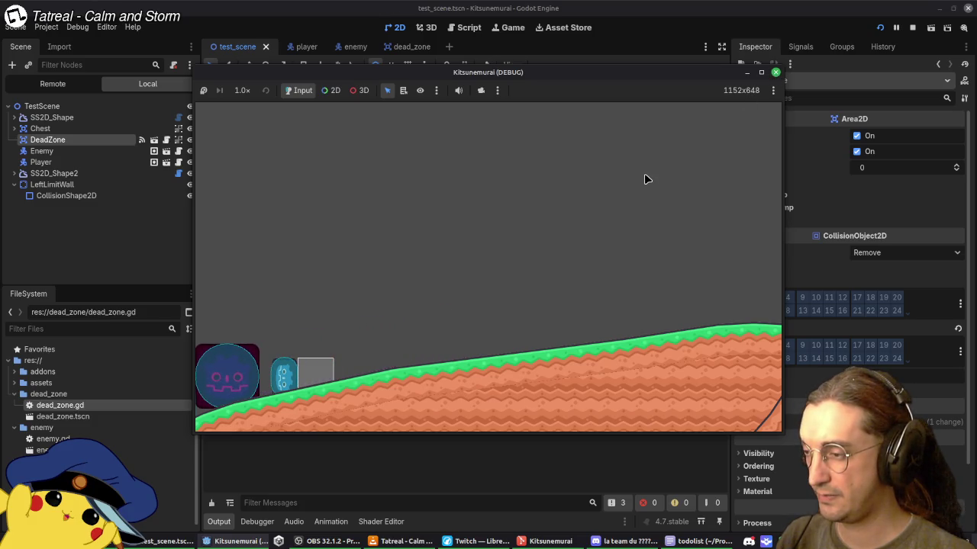
pyautogui.click(775, 72)
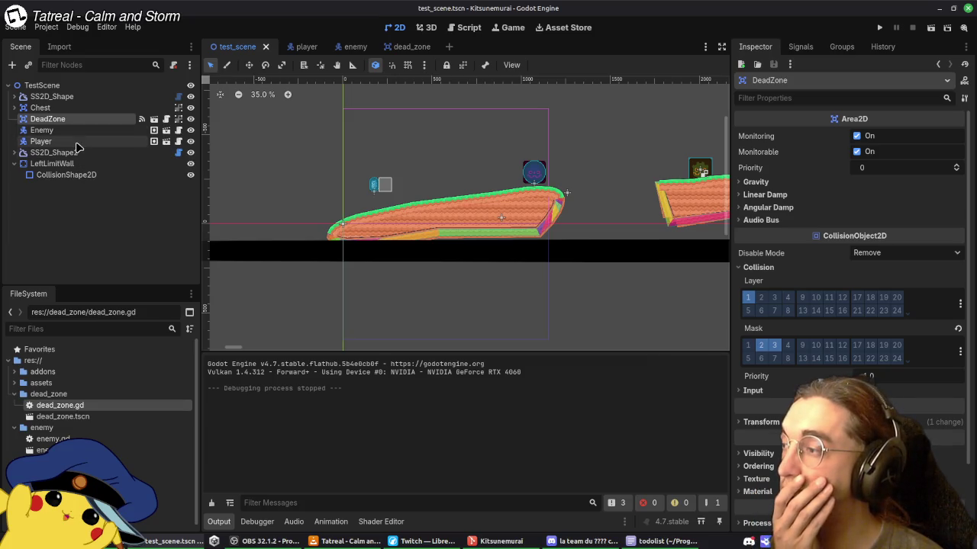
pyautogui.click(74, 133)
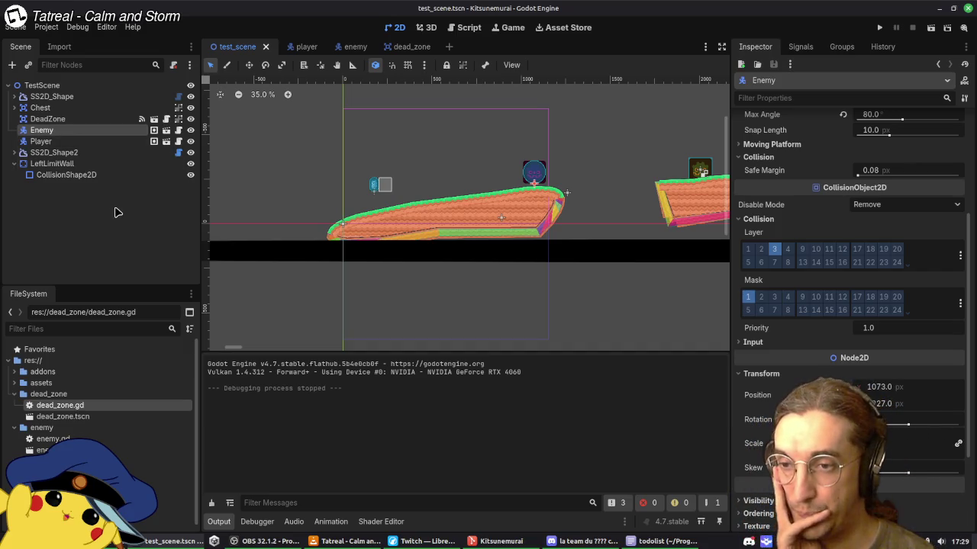
pyautogui.click(31, 108)
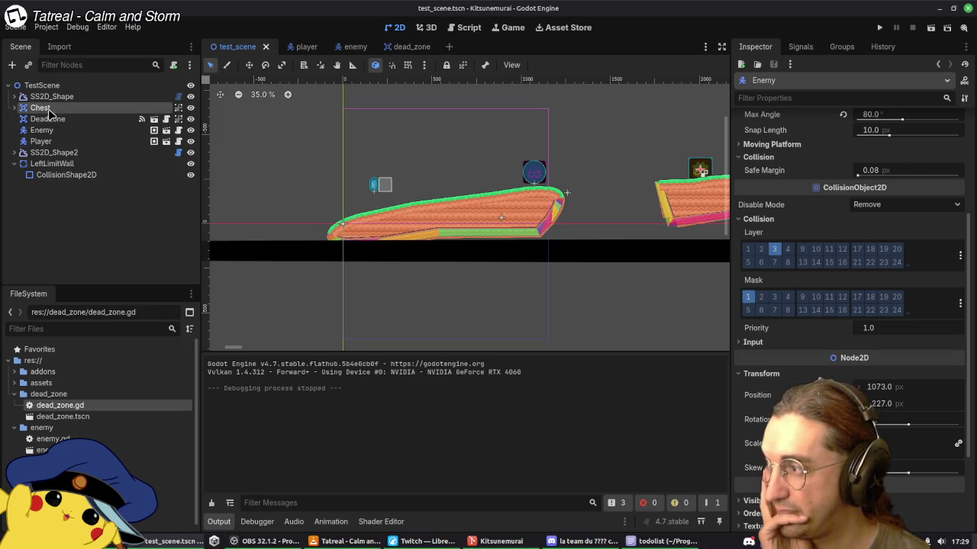
pyautogui.click(72, 163)
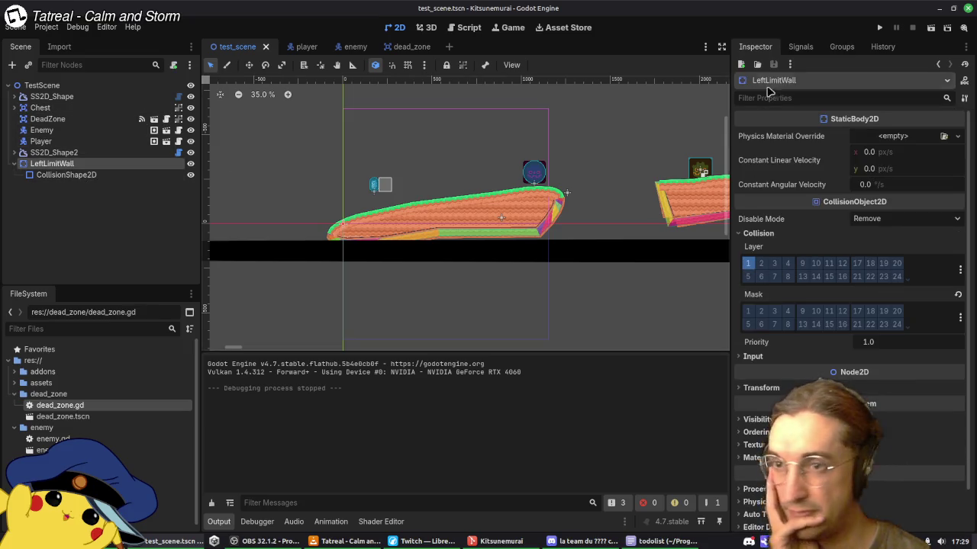
pyautogui.click(807, 48)
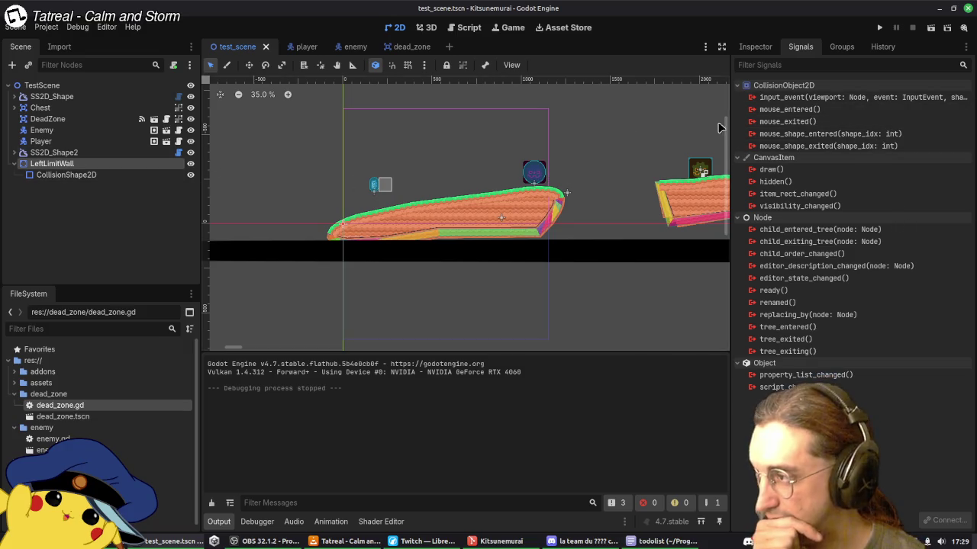
pyautogui.click(753, 48)
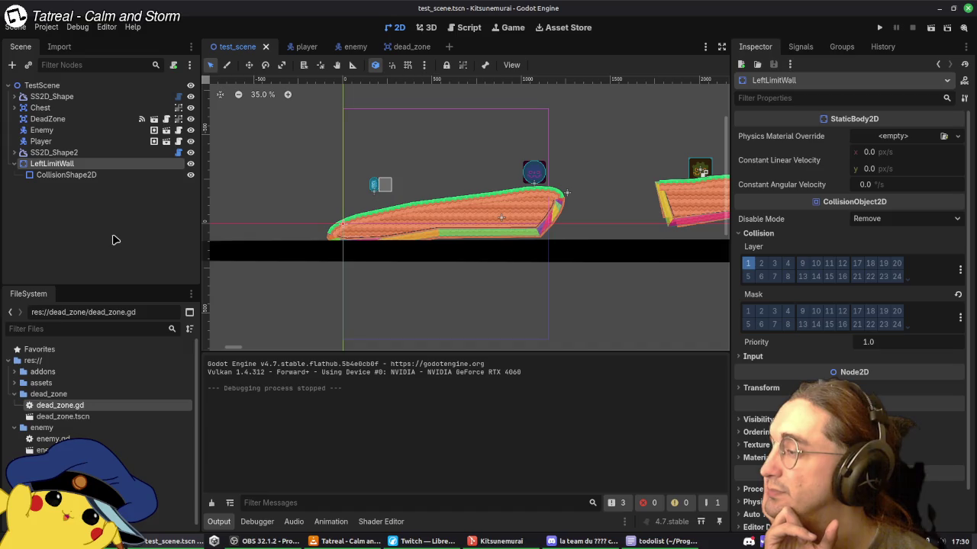
pyautogui.click(61, 119)
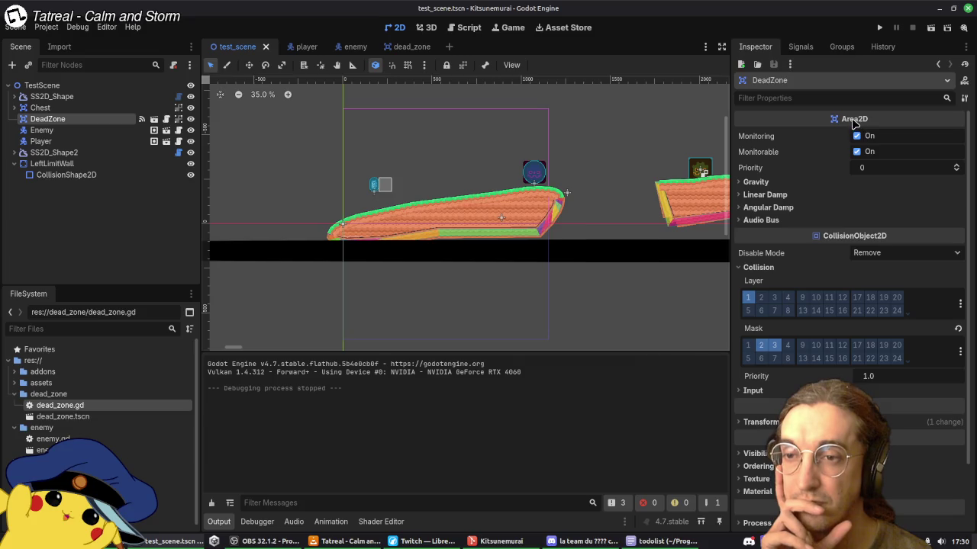
pyautogui.moveTo(855, 124)
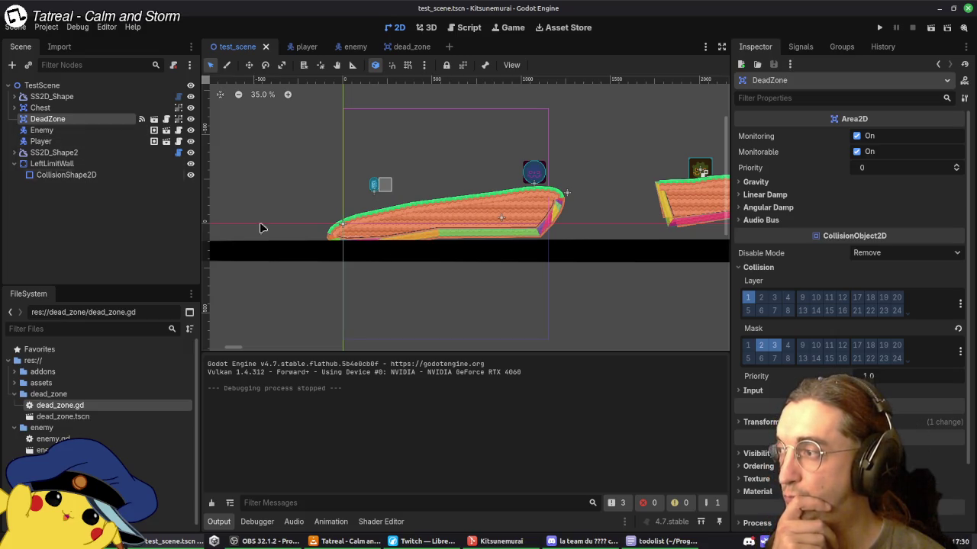
# Step: Toggle LeftLimitWall's layer 5 on and off, then start renaming collision layer 5
pyautogui.click(51, 163)
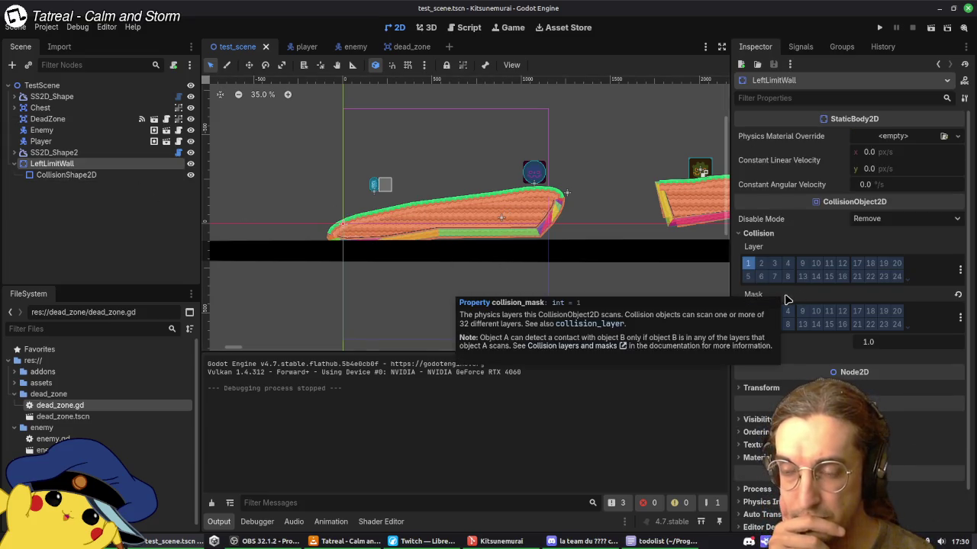
pyautogui.click(747, 277)
pyautogui.click(749, 279)
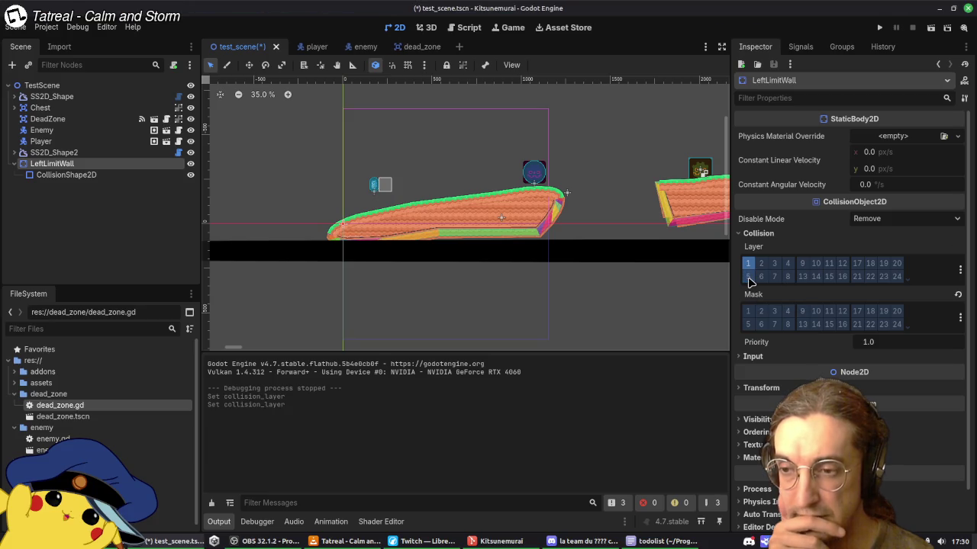
pyautogui.rightClick(751, 281)
pyautogui.click(774, 287)
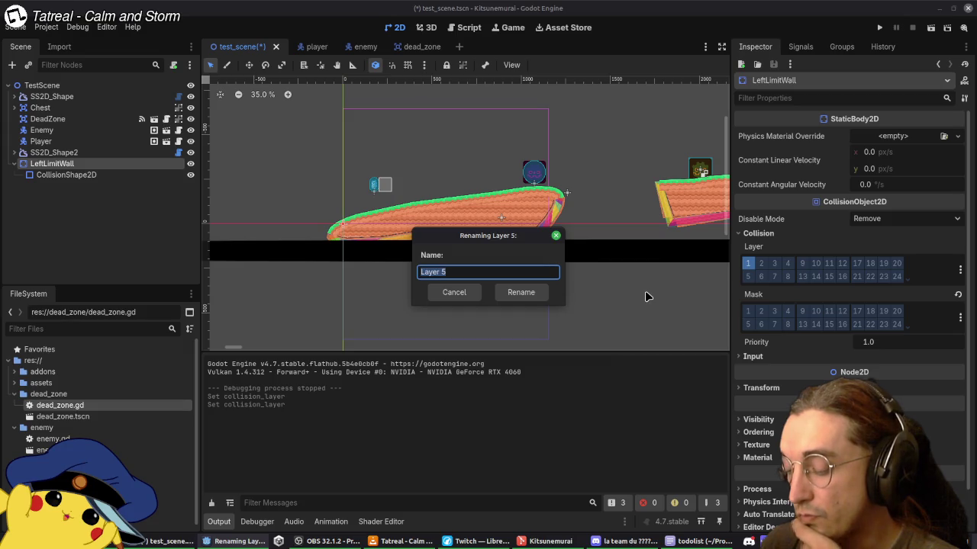
# Step: Name layer 5 'Boundaries', move LeftLimitWall onto it from layer 1, then open the enemy scene
pyautogui.write('Bound')
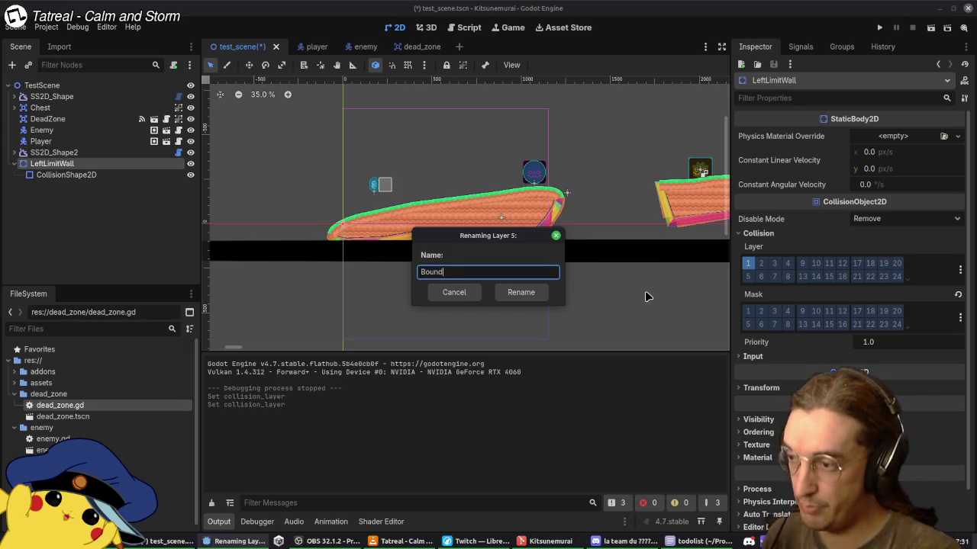
pyautogui.write('a')
pyautogui.write('es')
pyautogui.press('Return')
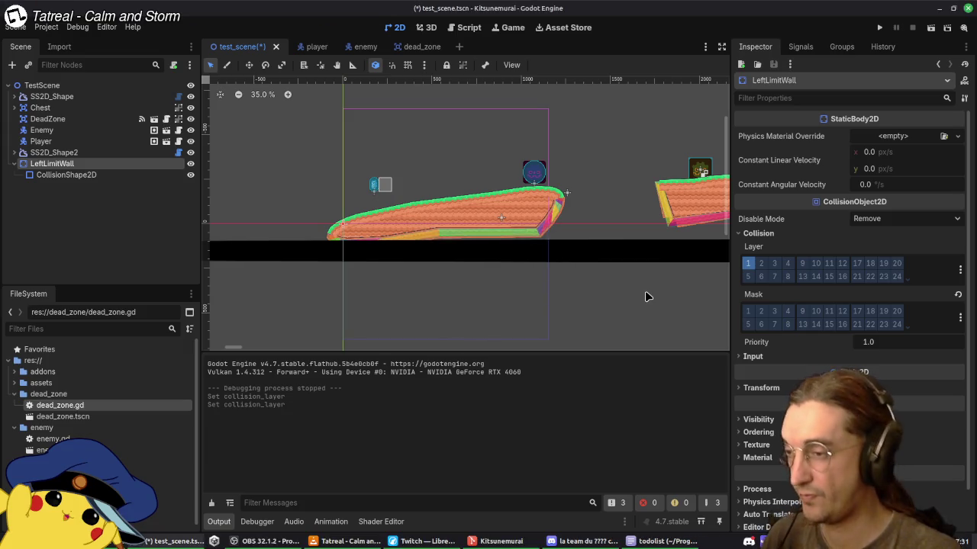
pyautogui.click(747, 276)
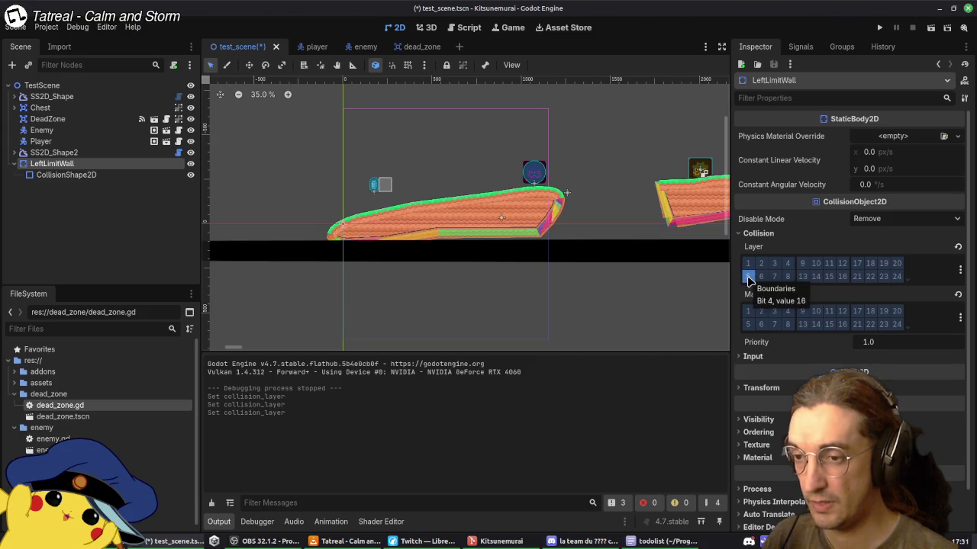
pyautogui.click(92, 130)
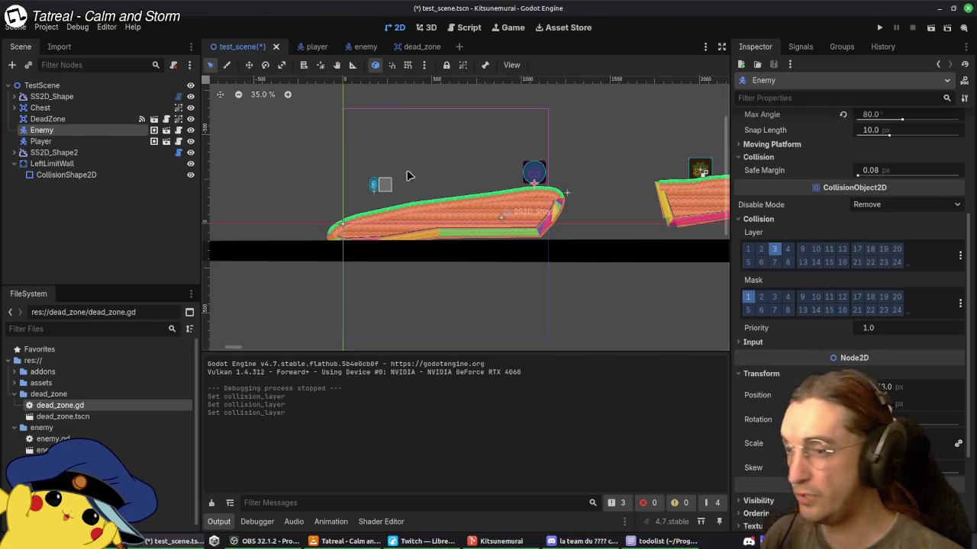
pyautogui.click(365, 47)
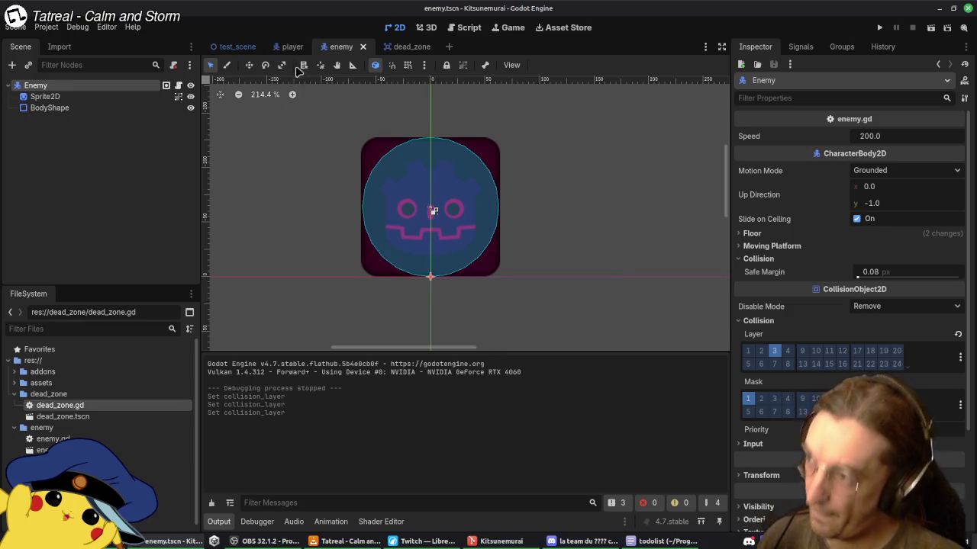
# Step: Enable collision mask bit 5 (Boundaries) on the Player body and save player.tscn
pyautogui.click(301, 47)
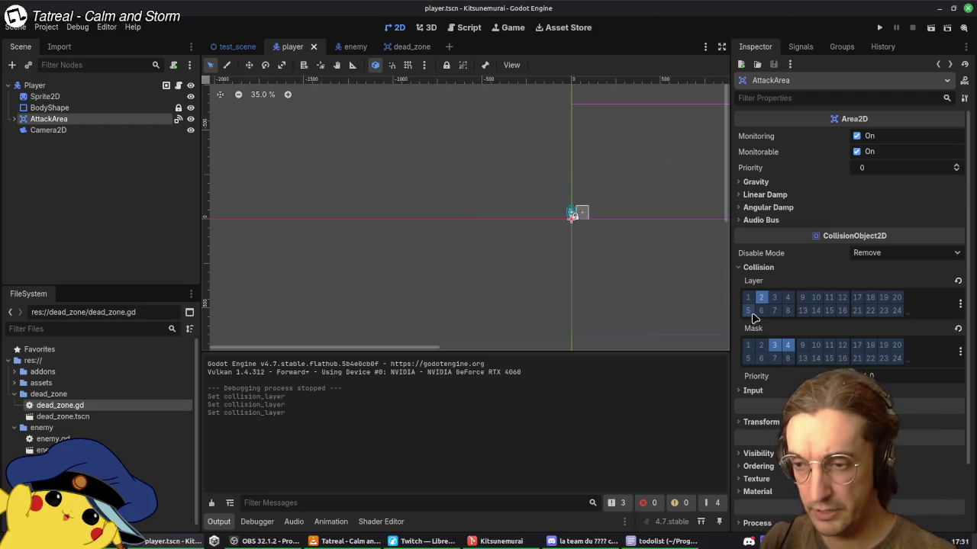
pyautogui.click(748, 358)
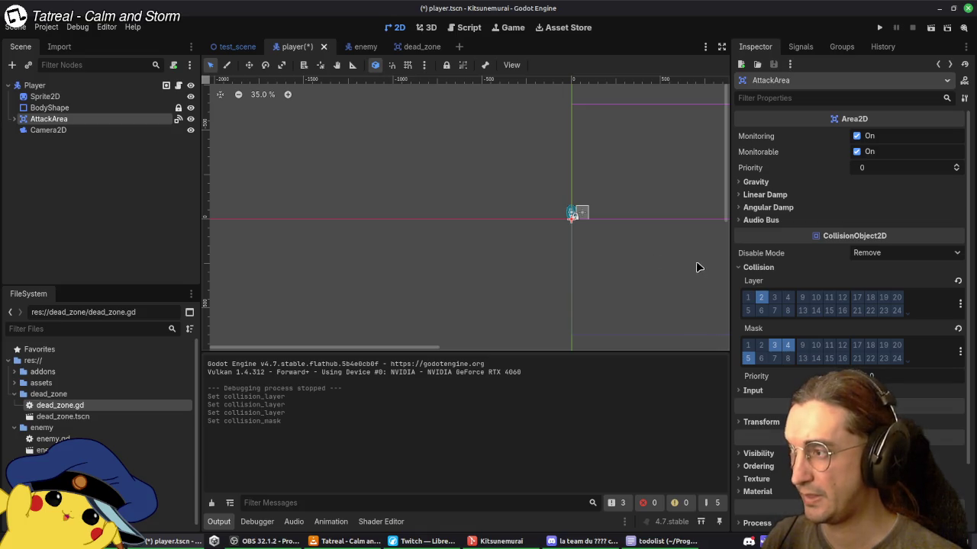
pyautogui.hotkey('ctrl', 'z')
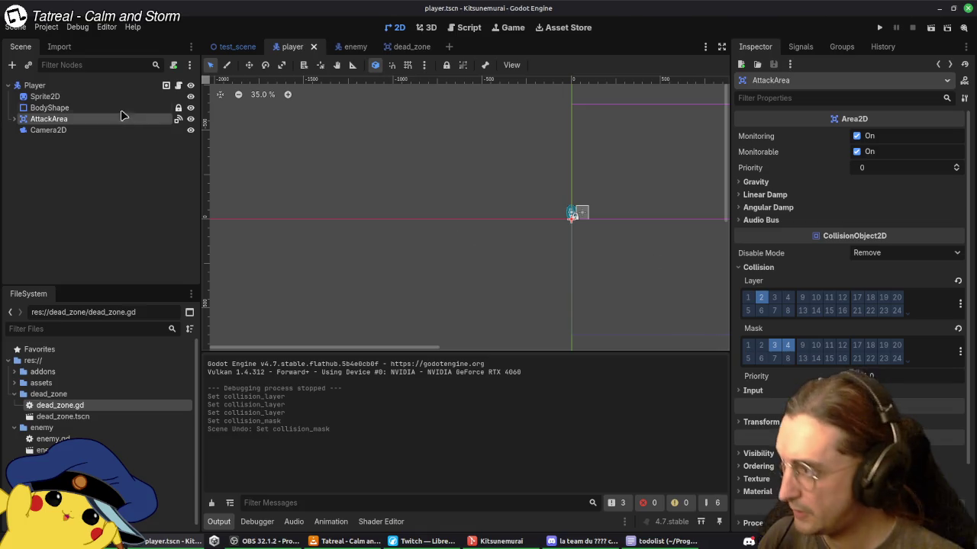
pyautogui.click(115, 85)
pyautogui.click(749, 349)
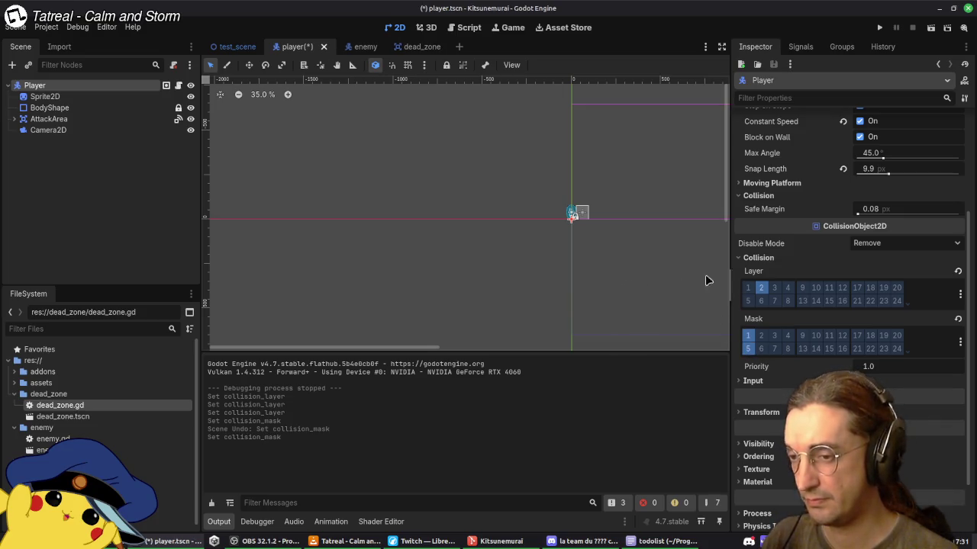
pyautogui.hotkey('ctrl', 's')
# Step: Review the AttackArea's collision mask in the player scene, then bring up test_scene
pyautogui.click(347, 48)
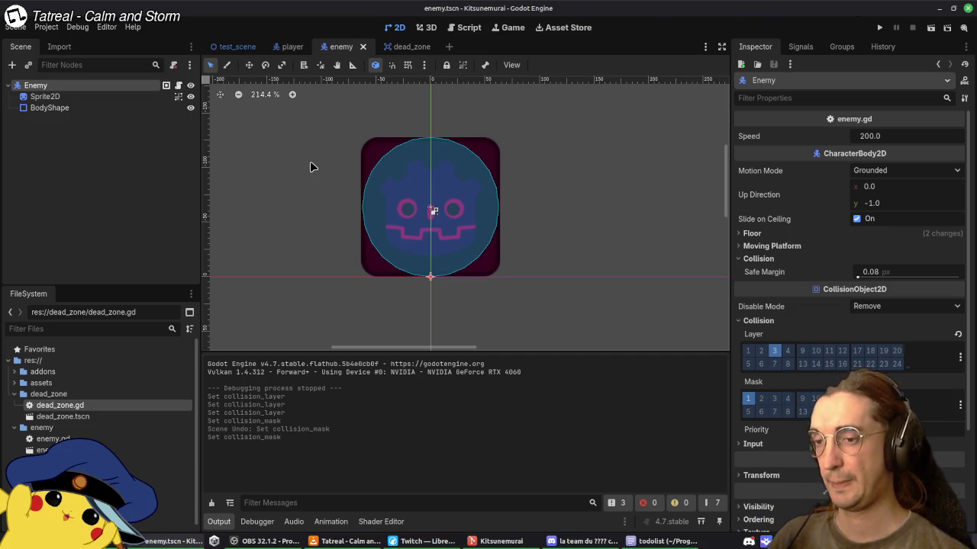
pyautogui.click(293, 47)
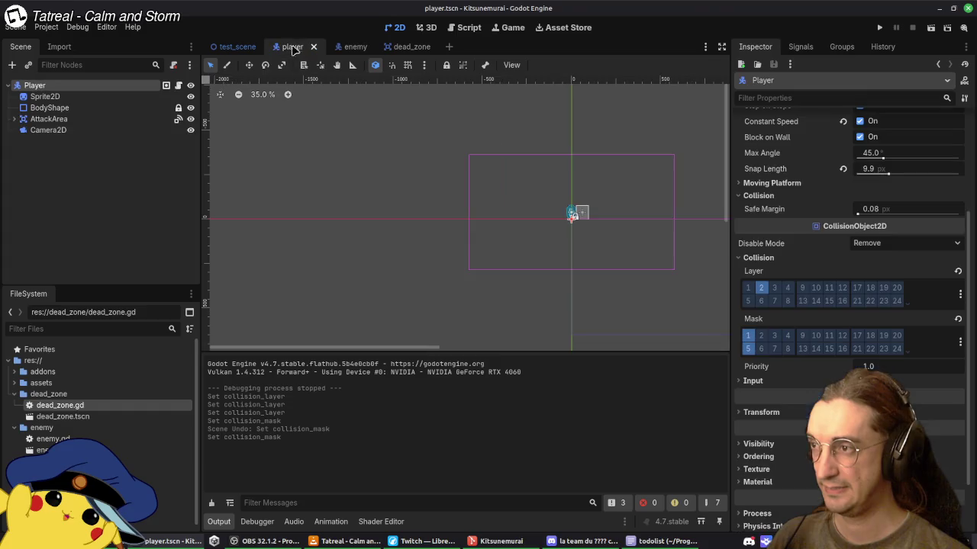
pyautogui.click(49, 119)
pyautogui.click(774, 345)
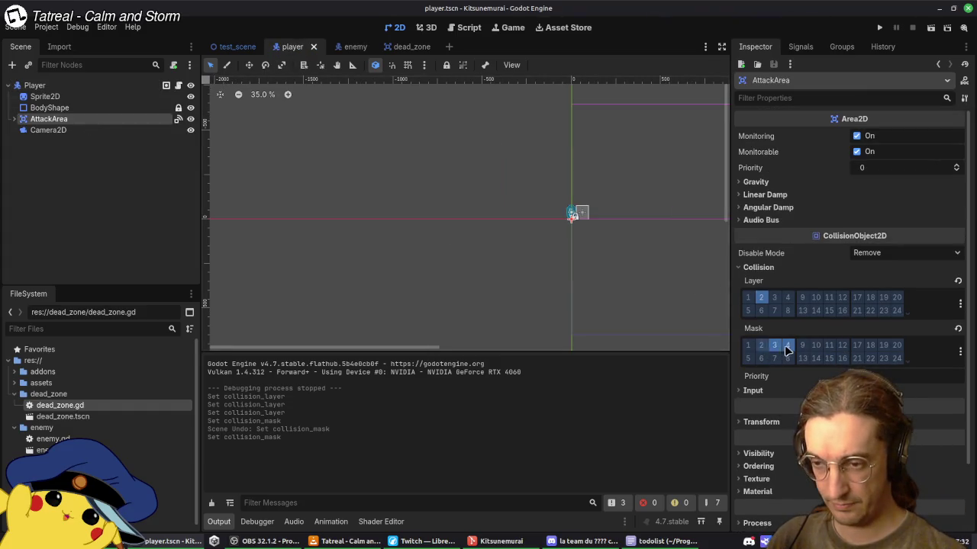
pyautogui.click(239, 47)
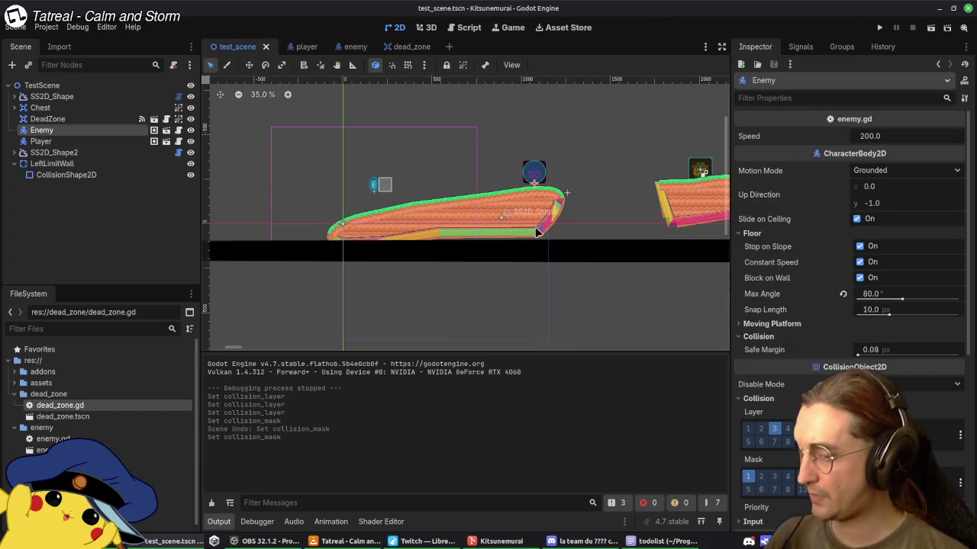
# Step: Review the DeadZone, Chest and SS2D_Shape nodes, collapsing the Points and material sections
pyautogui.click(511, 256)
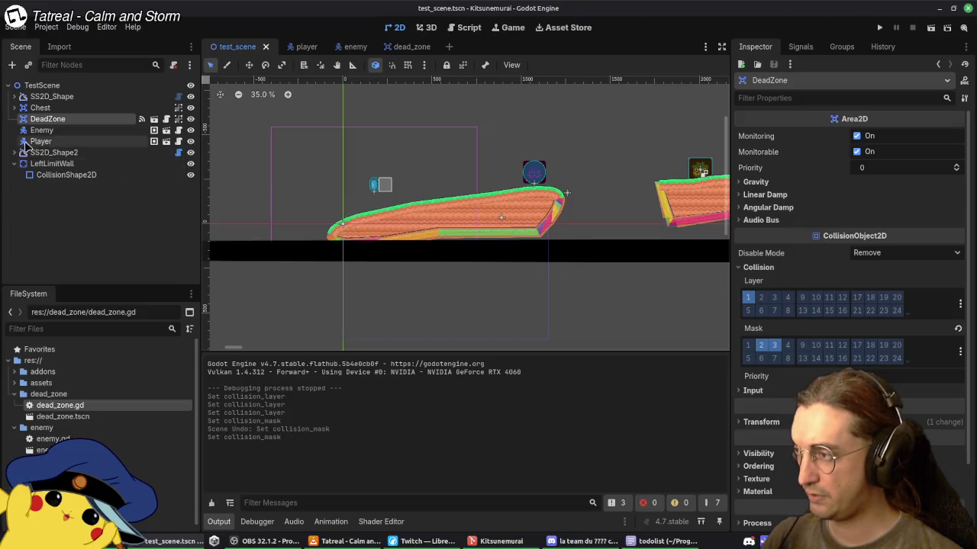
pyautogui.click(42, 108)
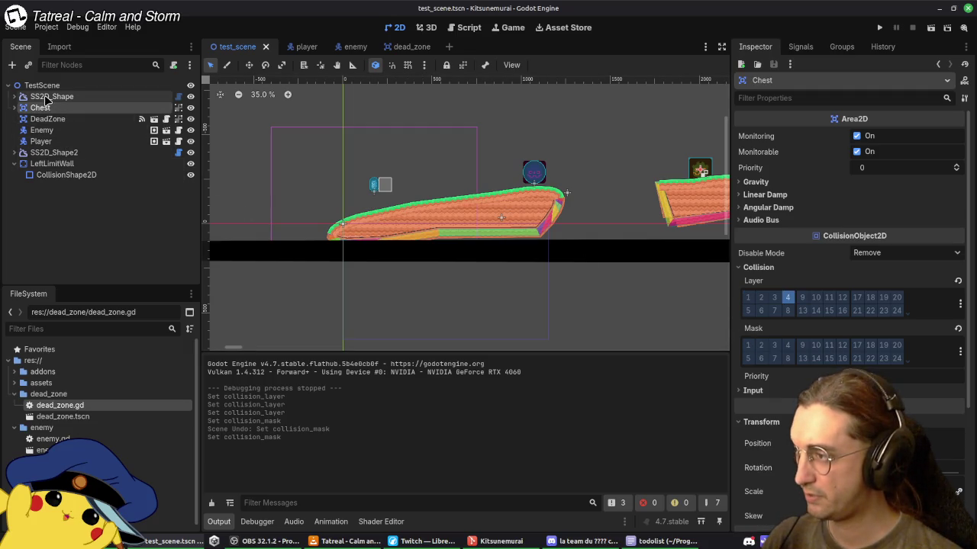
pyautogui.click(46, 97)
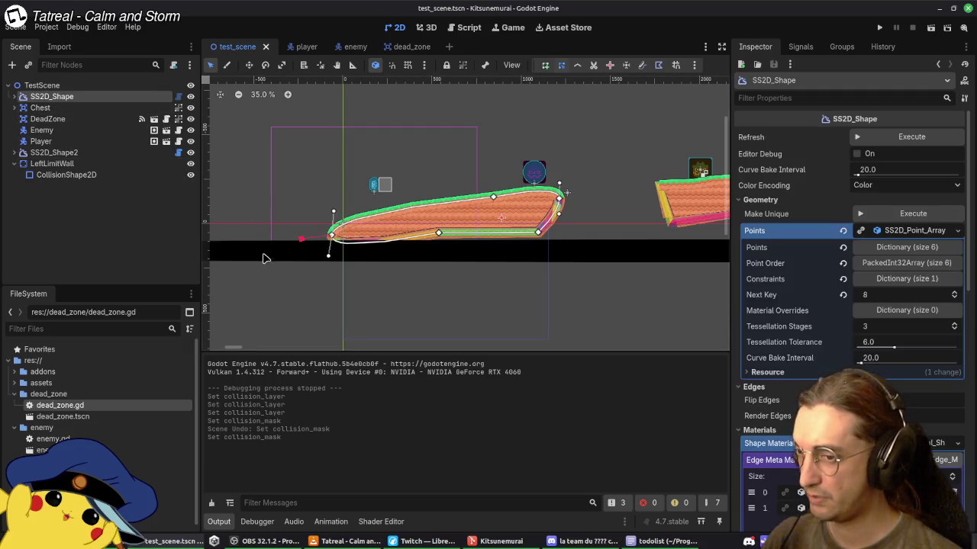
pyautogui.click(895, 231)
pyautogui.click(889, 303)
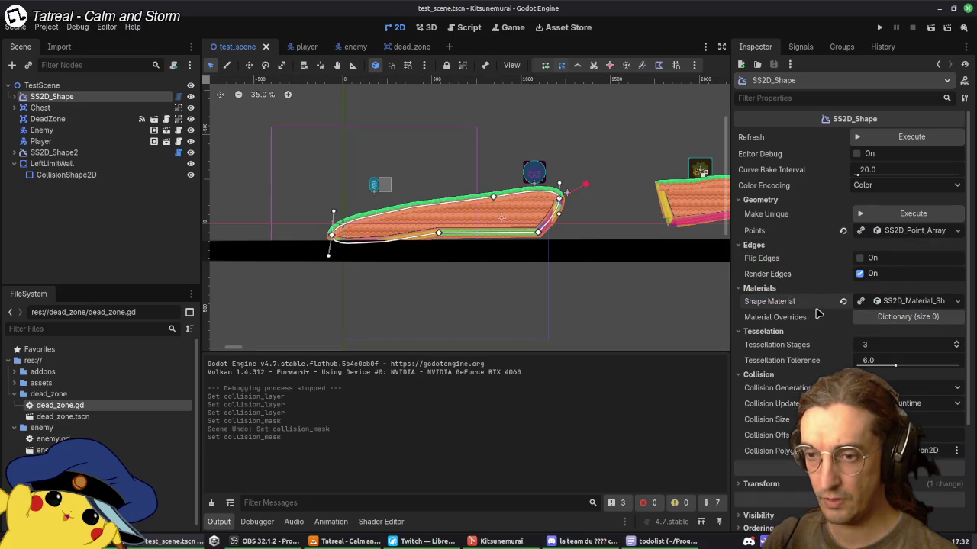
# Step: Check SS2D_Shape's collision polygon target, then select the StaticBody2D under SS2D_Shape2
pyautogui.scroll(-4, 817, 324)
pyautogui.scroll(4, 813, 311)
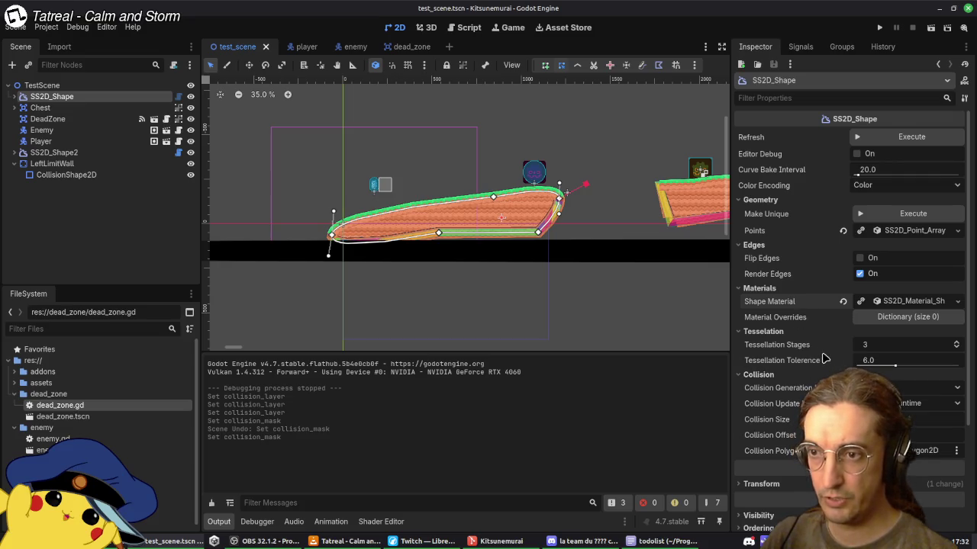
pyautogui.scroll(-4, 824, 327)
pyautogui.click(889, 313)
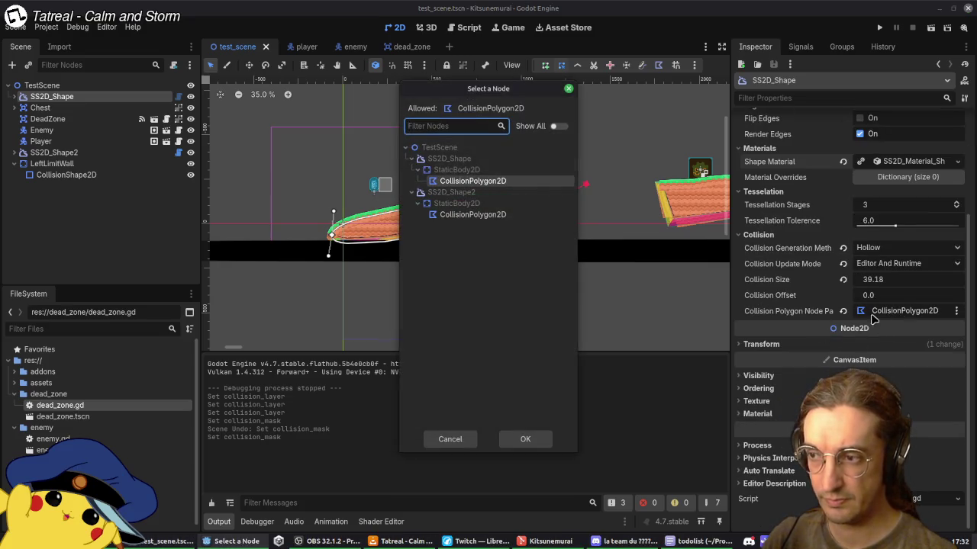
pyautogui.click(450, 439)
pyautogui.scroll(4, 816, 303)
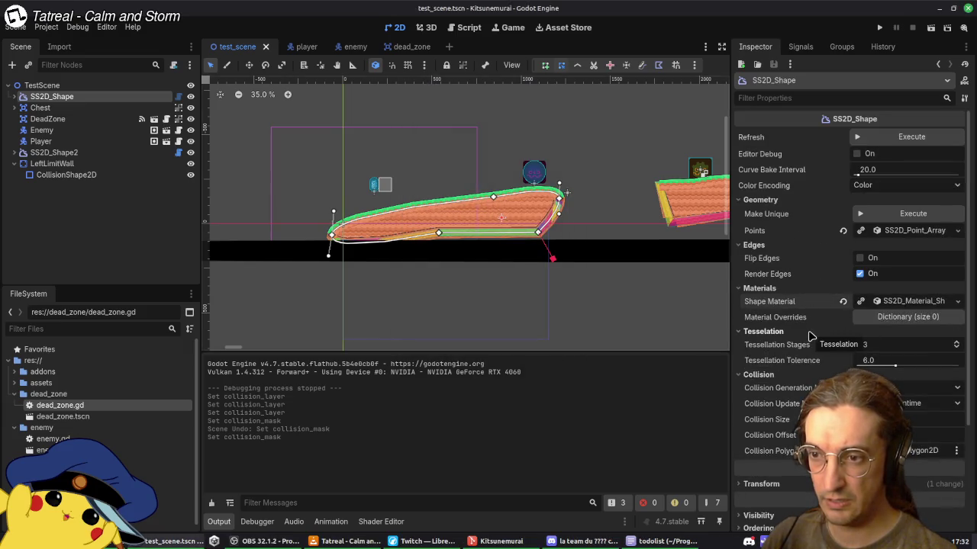
pyautogui.scroll(-4, 810, 331)
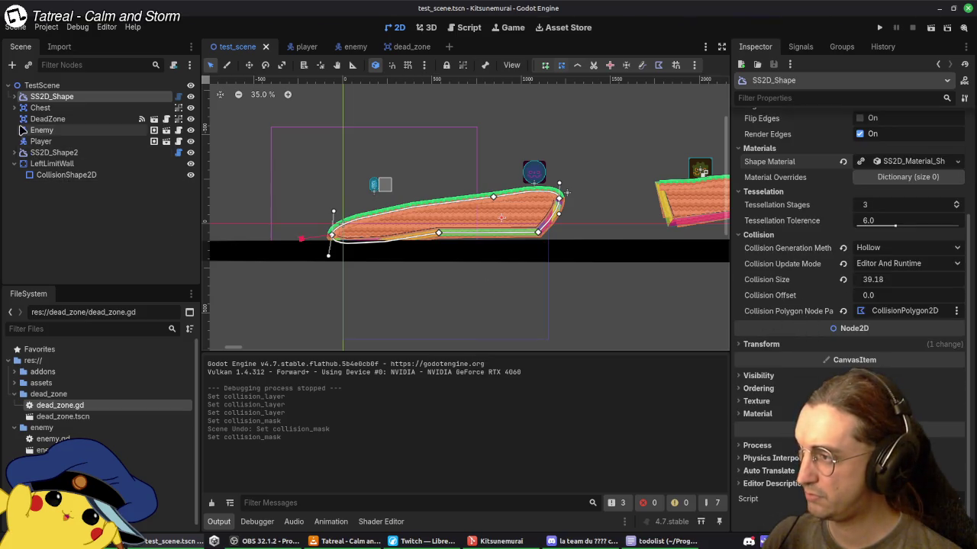
pyautogui.click(13, 153)
pyautogui.click(57, 164)
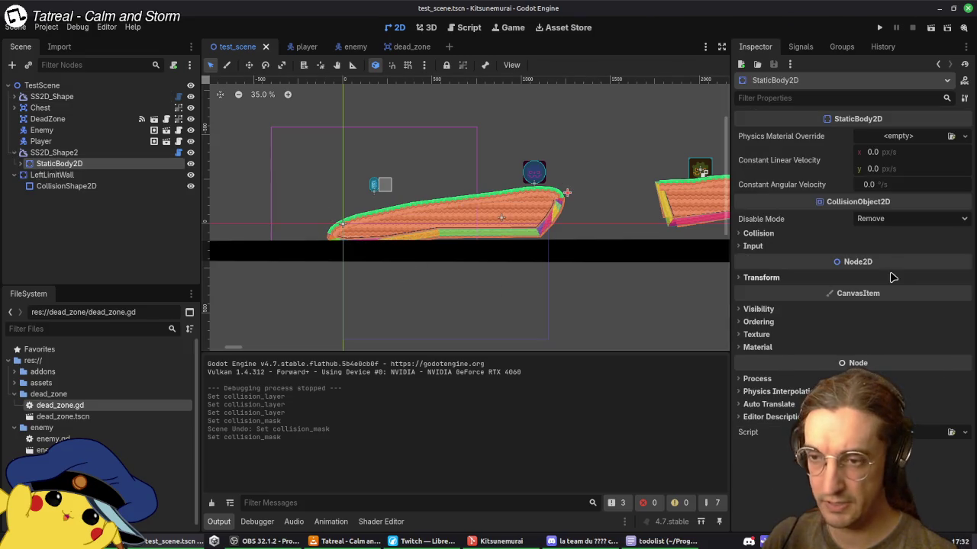
# Step: Uncheck mask bit 1 on the StaticBody2Ds of SS2D_Shape2 and SS2D_Shape, save, and run the game
pyautogui.click(759, 233)
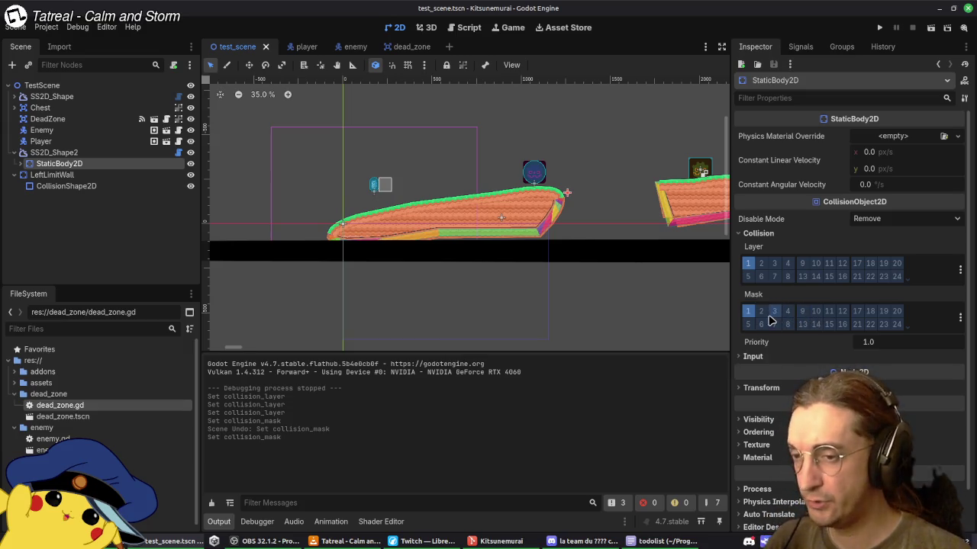
pyautogui.click(750, 313)
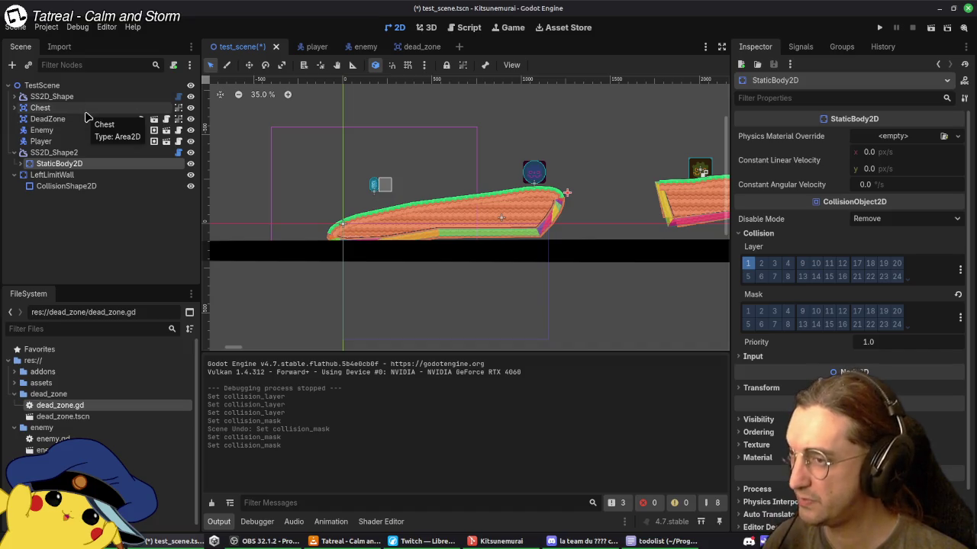
pyautogui.click(61, 97)
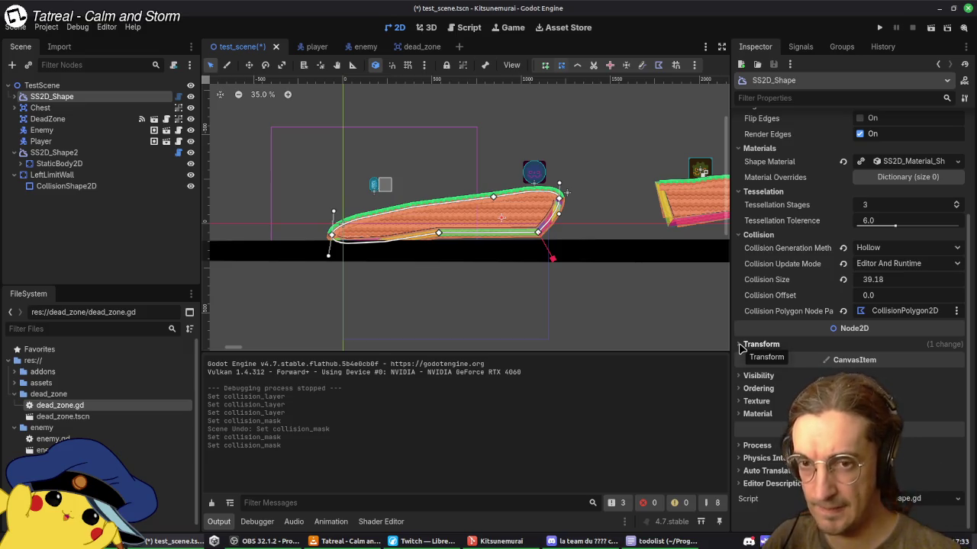
pyautogui.click(24, 97)
pyautogui.click(60, 108)
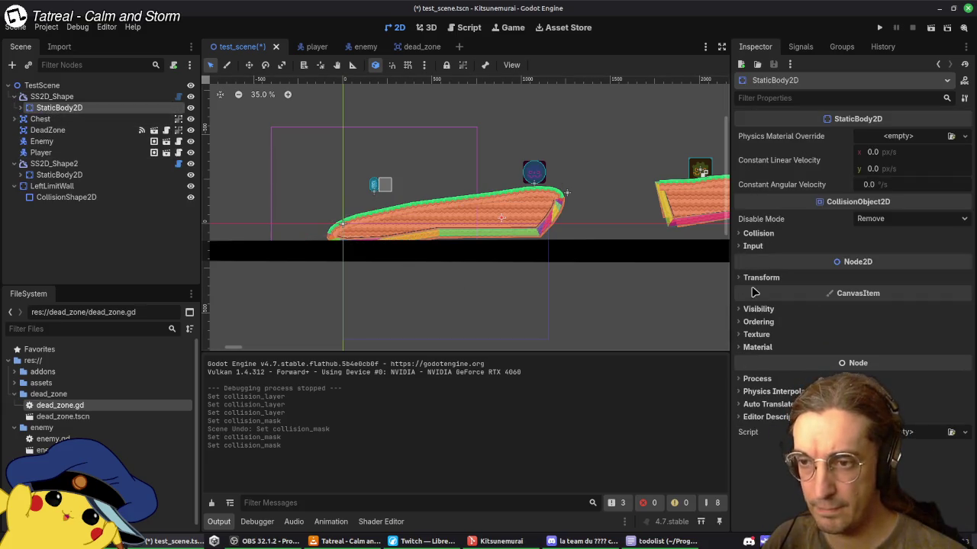
pyautogui.click(755, 234)
pyautogui.click(748, 311)
pyautogui.hotkey('ctrl', 's')
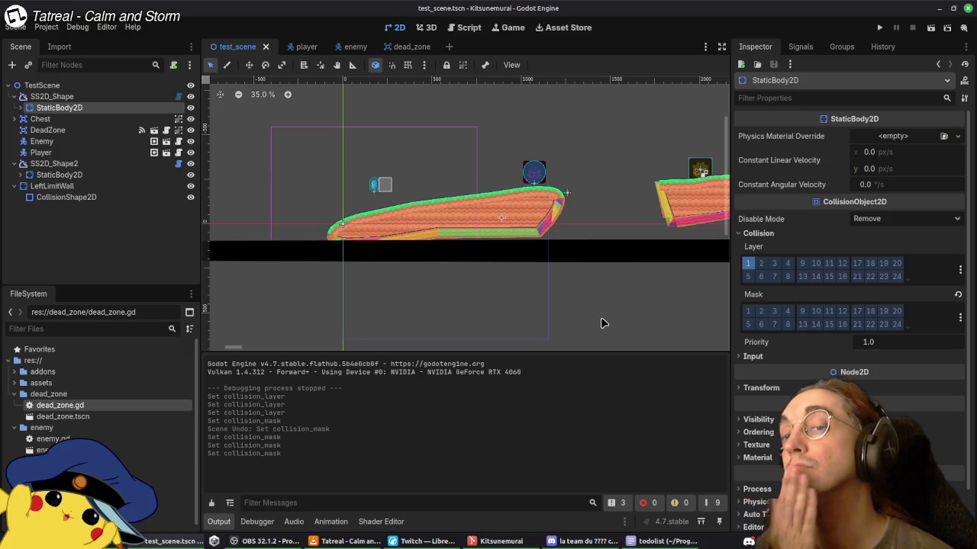
pyautogui.click(879, 27)
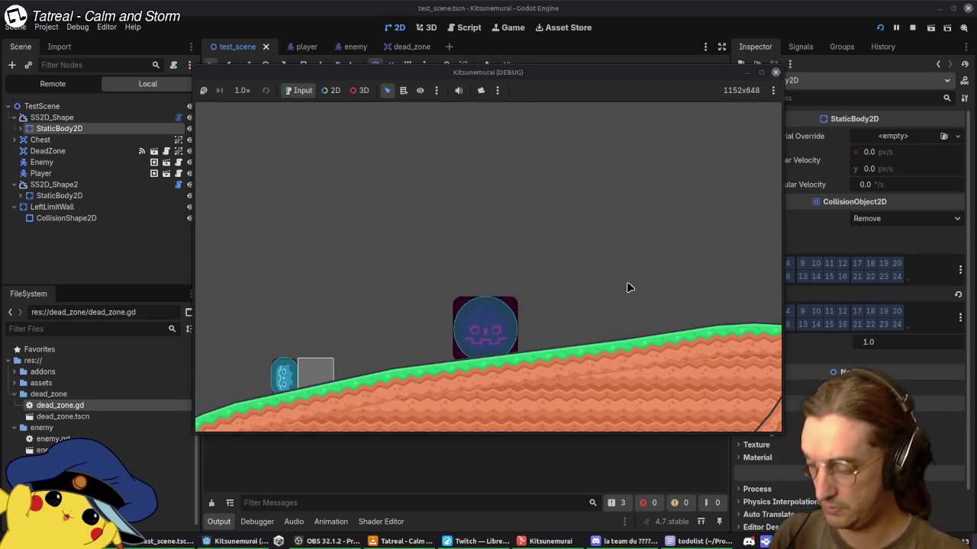
pyautogui.press('Right')
pyautogui.press('Left')
pyautogui.press('Right')
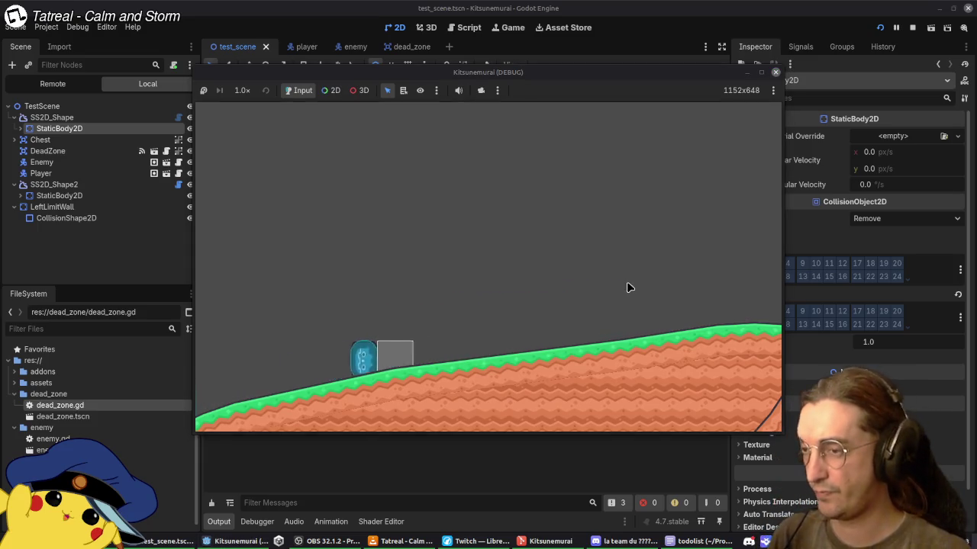
pyautogui.click(879, 29)
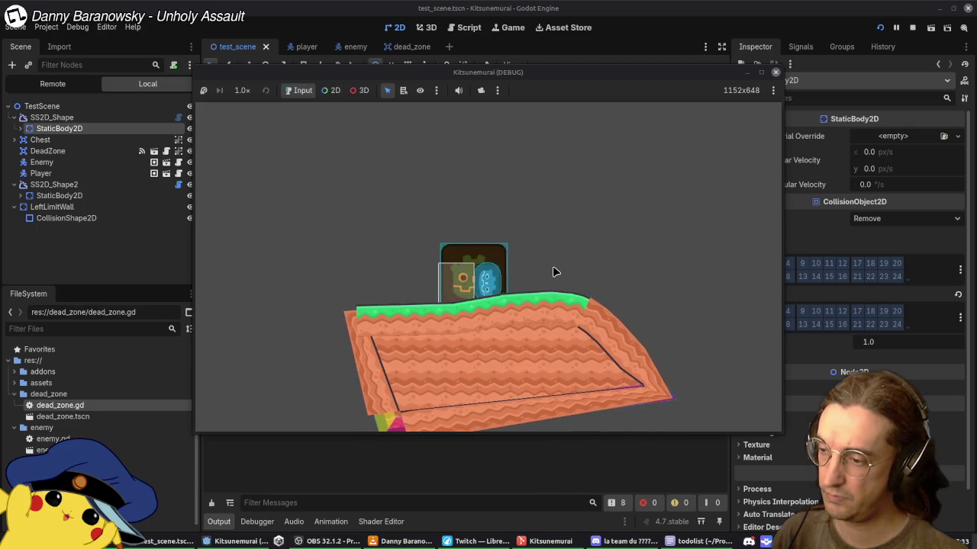
pyautogui.click(775, 71)
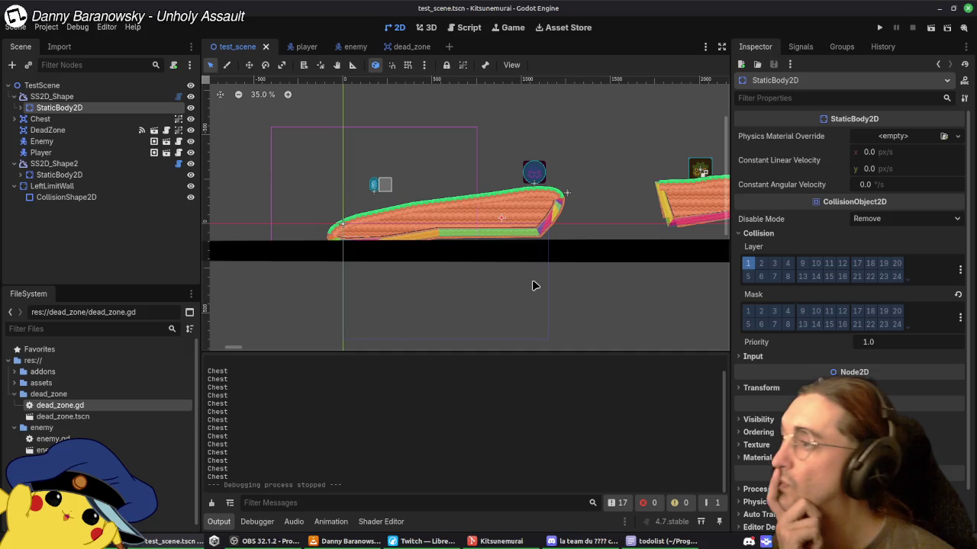
pyautogui.click(660, 541)
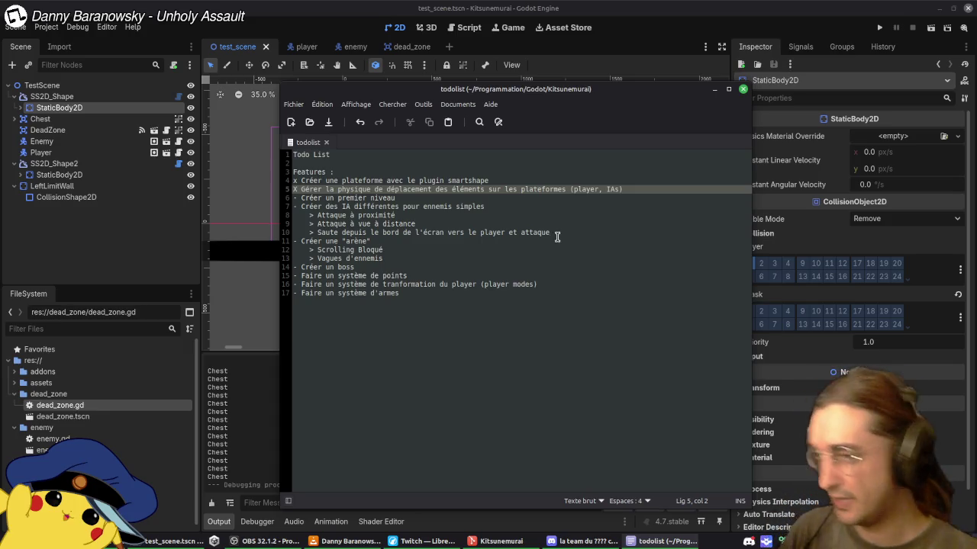
pyautogui.moveTo(649, 91); pyautogui.dragTo(671, 93)
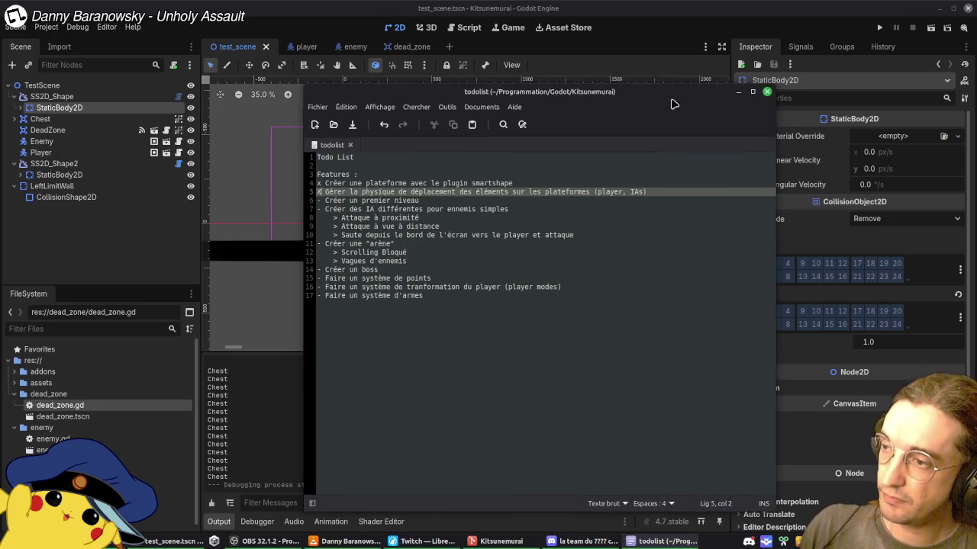
pyautogui.click(738, 92)
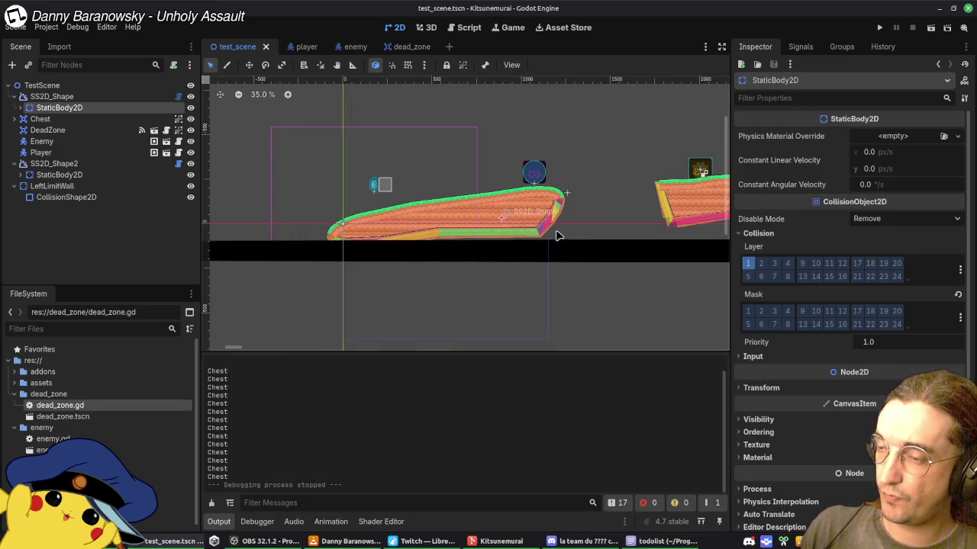
# Step: Move the SS2D_Shape platform and add a top-edge point pulled up-left to flatten it
pyautogui.click(608, 192)
pyautogui.moveTo(599, 194)
pyautogui.mouseDown()
pyautogui.moveTo(524, 260)
pyautogui.moveTo(534, 268)
pyautogui.moveTo(560, 249)
pyautogui.mouseUp()
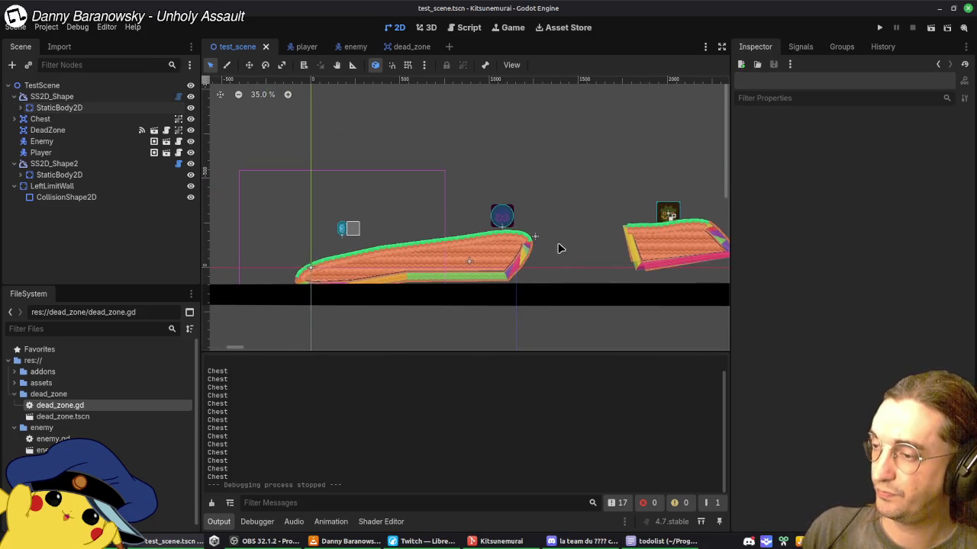
pyautogui.click(516, 257)
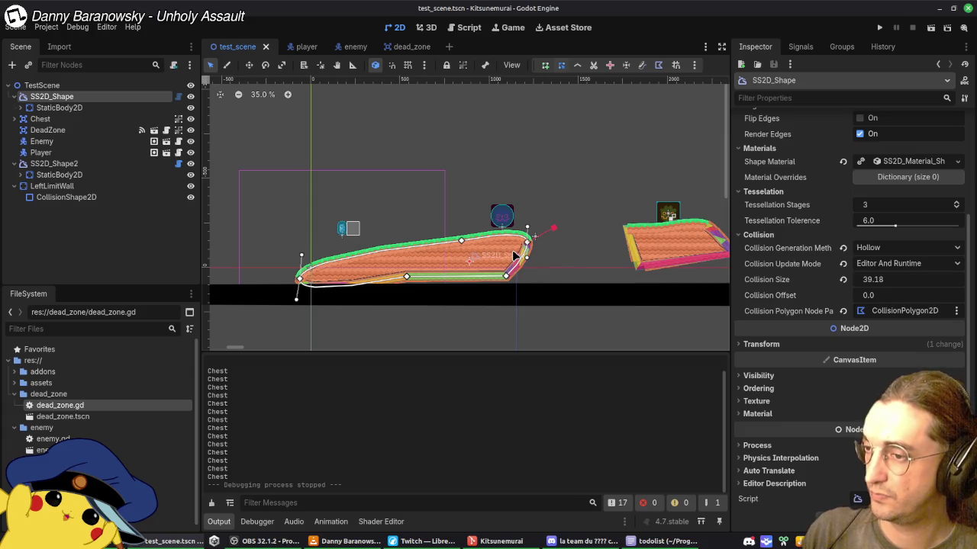
pyautogui.moveTo(491, 249)
pyautogui.mouseDown()
pyautogui.moveTo(510, 244)
pyautogui.moveTo(492, 250)
pyautogui.mouseUp()
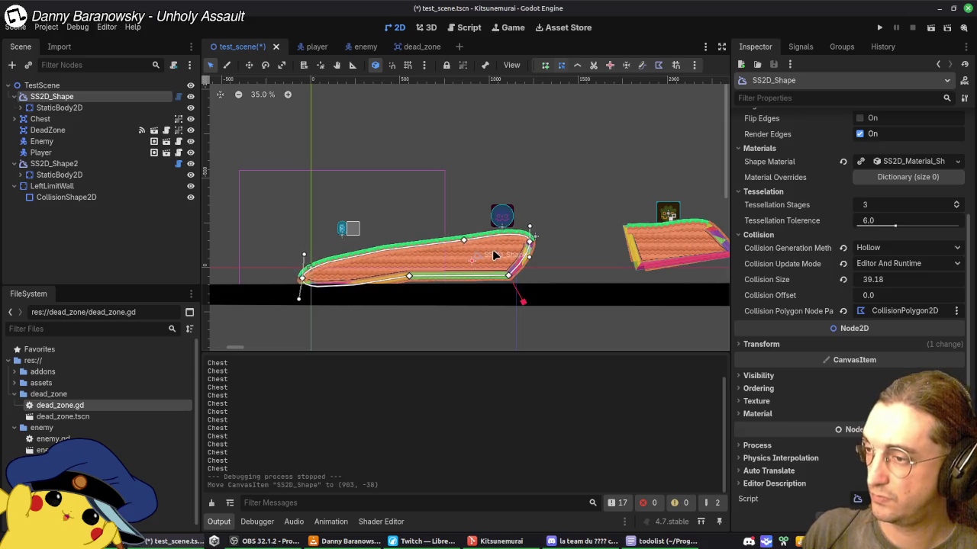
pyautogui.click(342, 259)
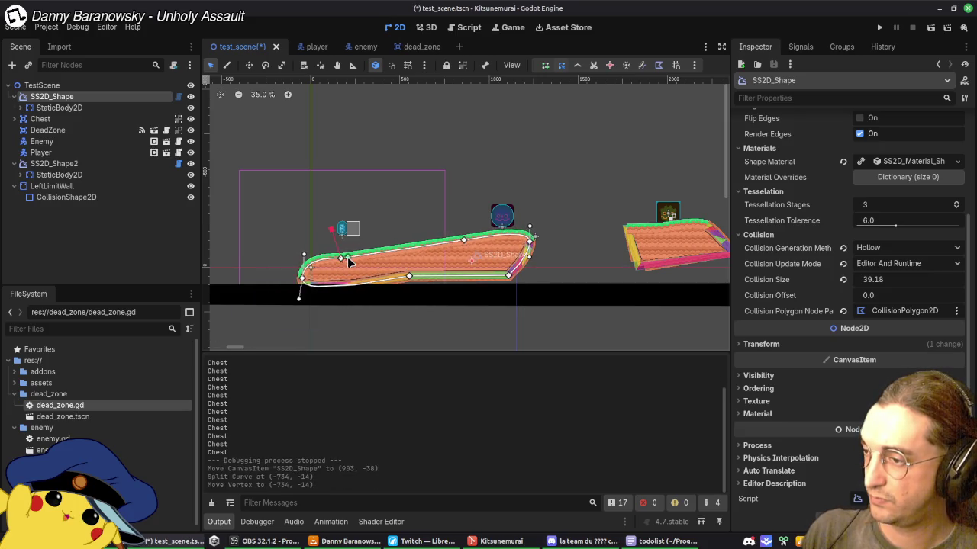
pyautogui.moveTo(338, 256)
pyautogui.mouseDown()
pyautogui.moveTo(296, 243)
pyautogui.moveTo(298, 218)
pyautogui.moveTo(295, 249)
pyautogui.mouseUp()
pyautogui.moveTo(462, 239)
pyautogui.mouseDown()
pyautogui.moveTo(382, 239)
pyautogui.moveTo(418, 233)
pyautogui.moveTo(417, 220)
pyautogui.mouseUp()
pyautogui.hotkey('ctrl', 'z')
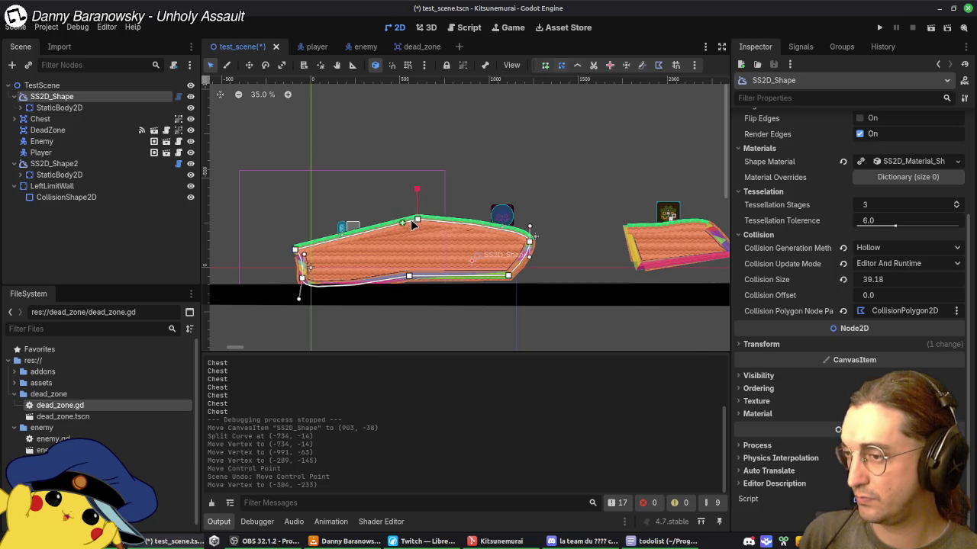
# Step: Try shifting the platform's top vertex right, then undo the edits and deselect
pyautogui.click(419, 229)
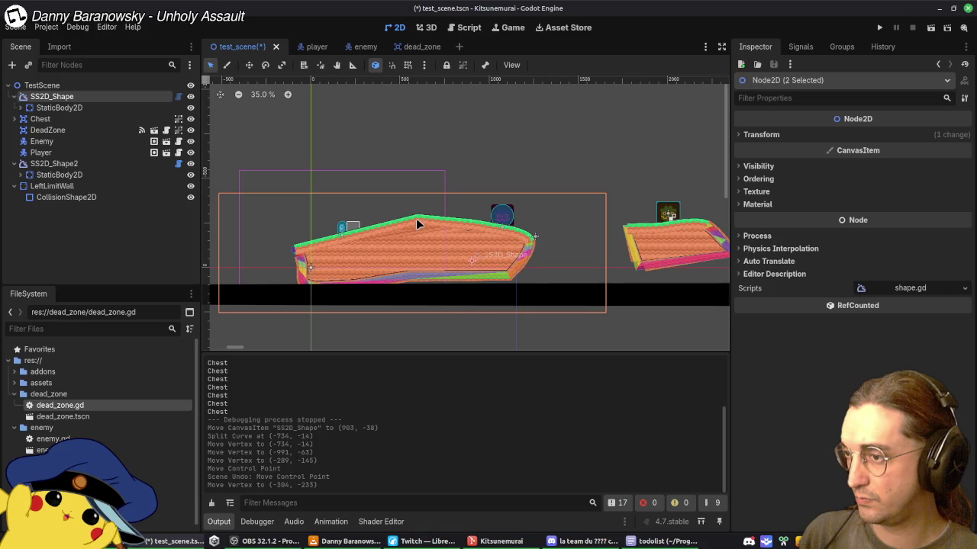
pyautogui.click(453, 253)
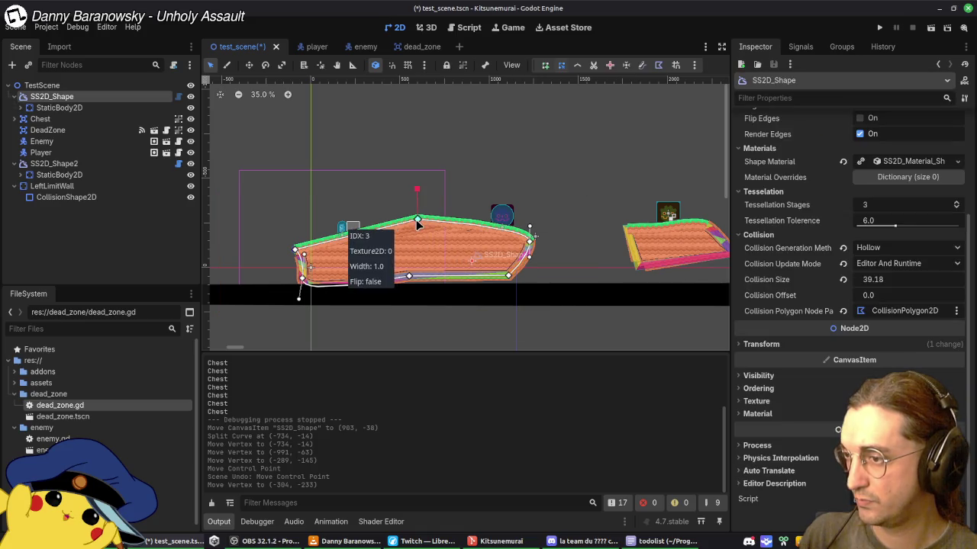
pyautogui.moveTo(407, 221)
pyautogui.mouseDown()
pyautogui.moveTo(424, 221)
pyautogui.moveTo(349, 229)
pyautogui.moveTo(402, 220)
pyautogui.mouseUp()
pyautogui.hotkey('ctrl', 'z')
pyautogui.hotkey('ctrl', 'z')
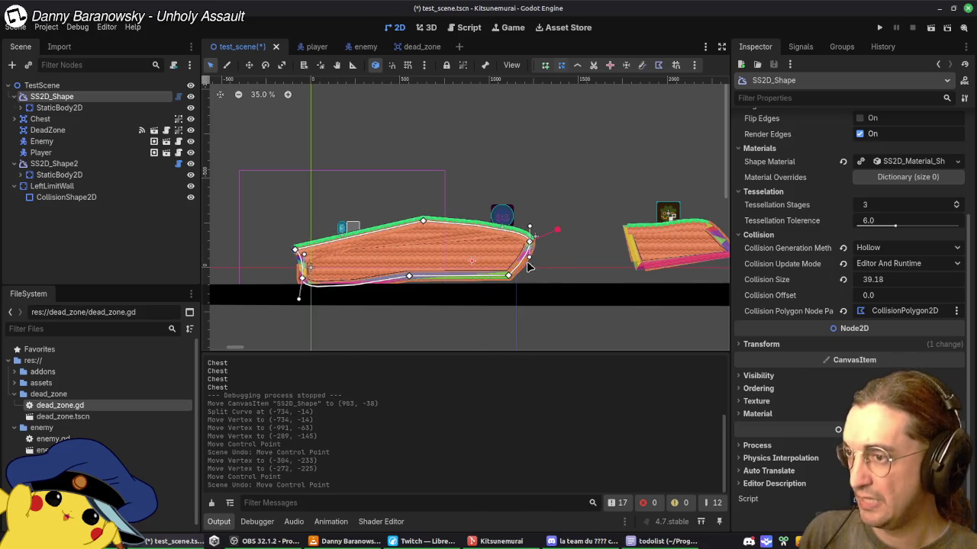
pyautogui.hotkey('ctrl', 'z')
pyautogui.click(557, 237)
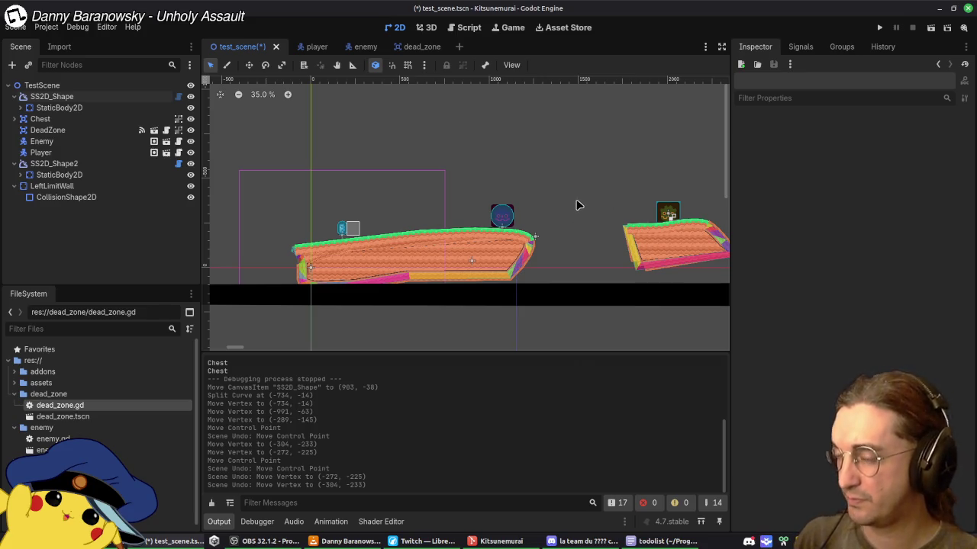
# Step: Pan along the platform and select the Enemy standing on it
pyautogui.scroll(-1, 578, 203)
pyautogui.scroll(4, 511, 209)
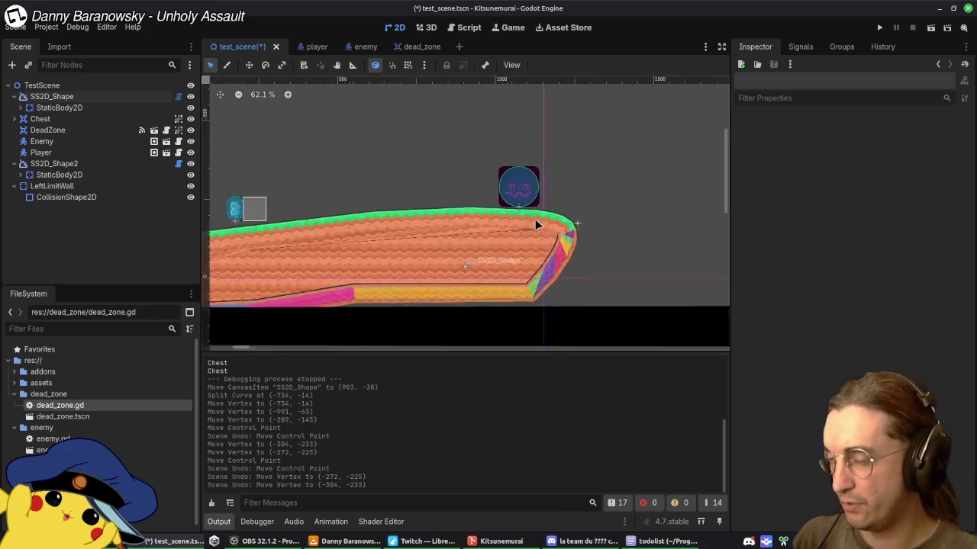
pyautogui.scroll(-4, 539, 222)
pyautogui.moveTo(579, 238)
pyautogui.mouseDown()
pyautogui.moveTo(449, 213)
pyautogui.moveTo(518, 225)
pyautogui.moveTo(511, 229)
pyautogui.mouseUp()
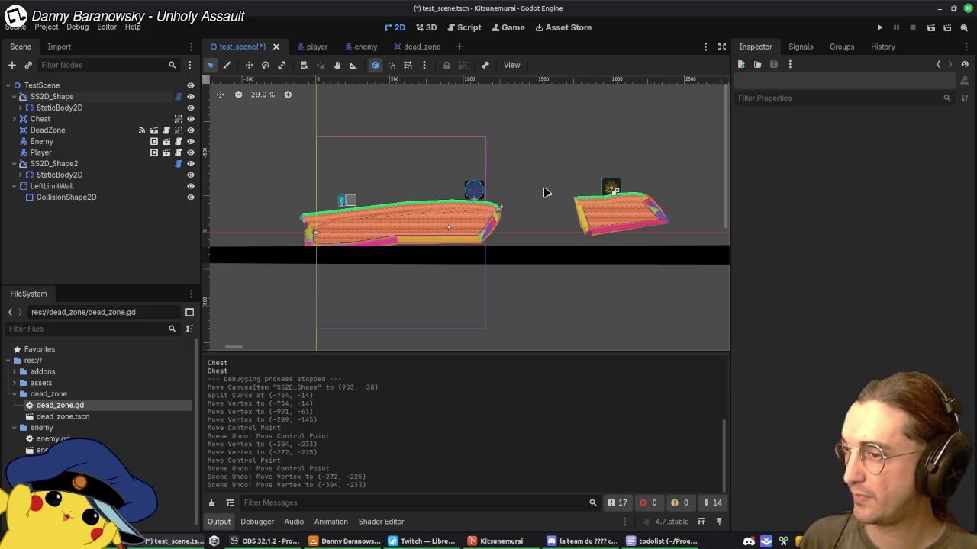
pyautogui.scroll(5, 466, 195)
pyautogui.click(499, 187)
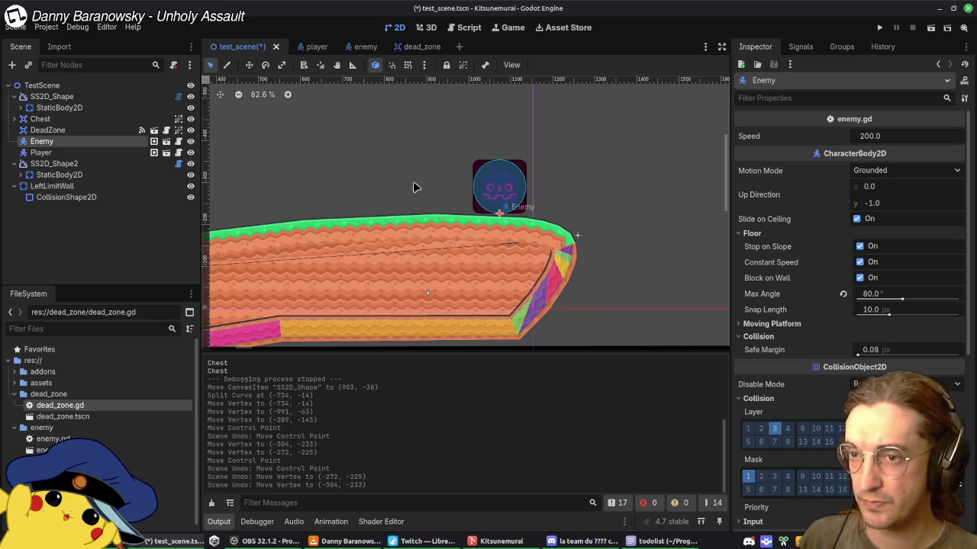
# Step: Show the enemy scene's BodyShape, a CapsuleShape2D at 0, -64, in the Inspector
pyautogui.click(363, 46)
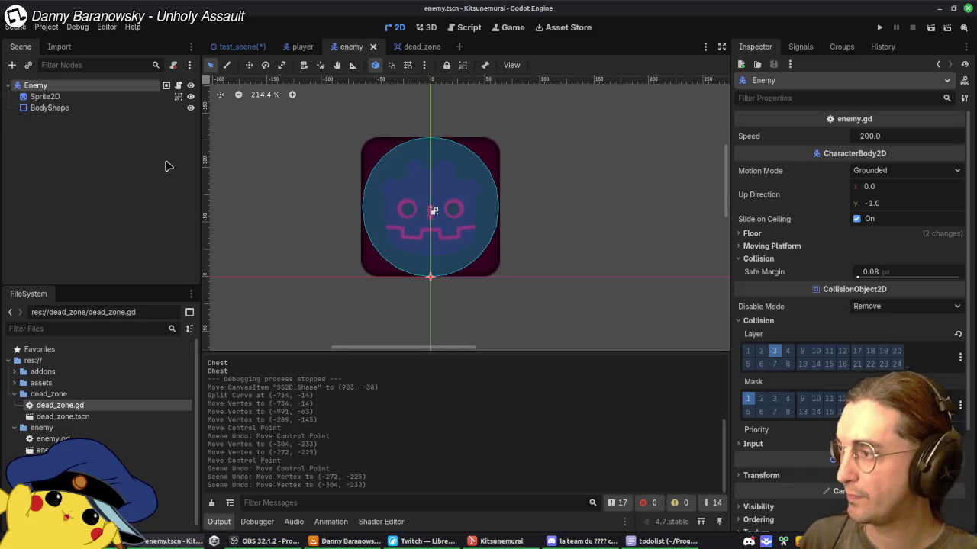
pyautogui.click(61, 108)
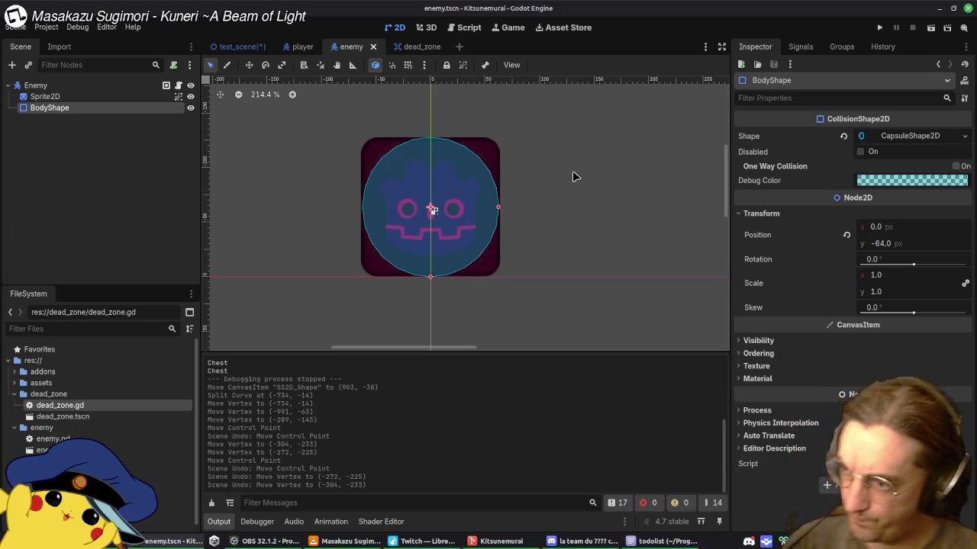
pyautogui.scroll(3, 492, 95)
pyautogui.scroll(-3, 492, 95)
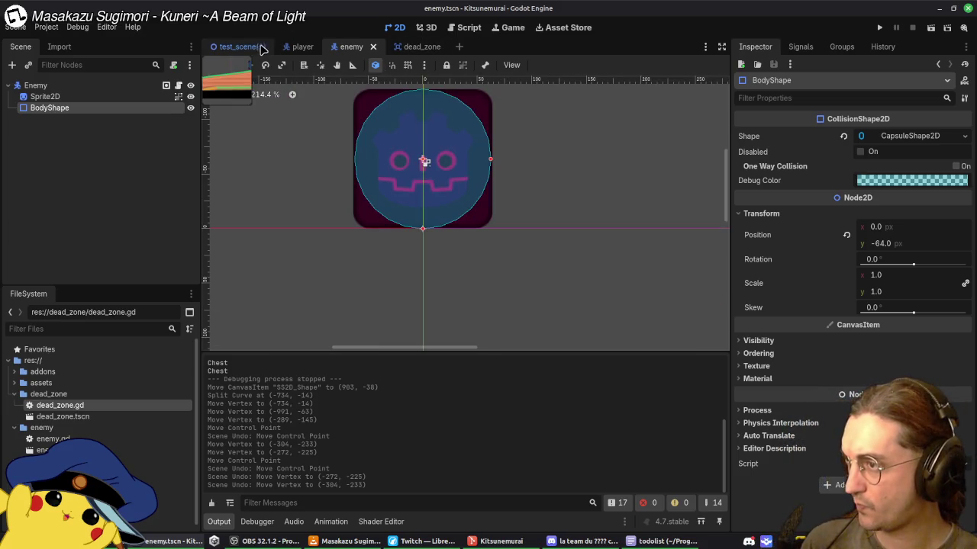
# Step: Return to test_scene, save it, and pan over to the left platform
pyautogui.click(238, 46)
pyautogui.click(323, 185)
pyautogui.hotkey('ctrl', 's')
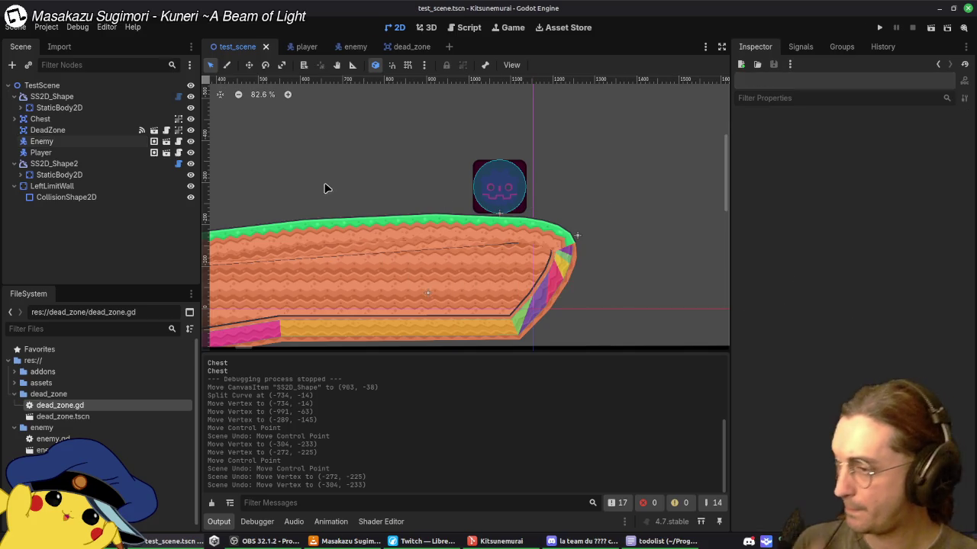
pyautogui.scroll(-4, 322, 183)
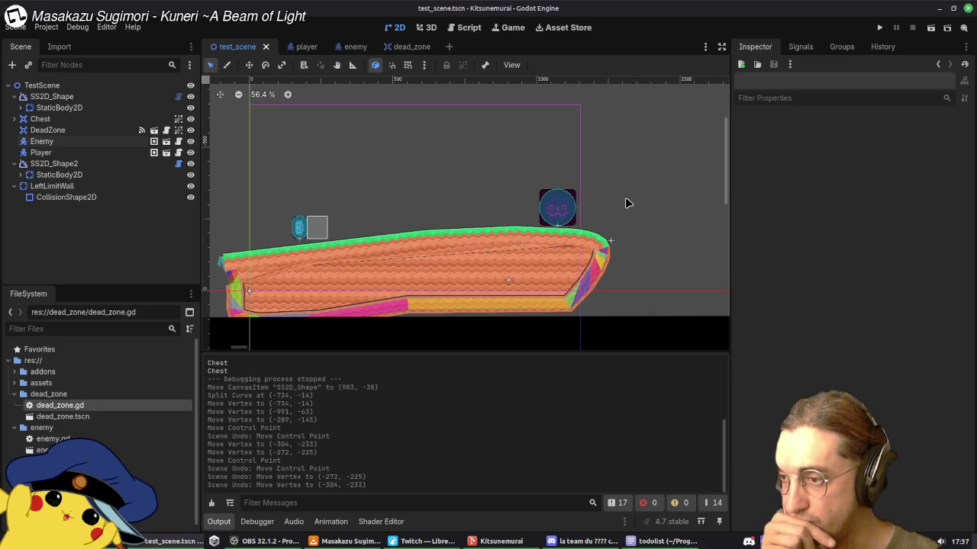
pyautogui.scroll(-3, 628, 203)
pyautogui.scroll(2, 627, 203)
pyautogui.moveTo(627, 203); pyautogui.dragTo(571, 205)
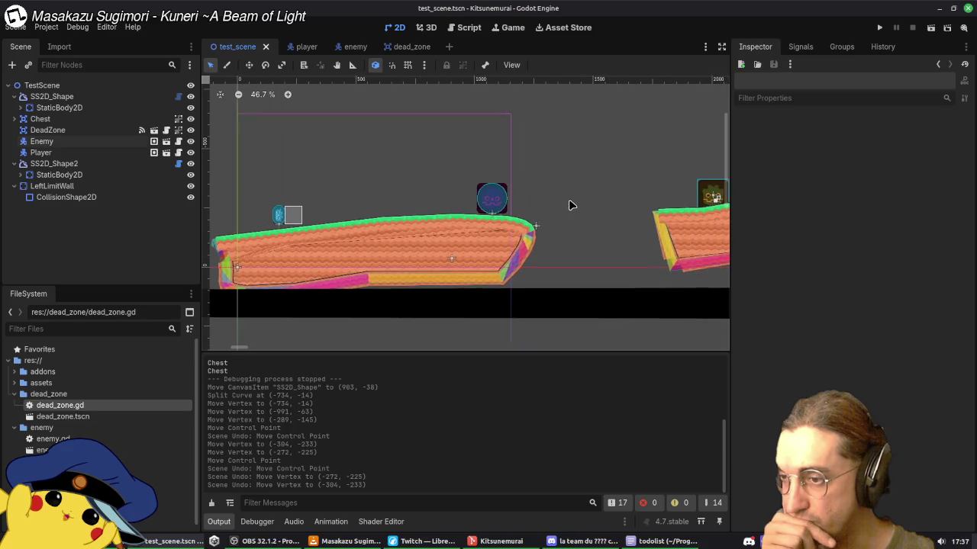
pyautogui.scroll(5, 494, 232)
pyautogui.scroll(-6, 473, 235)
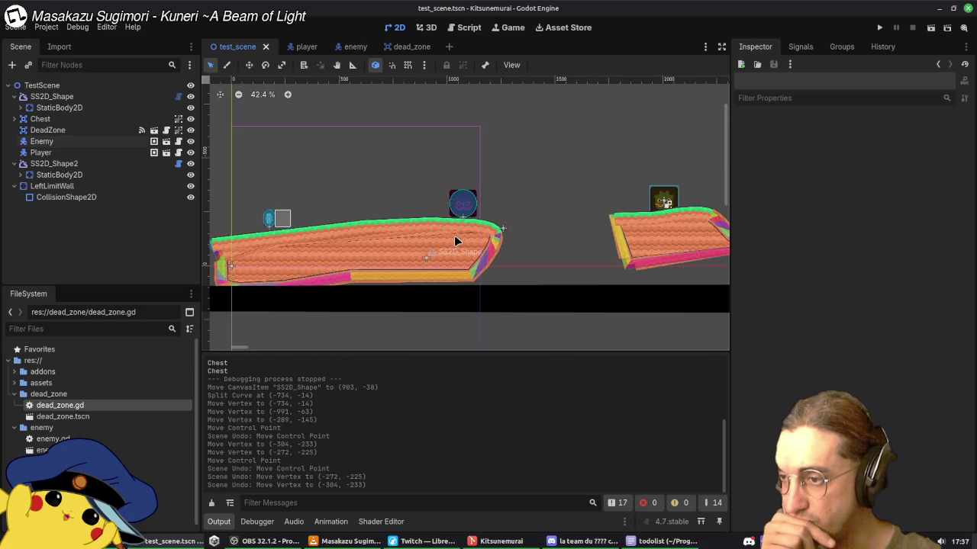
pyautogui.moveTo(454, 236); pyautogui.dragTo(488, 238)
# Step: Select the left platform's SS2D_Shape and move its right end vertex to 347, -136
pyautogui.click(507, 231)
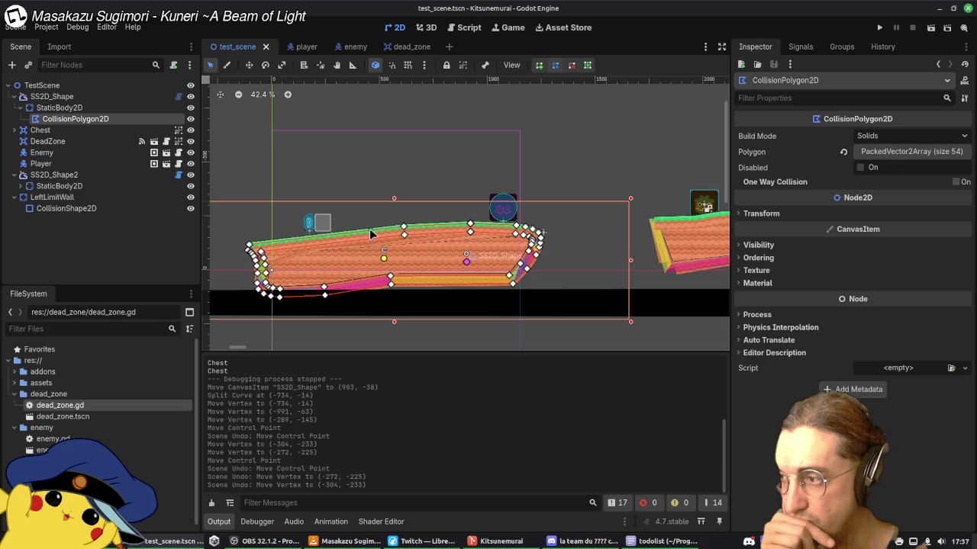
pyautogui.click(65, 106)
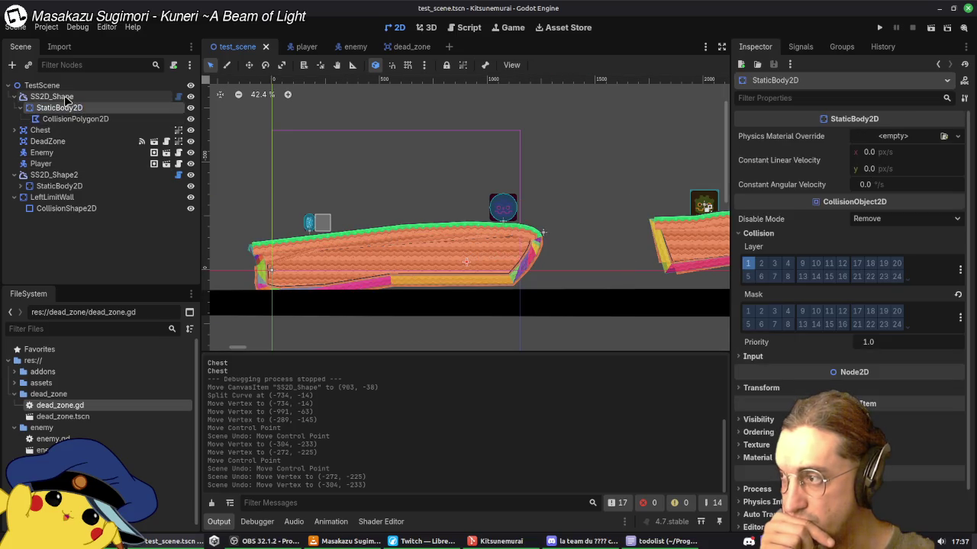
pyautogui.click(53, 97)
pyautogui.moveTo(537, 241)
pyautogui.mouseDown()
pyautogui.moveTo(554, 228)
pyautogui.moveTo(541, 232)
pyautogui.mouseUp()
# Step: Adjust the platform's top and left vertices and delete the extra left-side vertex
pyautogui.moveTo(407, 235)
pyautogui.mouseDown()
pyautogui.moveTo(417, 228)
pyautogui.moveTo(389, 206)
pyautogui.moveTo(387, 233)
pyautogui.mouseUp()
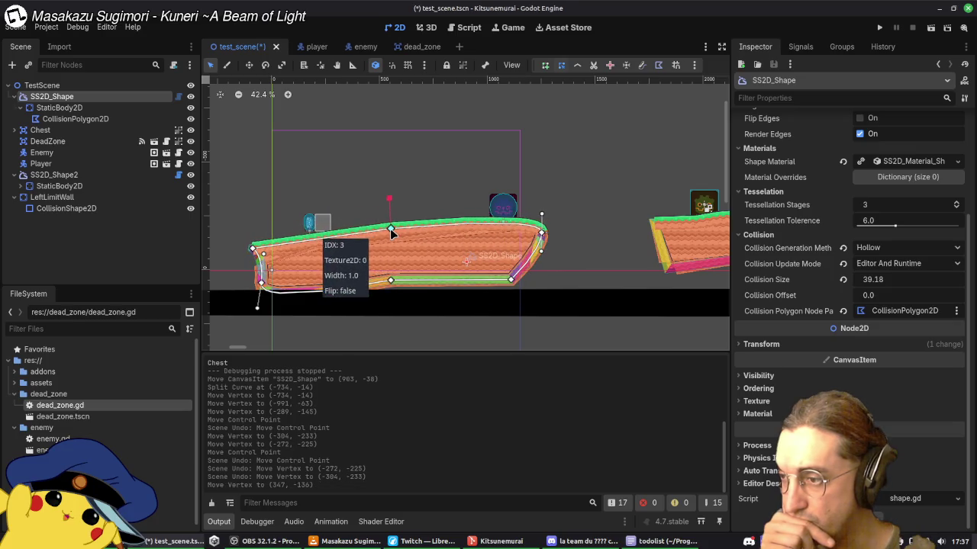
pyautogui.moveTo(254, 248)
pyautogui.mouseDown()
pyautogui.moveTo(308, 244)
pyautogui.moveTo(260, 282)
pyautogui.mouseUp()
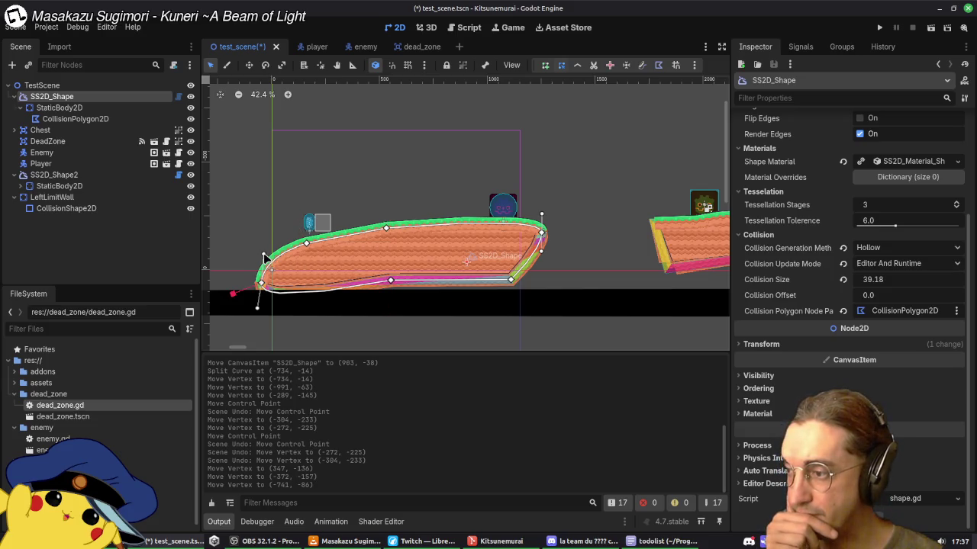
pyautogui.moveTo(260, 277)
pyautogui.mouseDown()
pyautogui.moveTo(242, 258)
pyautogui.moveTo(255, 263)
pyautogui.mouseUp()
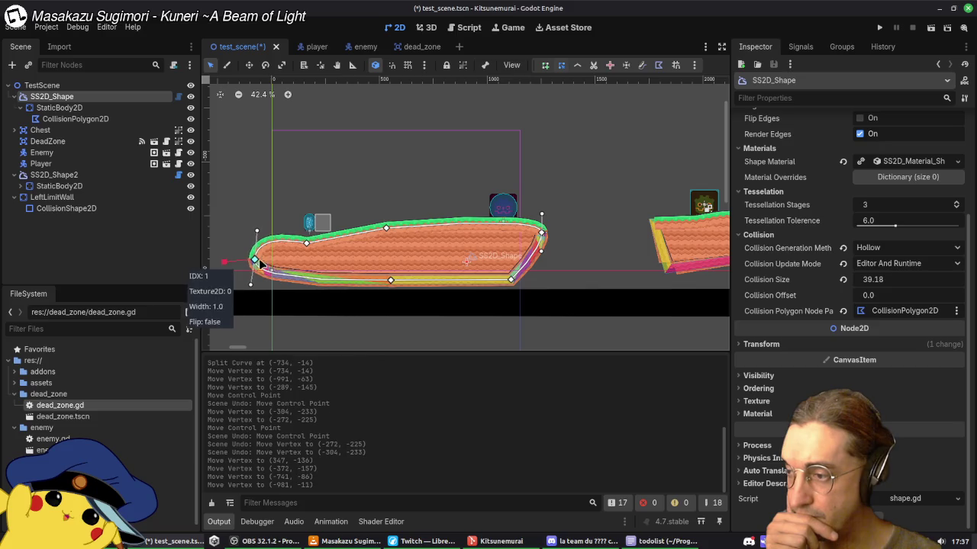
pyautogui.rightClick(306, 244)
pyautogui.moveTo(261, 255); pyautogui.dragTo(263, 263)
# Step: Try adding a point to the CollisionPolygon2D's top edge, then remove it again
pyautogui.click(386, 229)
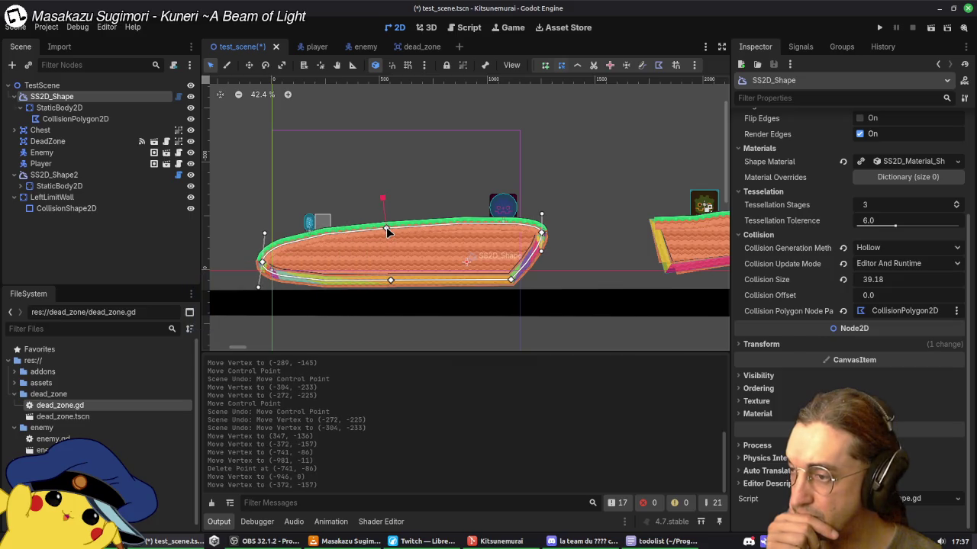
pyautogui.click(387, 231)
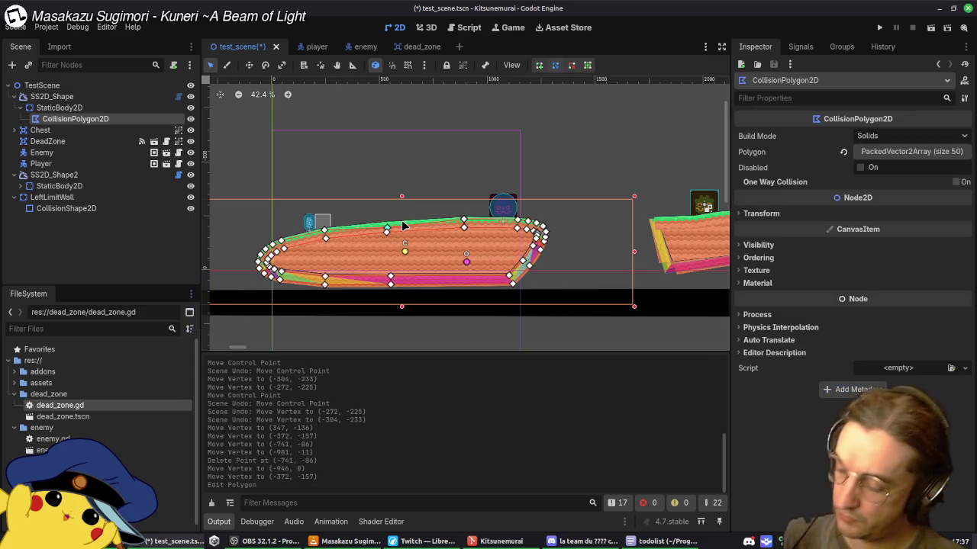
pyautogui.hotkey('ctrl', 'z')
pyautogui.click(429, 222)
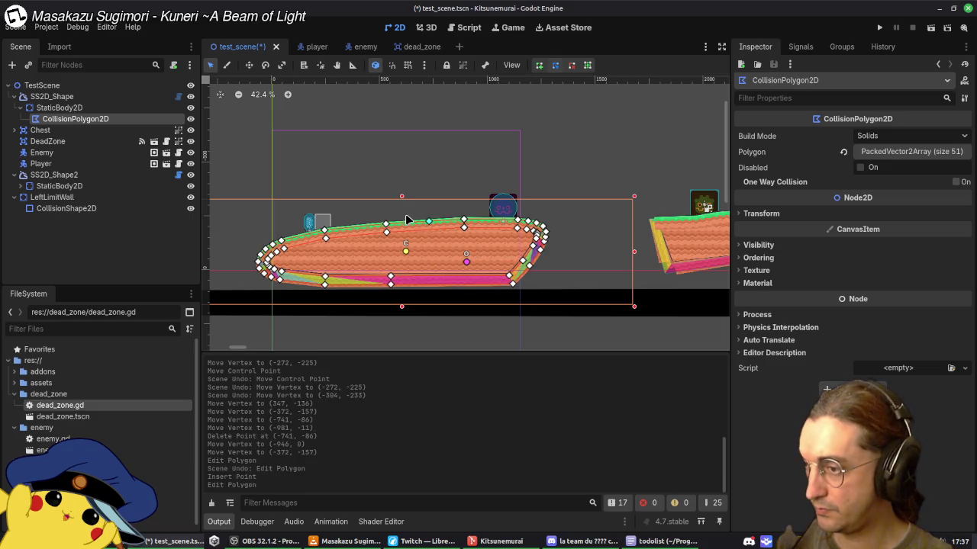
pyautogui.click(386, 223)
pyautogui.rightClick(386, 224)
pyautogui.click(402, 213)
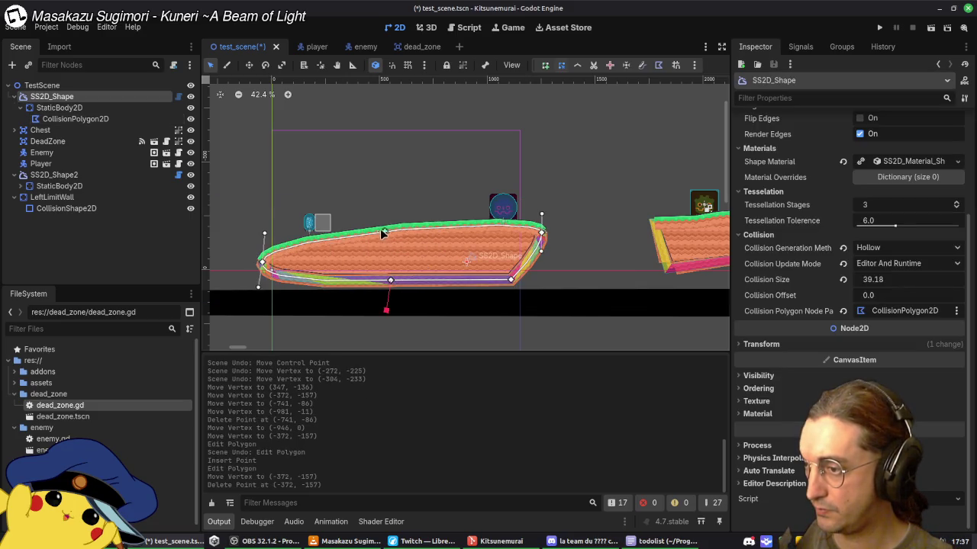
# Step: Round the left end with a new vertex, flatten the top, and extend the bottom-right tip
pyautogui.moveTo(262, 263)
pyautogui.mouseDown()
pyautogui.moveTo(269, 244)
pyautogui.moveTo(266, 285)
pyautogui.moveTo(270, 246)
pyautogui.moveTo(279, 246)
pyautogui.mouseUp()
pyautogui.click(298, 260)
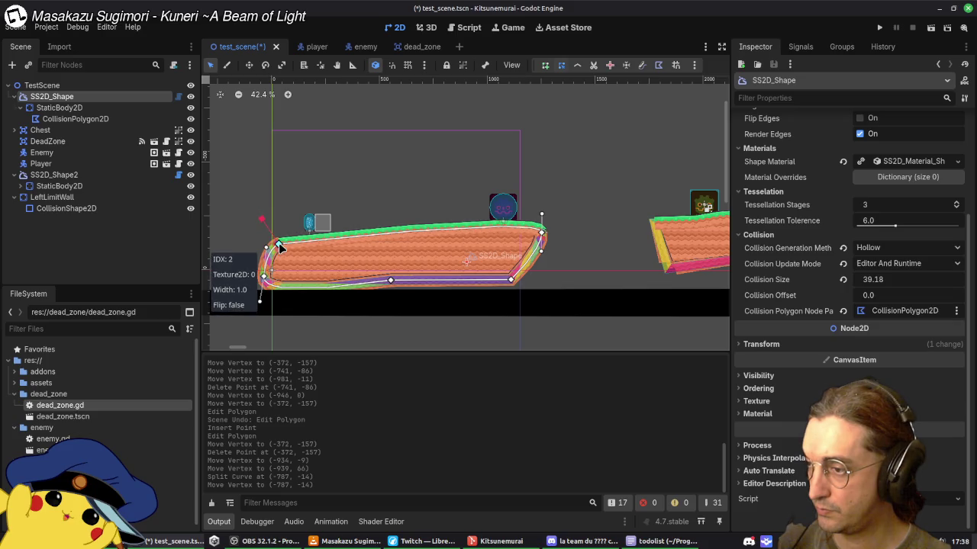
pyautogui.click(462, 227)
pyautogui.click(541, 233)
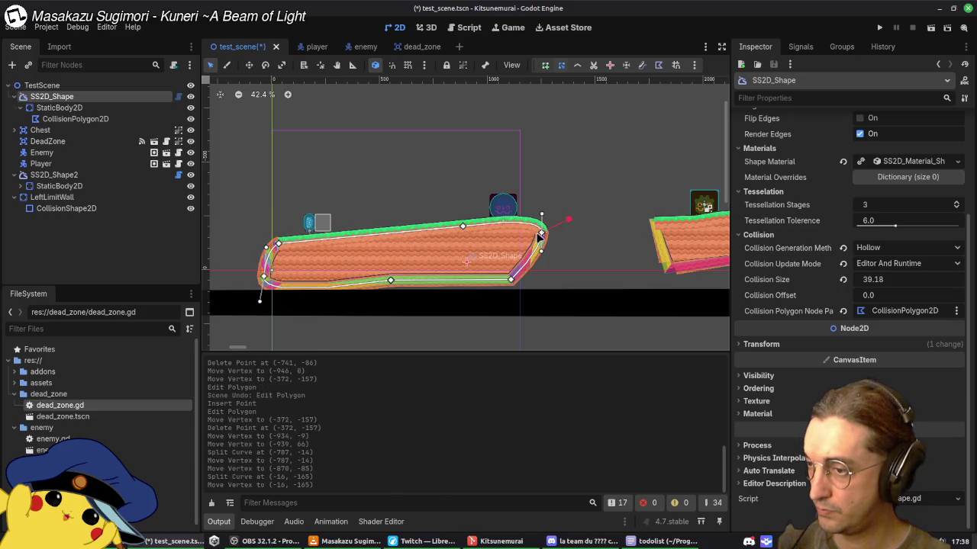
pyautogui.rightClick(462, 227)
pyautogui.moveTo(541, 215)
pyautogui.mouseDown()
pyautogui.moveTo(512, 227)
pyautogui.moveTo(570, 226)
pyautogui.moveTo(513, 229)
pyautogui.moveTo(529, 222)
pyautogui.moveTo(533, 237)
pyautogui.mouseUp()
pyautogui.moveTo(512, 282)
pyautogui.mouseDown()
pyautogui.moveTo(611, 281)
pyautogui.moveTo(603, 279)
pyautogui.mouseUp()
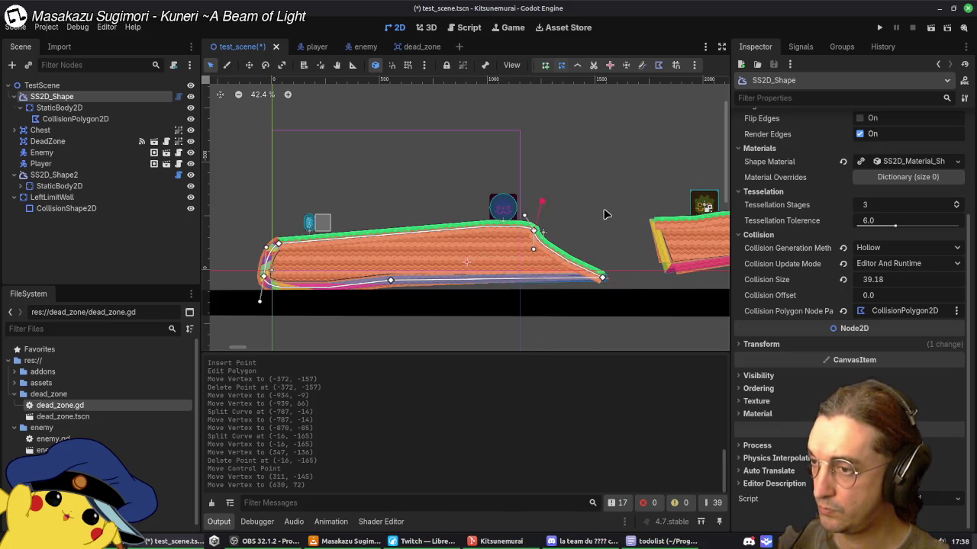
# Step: Save test_scene, deselect the terrain shape, and switch to the game view
pyautogui.hotkey('ctrl', 's')
pyautogui.click(615, 213)
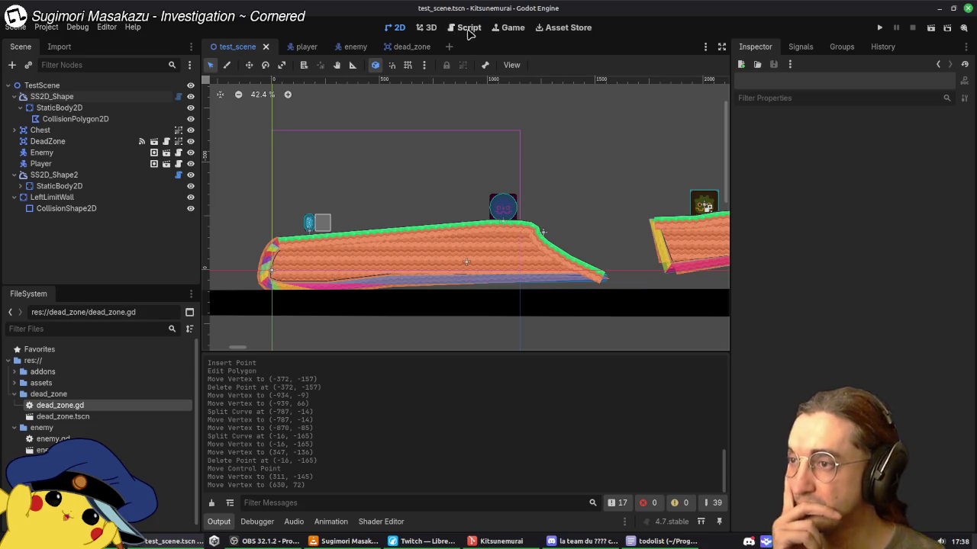
pyautogui.click(510, 29)
# Step: Give the Player root node a floor Snap Length of 10 px and save player.tscn
pyautogui.click(395, 27)
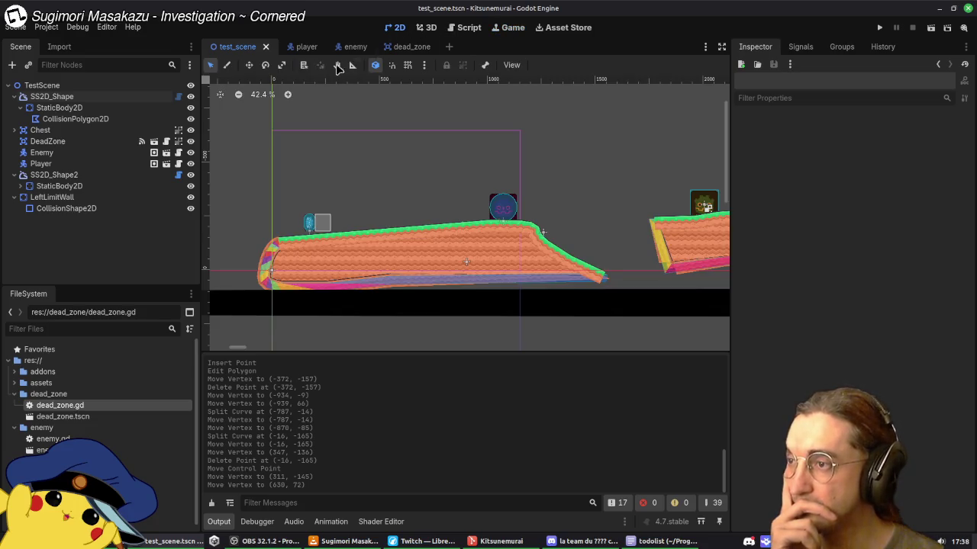
pyautogui.click(304, 46)
pyautogui.click(34, 84)
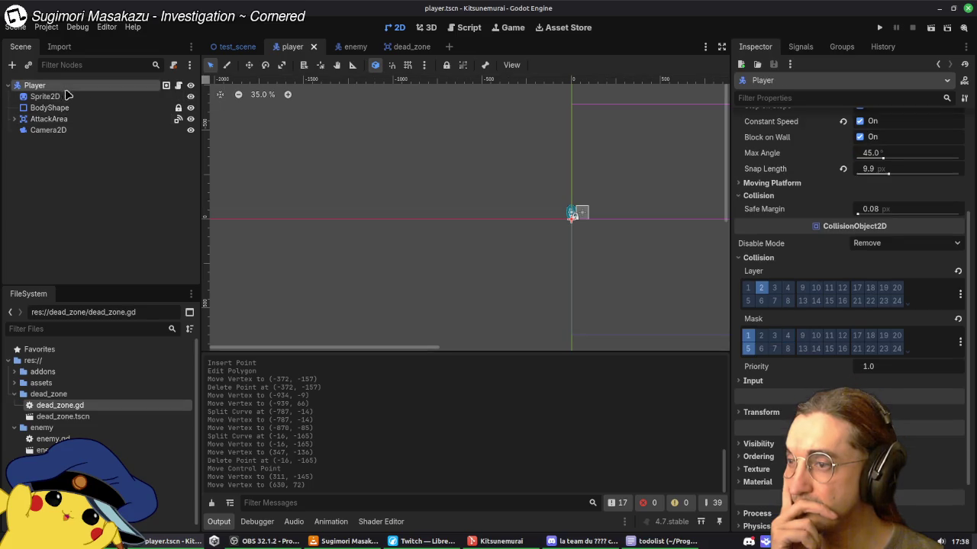
pyautogui.scroll(3, 812, 232)
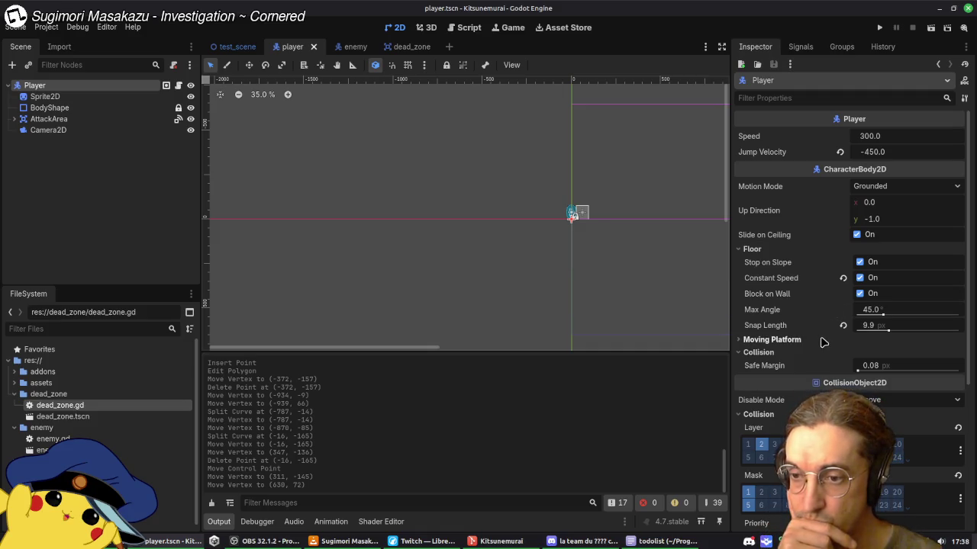
pyautogui.click(772, 339)
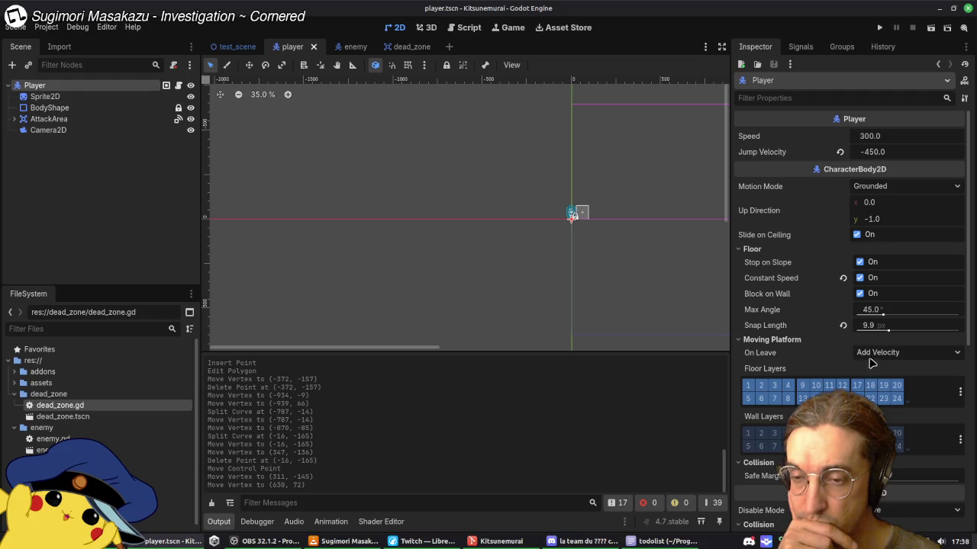
pyautogui.click(772, 340)
pyautogui.click(775, 355)
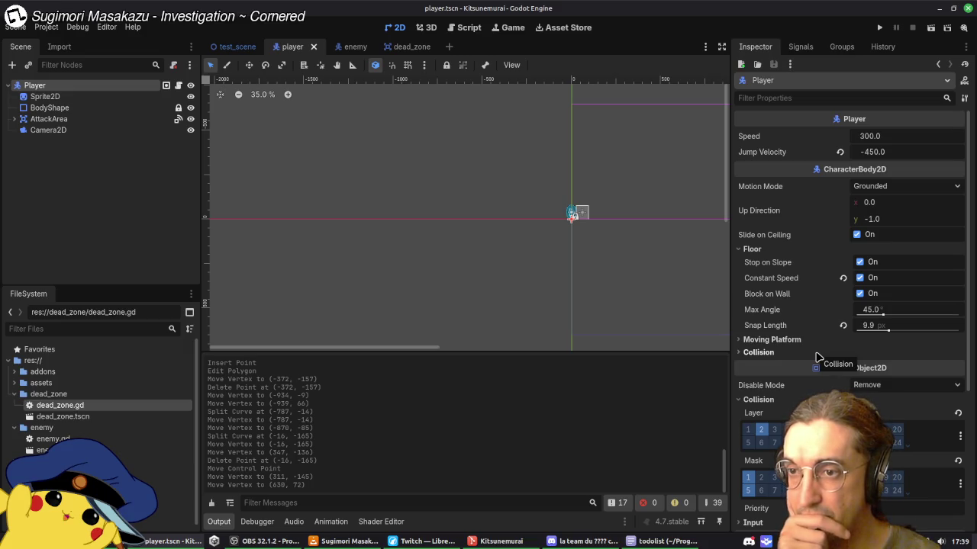
pyautogui.click(867, 326)
pyautogui.write('10')
pyautogui.press('Return')
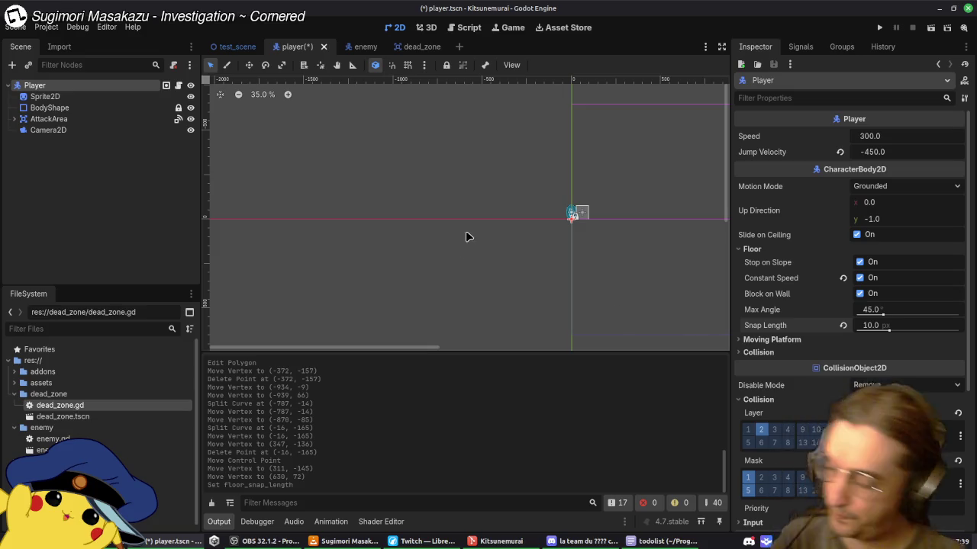
pyautogui.hotkey('ctrl', 's')
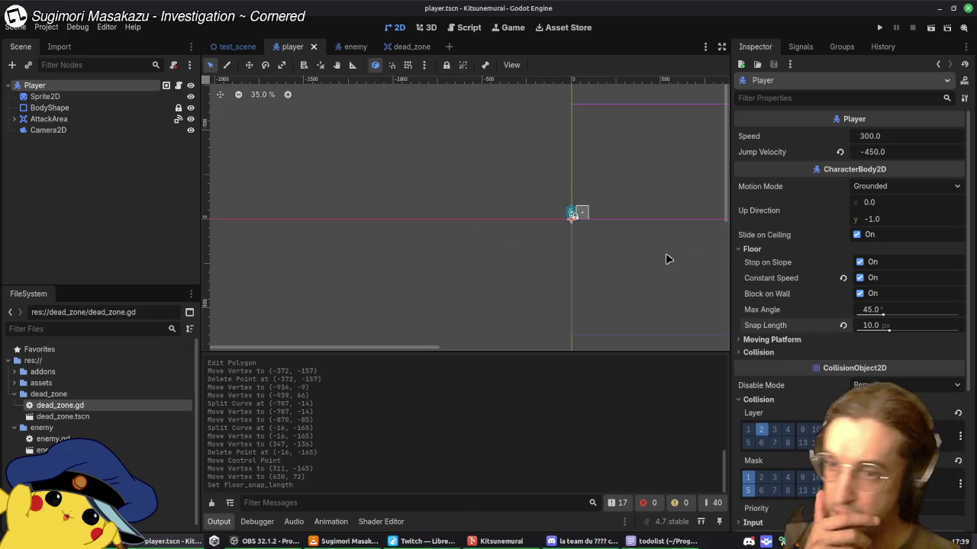
pyautogui.scroll(-2, 488, 204)
# Step: Select the player's Camera2D, leaving its process callback at Idle
pyautogui.scroll(-1, 538, 218)
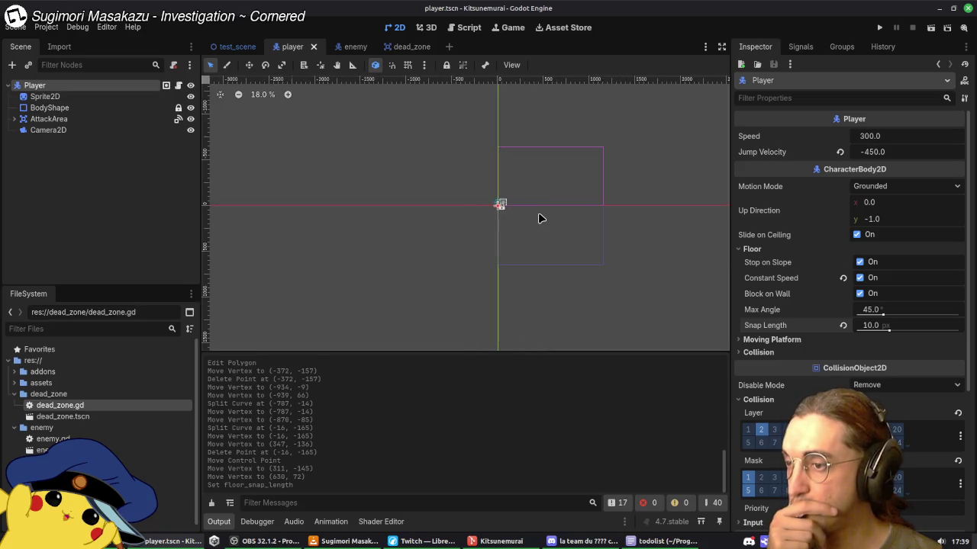
pyautogui.moveTo(541, 203); pyautogui.dragTo(497, 231)
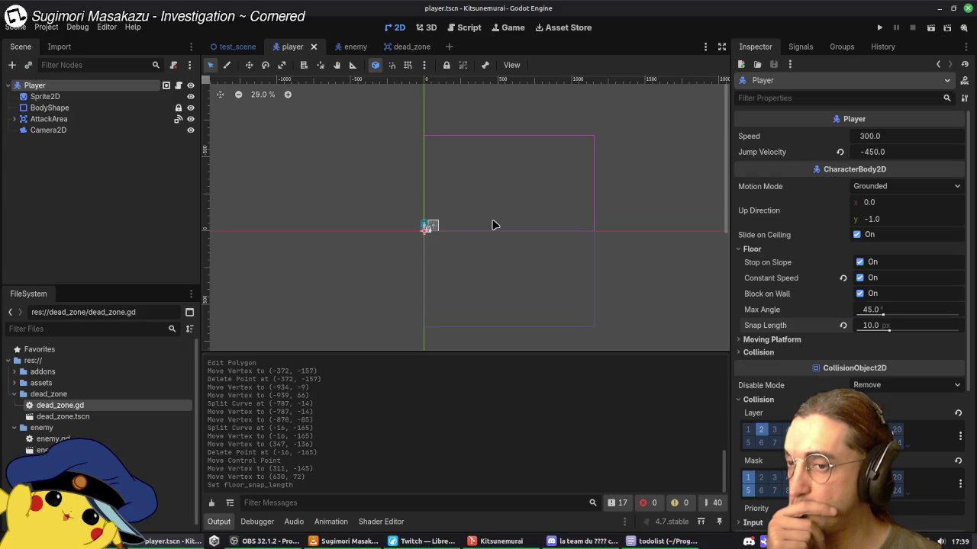
pyautogui.click(64, 131)
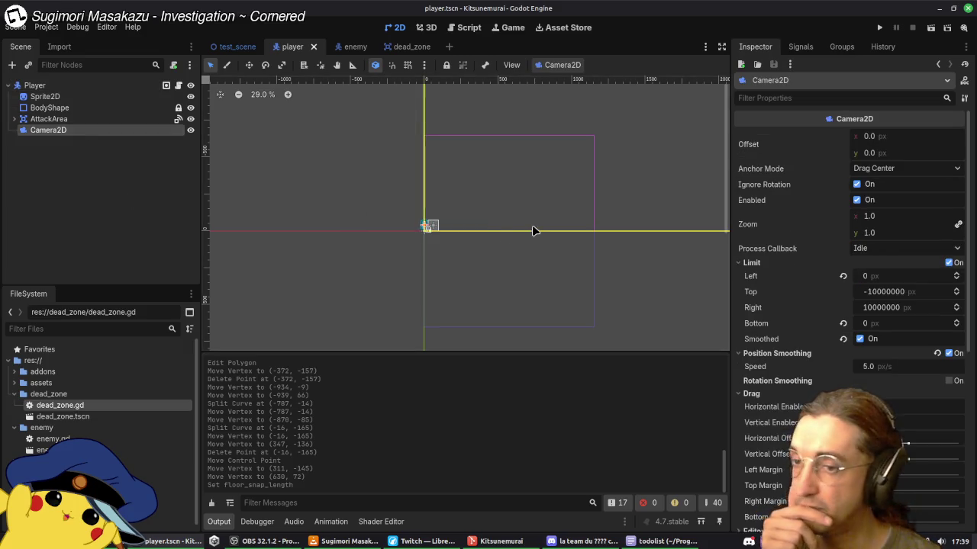
pyautogui.scroll(-5, 488, 256)
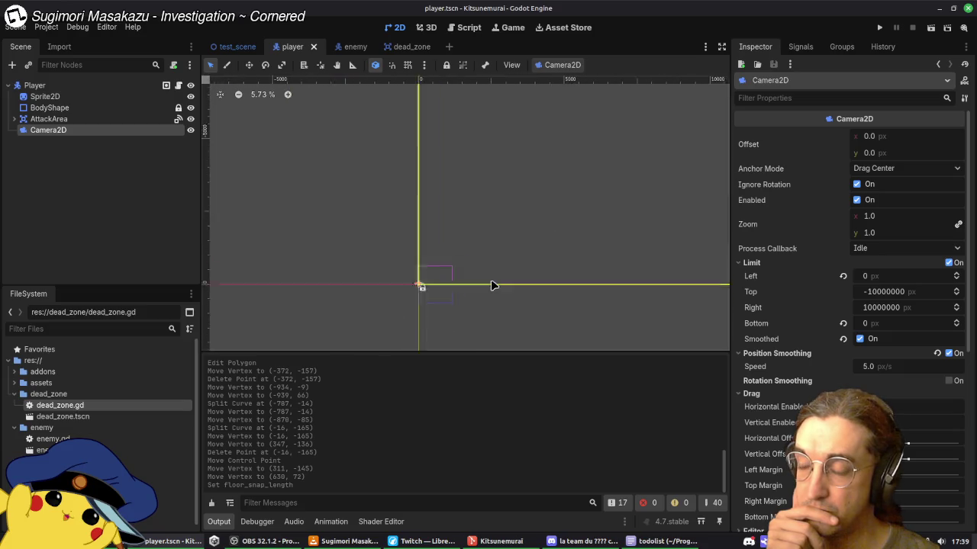
pyautogui.hscroll(-3, 525, 227)
pyautogui.scroll(4, 490, 252)
pyautogui.scroll(2, 490, 252)
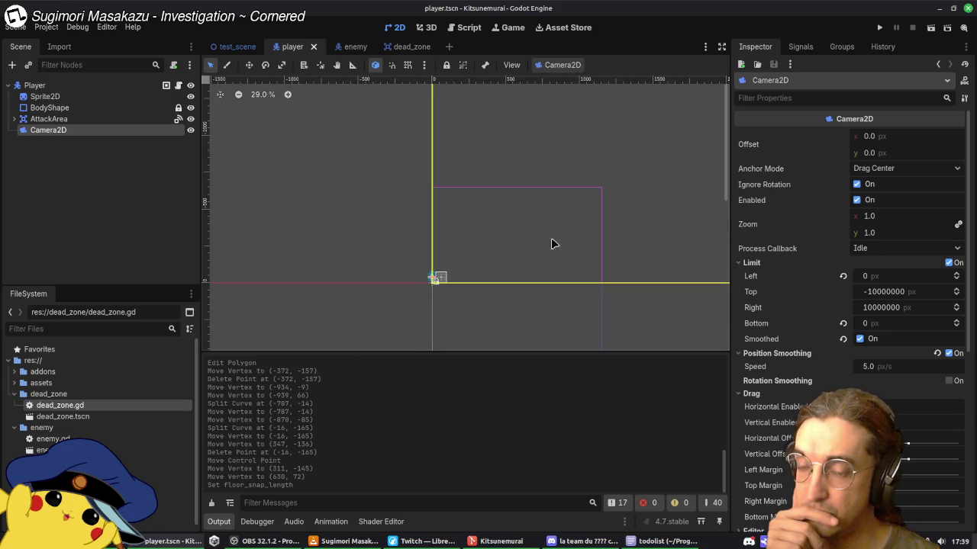
pyautogui.click(919, 251)
pyautogui.click(921, 250)
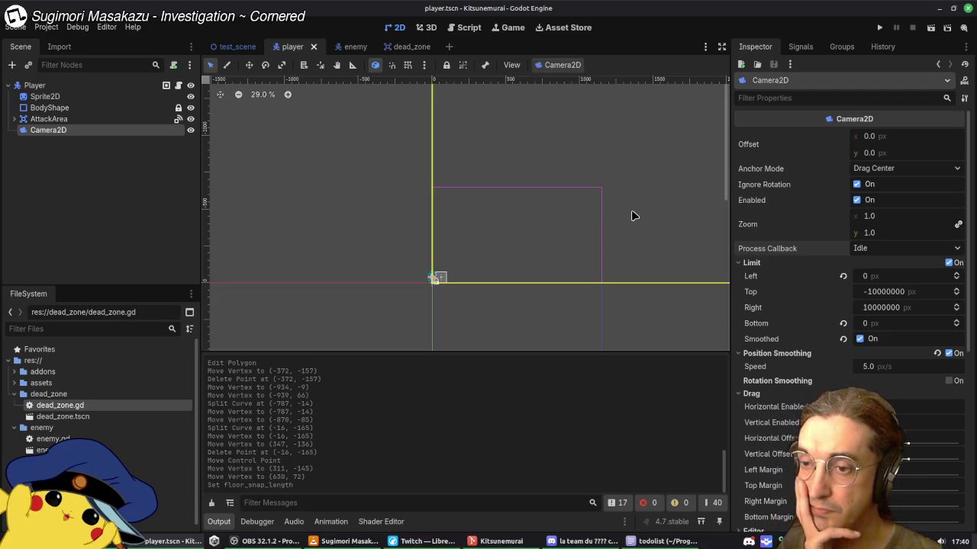
# Step: Turn off the Camera2D's Limit Smoothed option and run the game
pyautogui.click(859, 340)
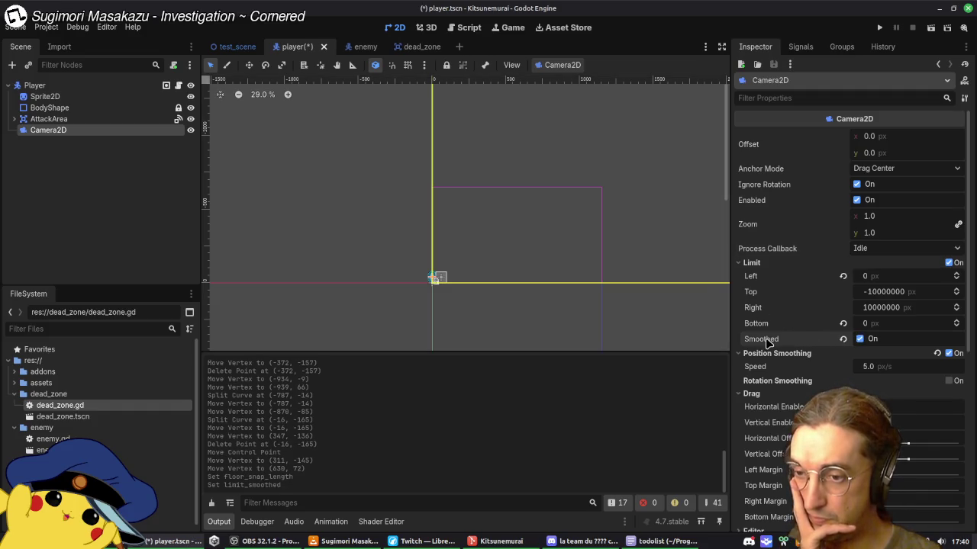
pyautogui.moveTo(767, 343)
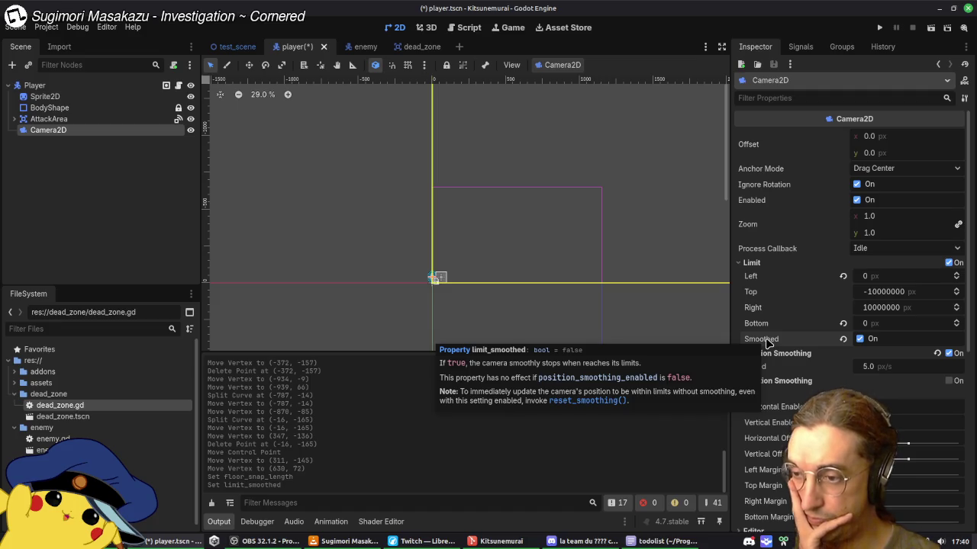
pyautogui.click(860, 339)
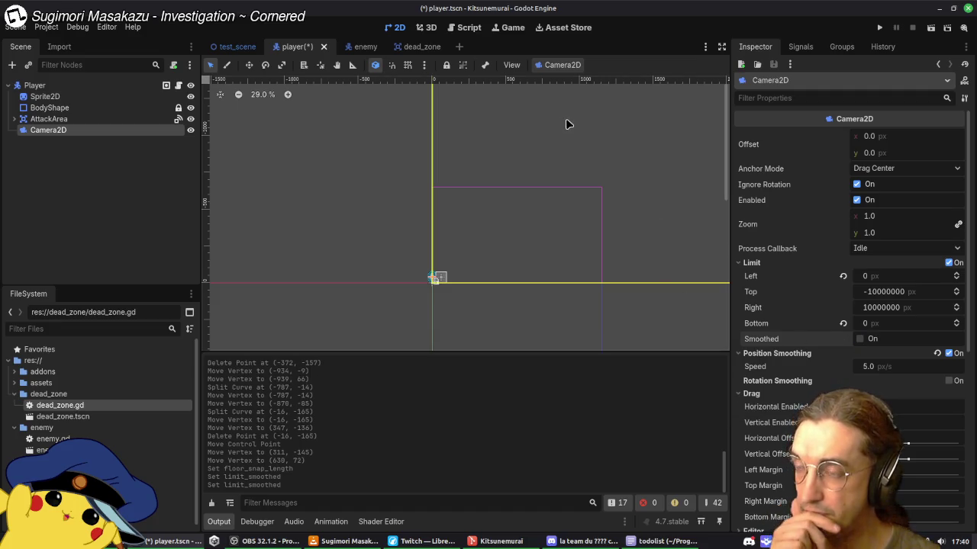
pyautogui.click(879, 29)
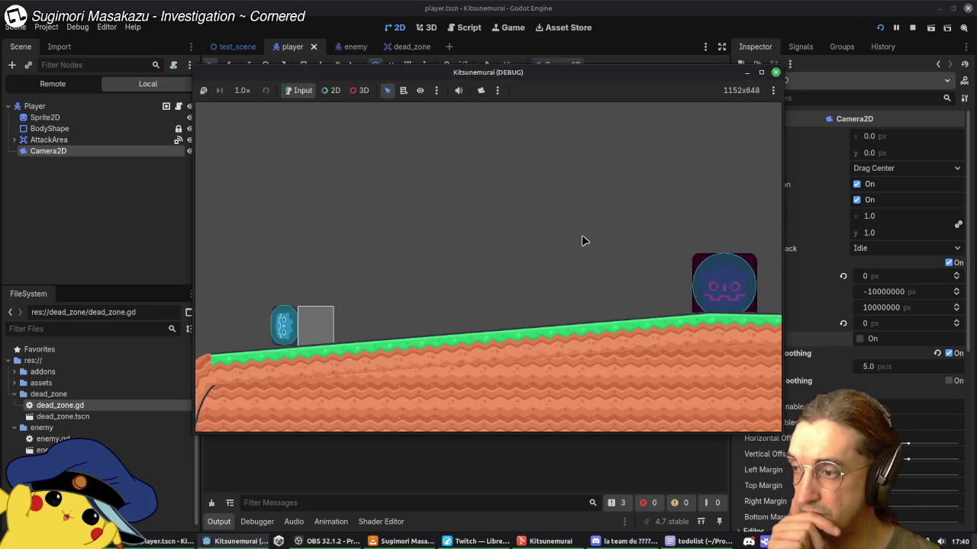
# Step: Stop the play-test, dismiss the limit snapping menu, and return to test_scene
pyautogui.click(775, 72)
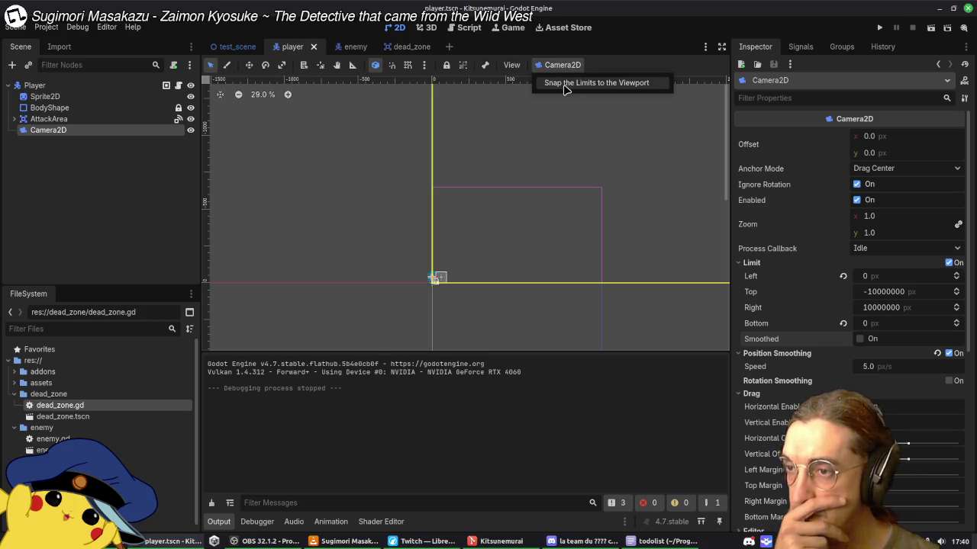
pyautogui.click(630, 216)
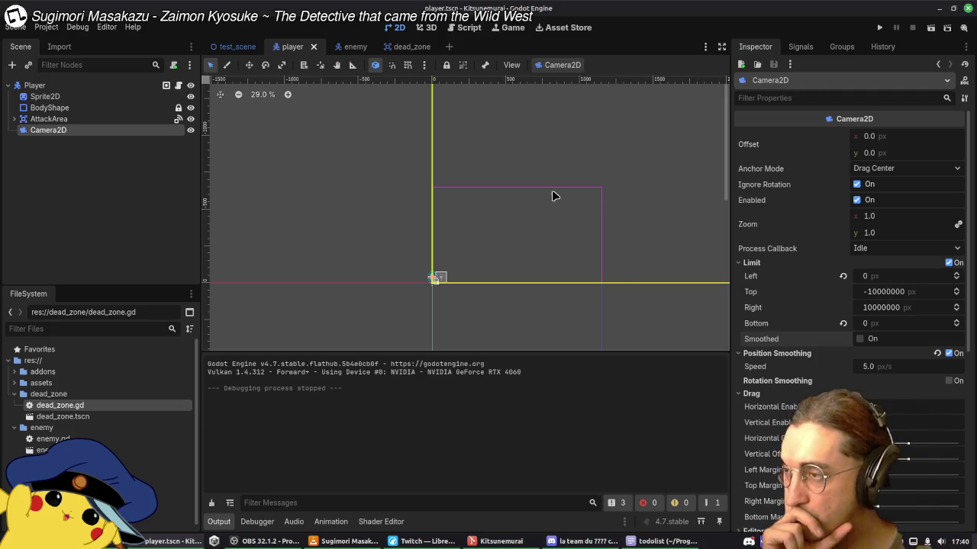
pyautogui.click(238, 46)
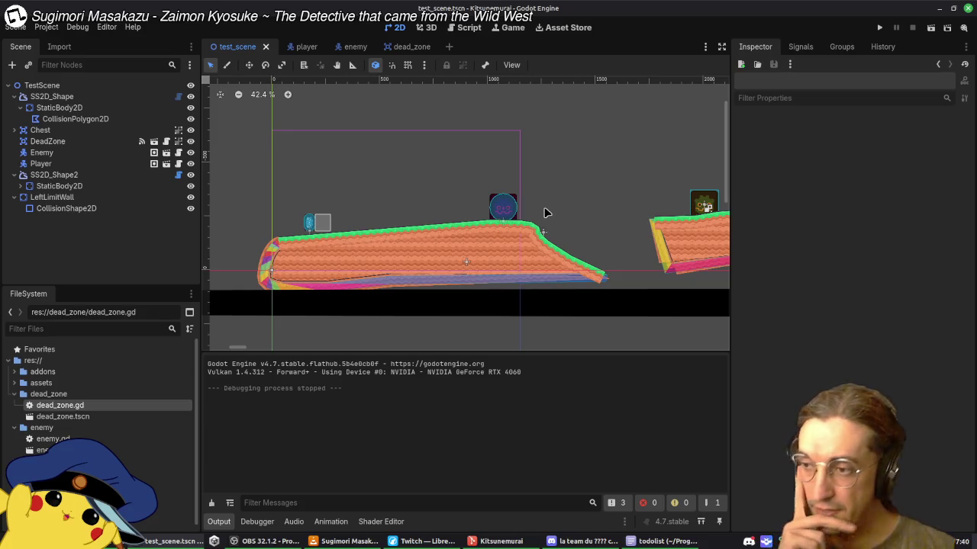
pyautogui.moveTo(576, 201)
pyautogui.mouseDown()
pyautogui.moveTo(451, 185)
pyautogui.moveTo(515, 190)
pyautogui.mouseUp()
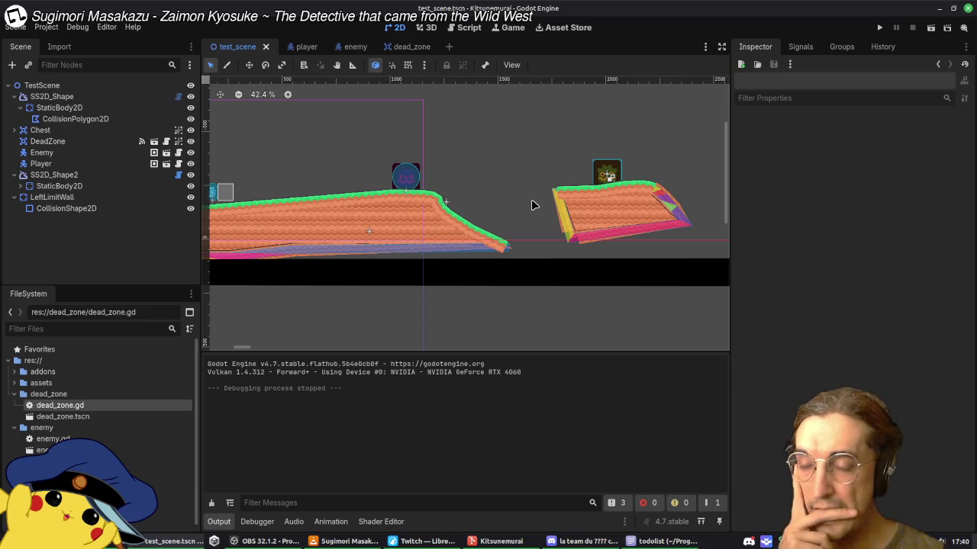
pyautogui.click(634, 543)
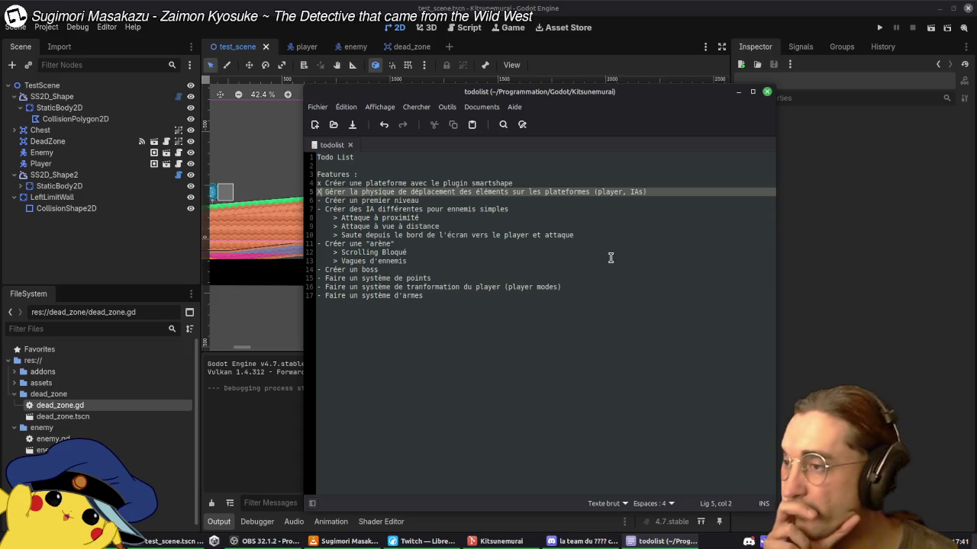
pyautogui.click(767, 92)
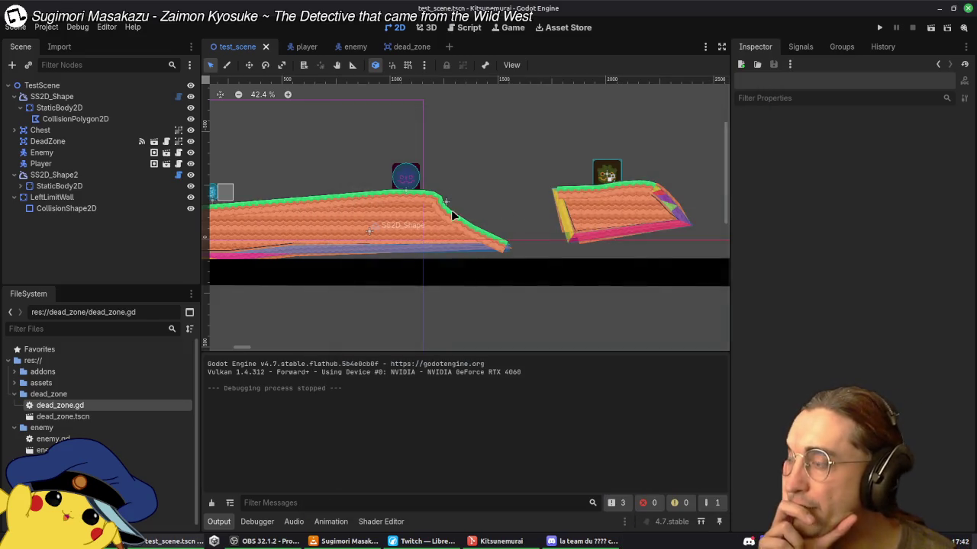
pyautogui.click(311, 48)
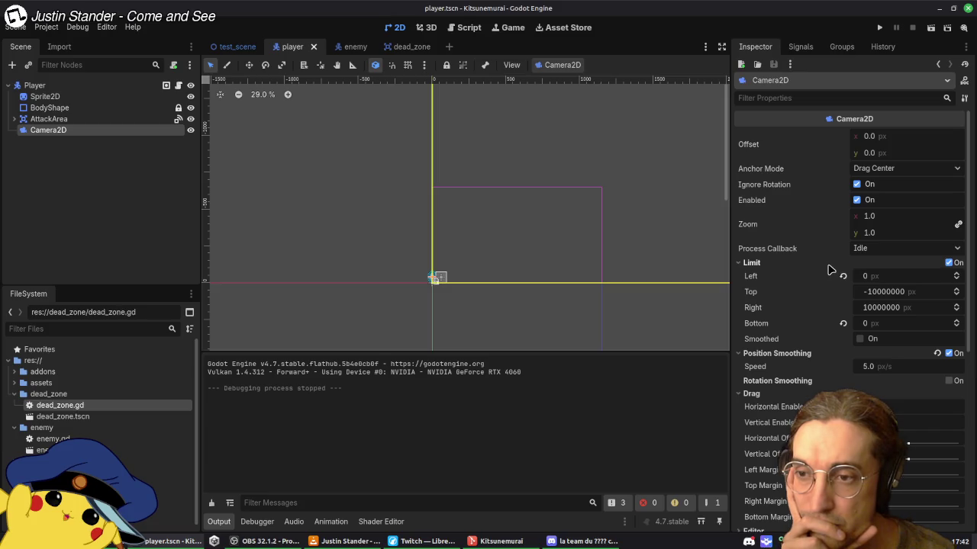
# Step: Leave the player Camera2D's Anchor Mode on Drag Center, then switch to Firefox
pyautogui.click(920, 169)
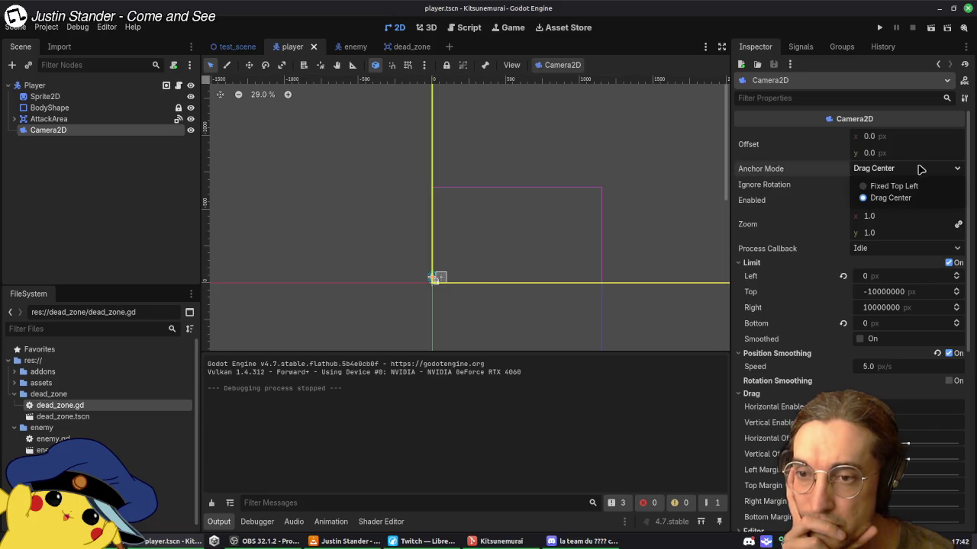
pyautogui.click(919, 169)
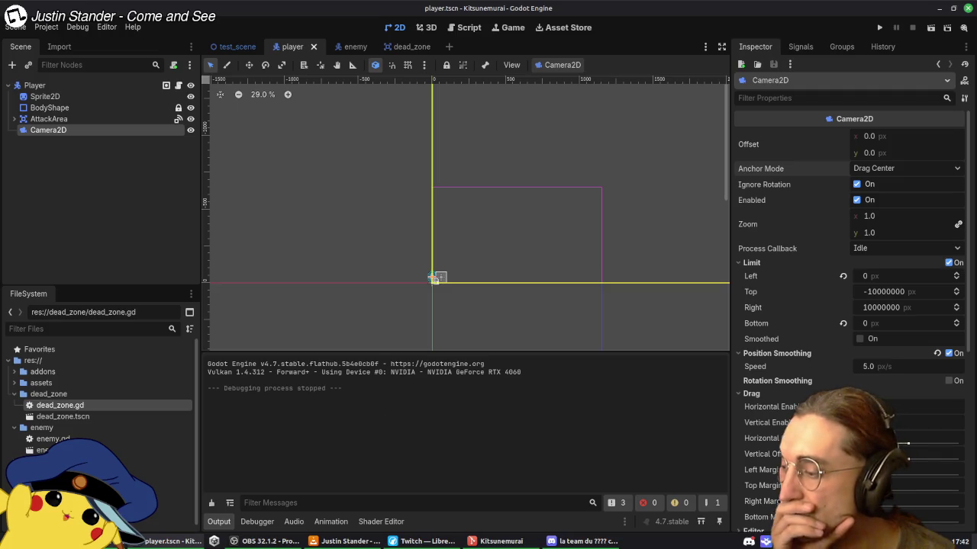
pyautogui.hotkey('alt', 'Tab')
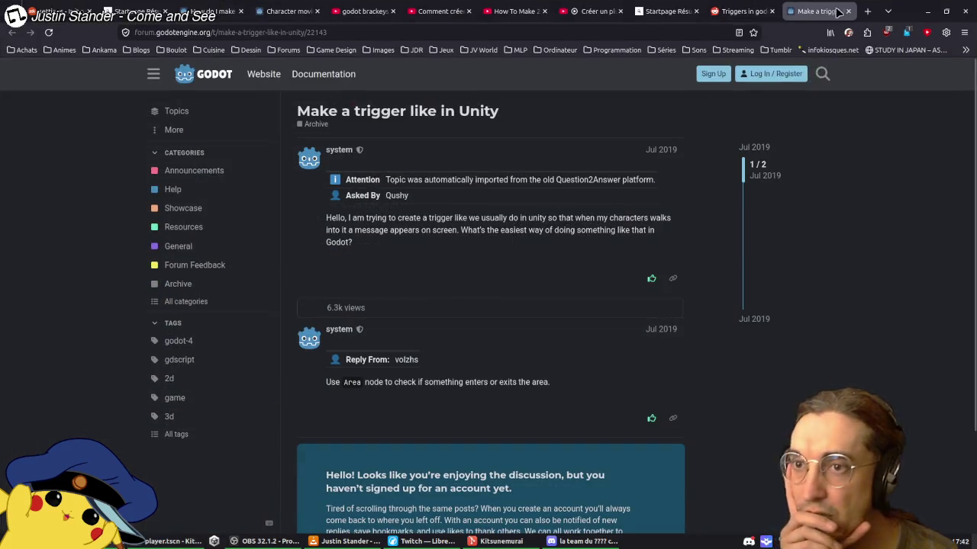
# Step: In a new tab, search 'lock camera position', accepting the spelling correction
pyautogui.click(867, 10)
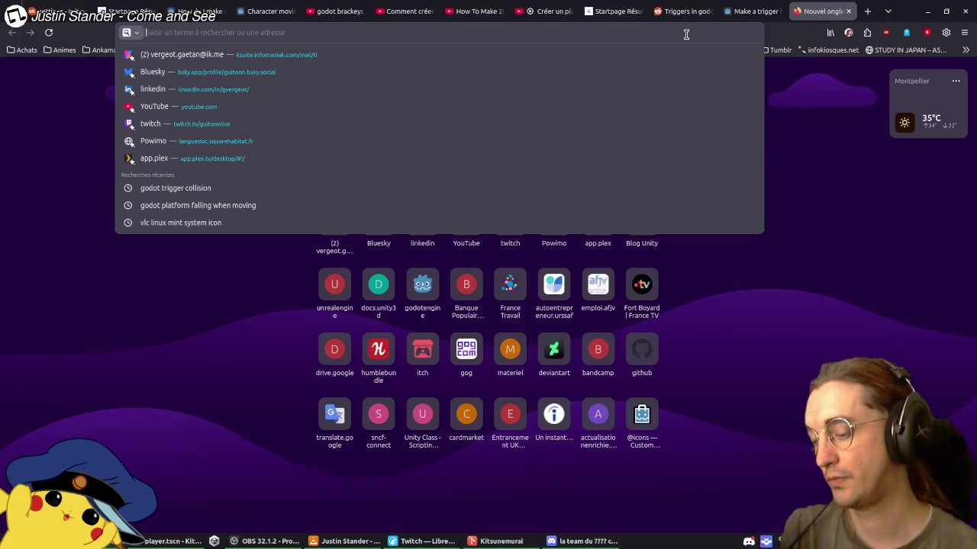
pyautogui.write('lock camera postiion')
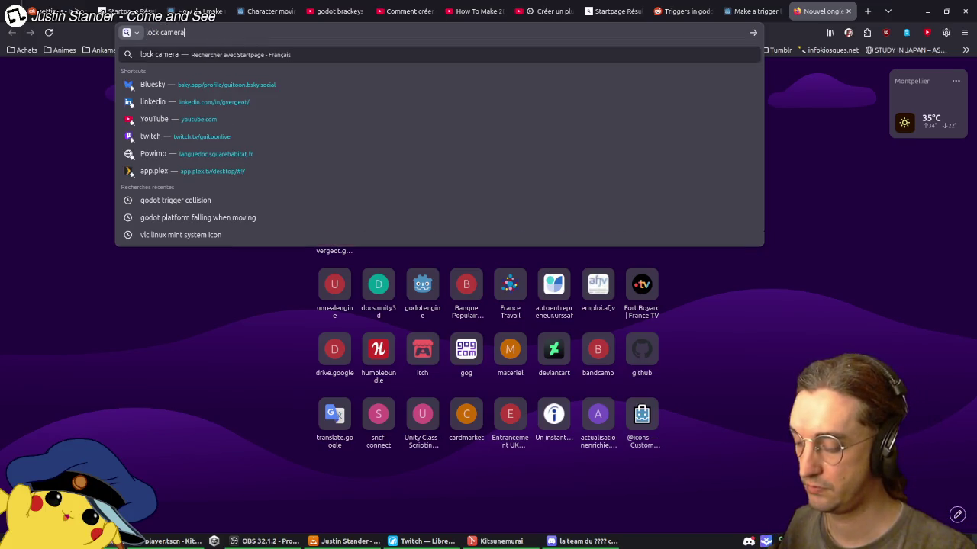
pyautogui.press('Return')
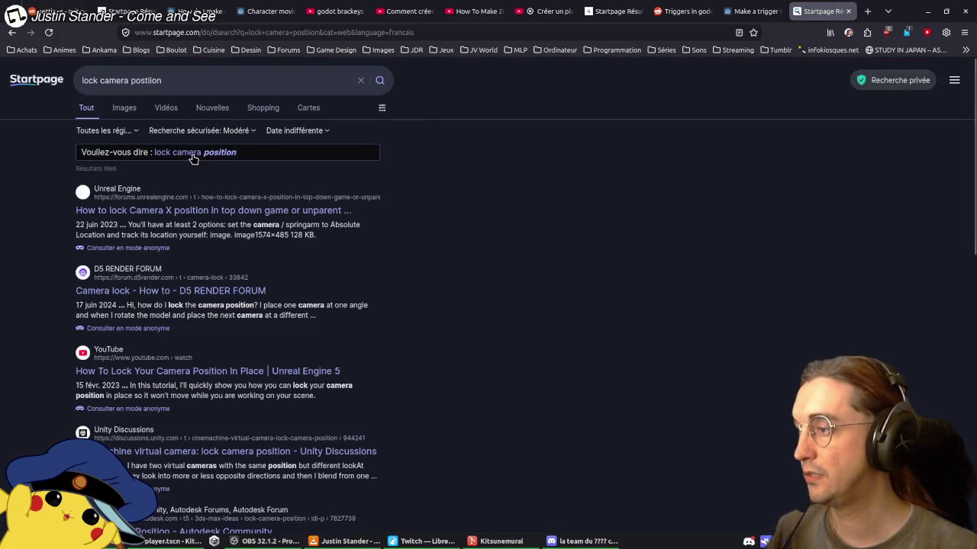
pyautogui.click(192, 153)
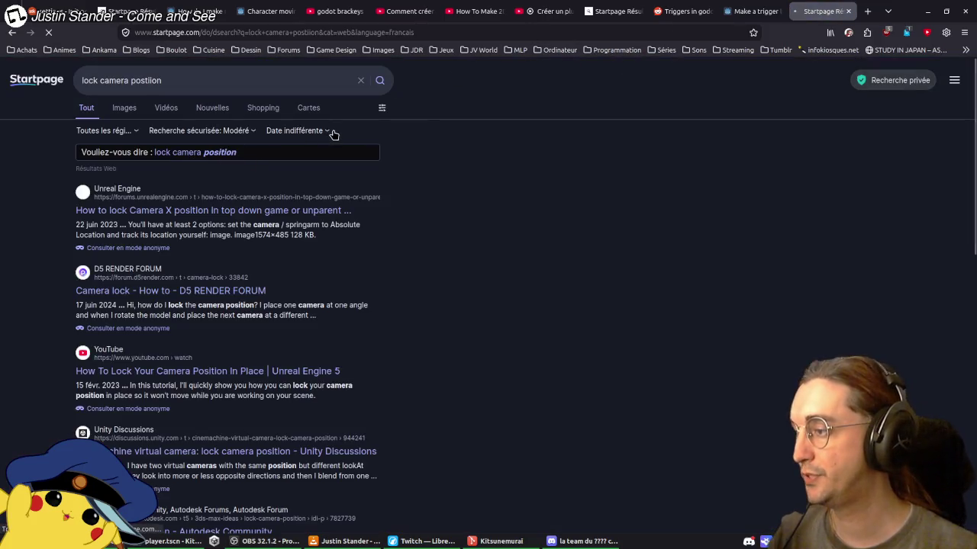
# Step: Refine the search to 'godot lock camera position' and open the Reddit camera lock/unlock thread
pyautogui.click(188, 79)
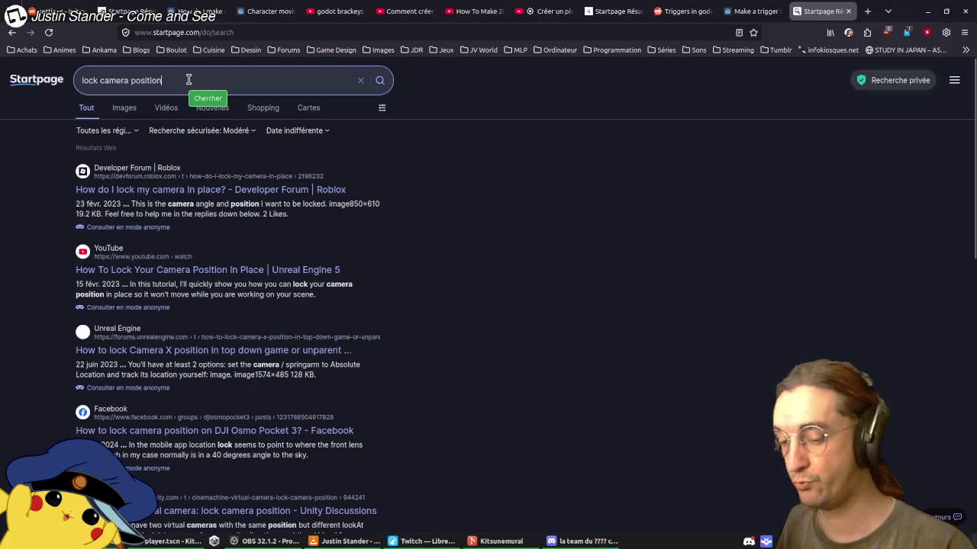
pyautogui.press('Home')
pyautogui.write('godot')
pyautogui.press('Return')
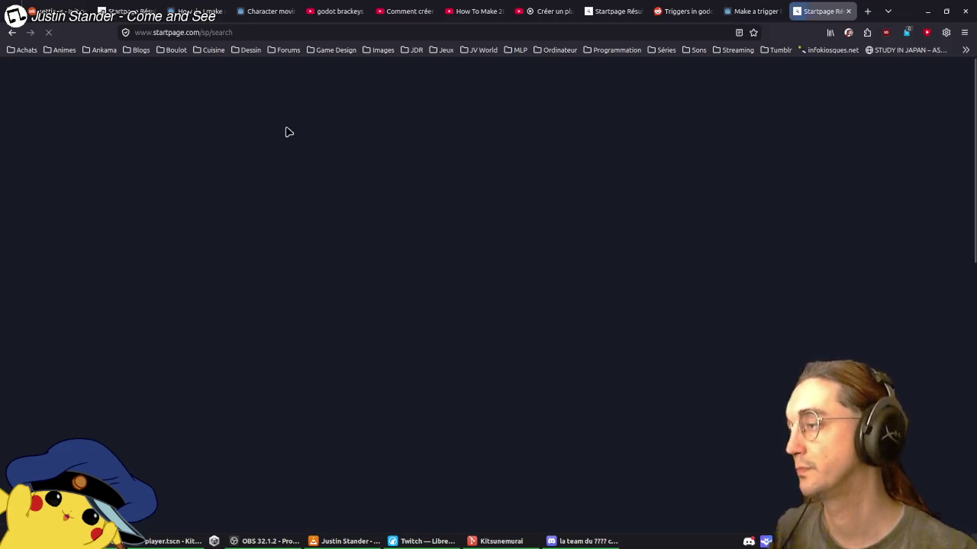
pyautogui.middleClick(238, 196)
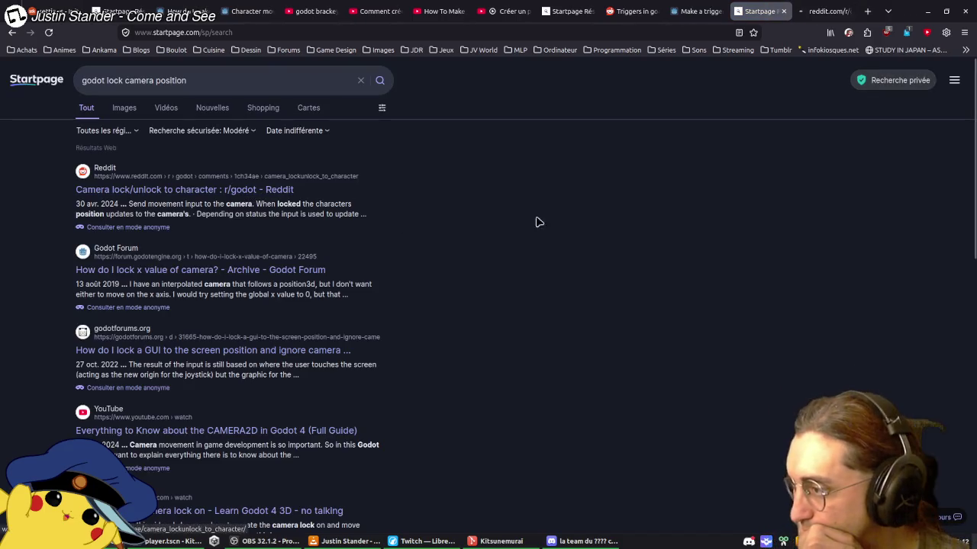
pyautogui.click(823, 11)
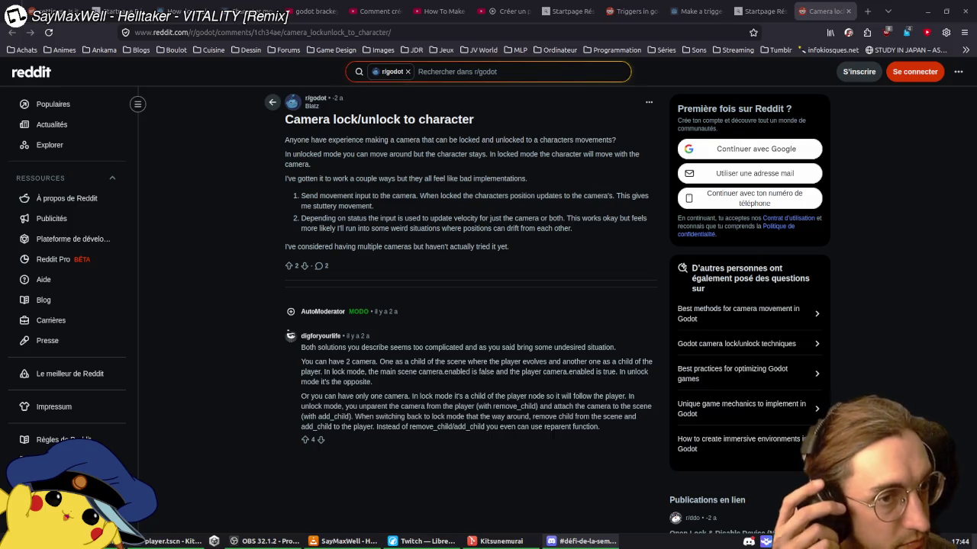
# Step: Read the 'Camera lock/unlock to character' thread, then switch to another window
pyautogui.hotkey('alt', 'Tab')
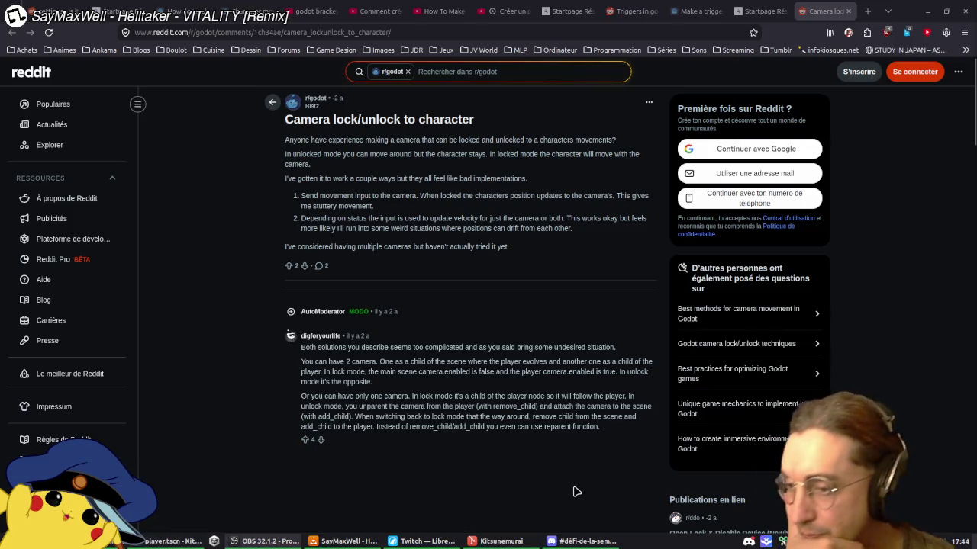
# Step: Go back from the Reddit thread to the Godot editor's player scene
pyautogui.moveTo(604, 546)
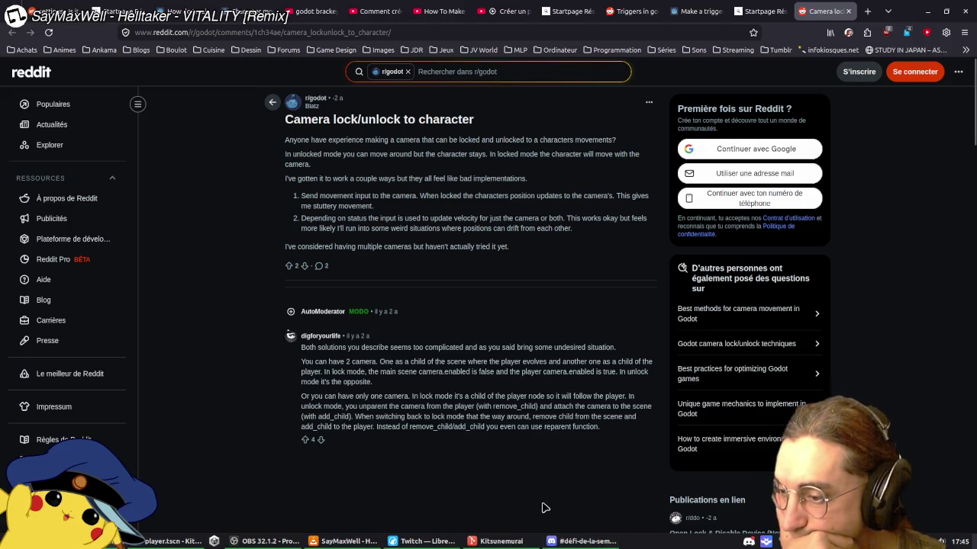
pyautogui.moveTo(499, 542)
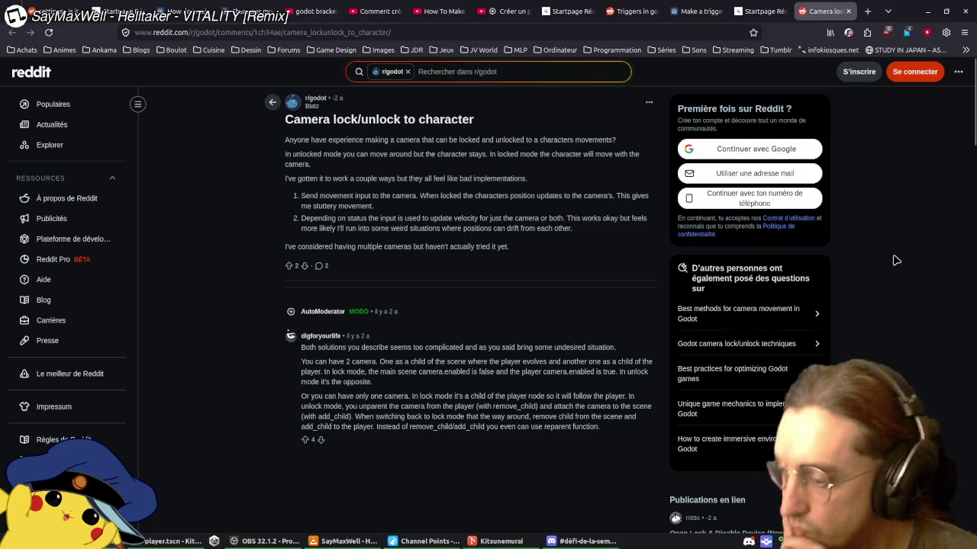
pyautogui.click(169, 542)
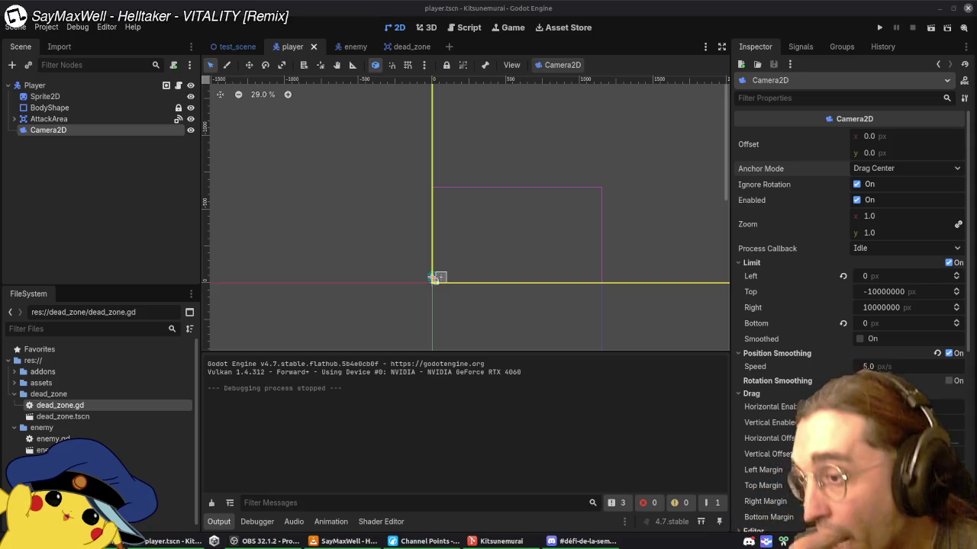
# Step: Browse the FileSystem dock and bring up the context menu of the res:// root folder
pyautogui.scroll(2, 615, 227)
pyautogui.hscroll(4, 558, 262)
pyautogui.scroll(-7, 504, 248)
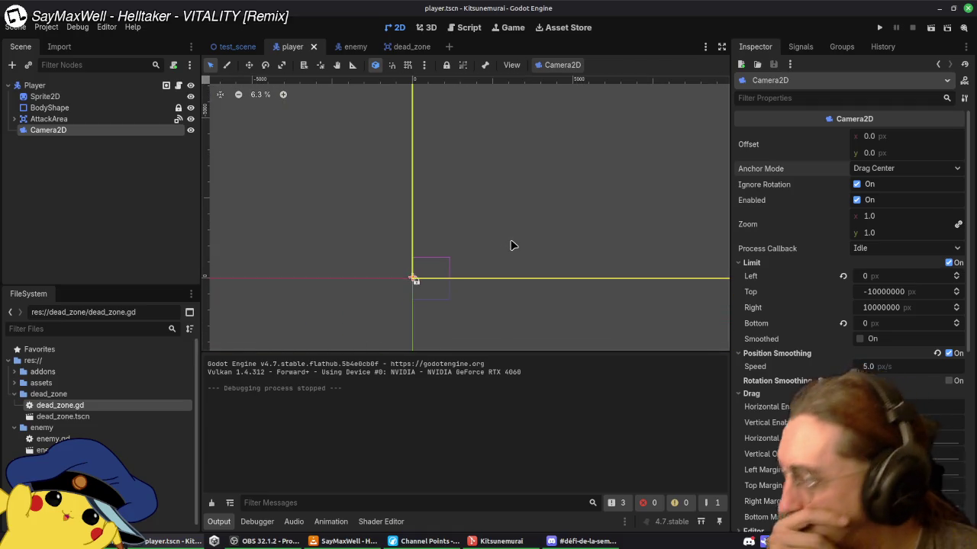
pyautogui.scroll(6, 510, 243)
pyautogui.scroll(-3, 465, 220)
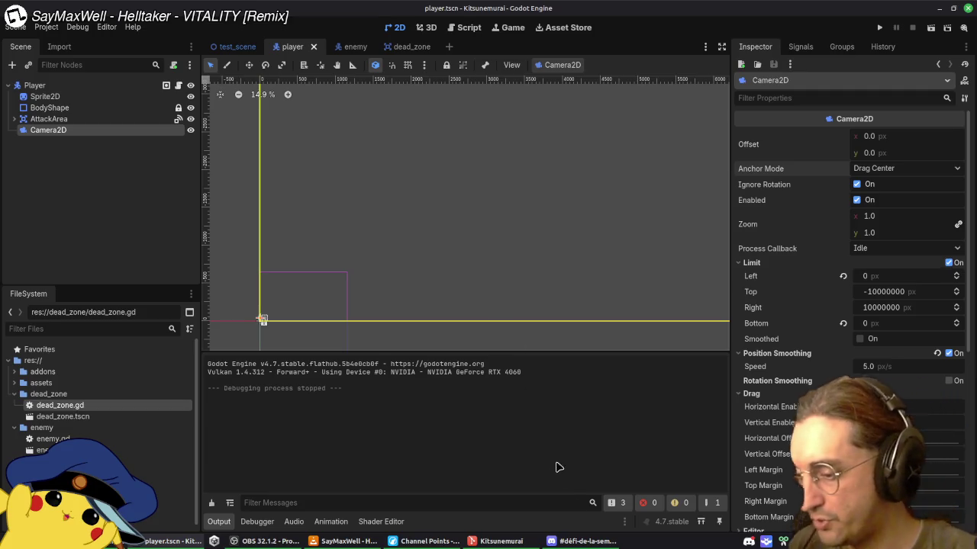
pyautogui.moveTo(580, 541)
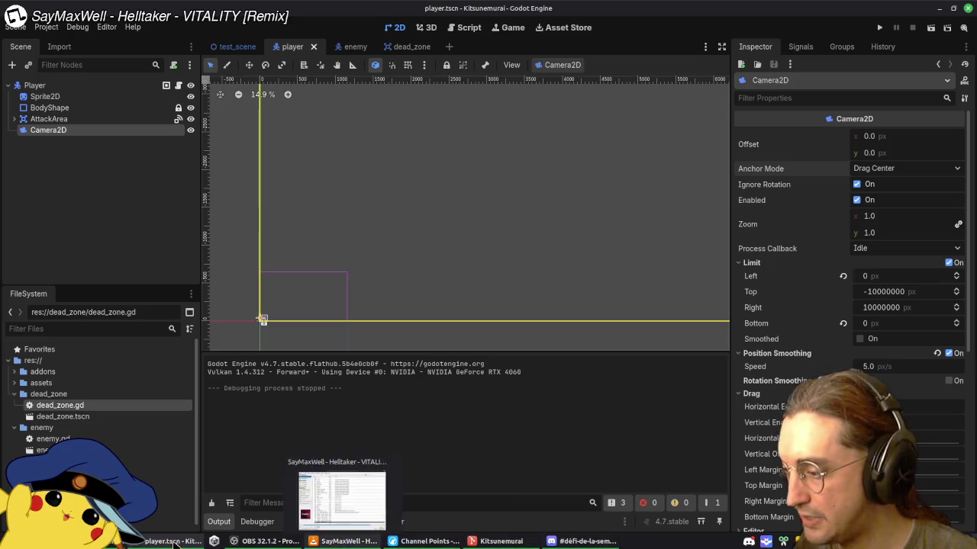
pyautogui.scroll(-1, 84, 424)
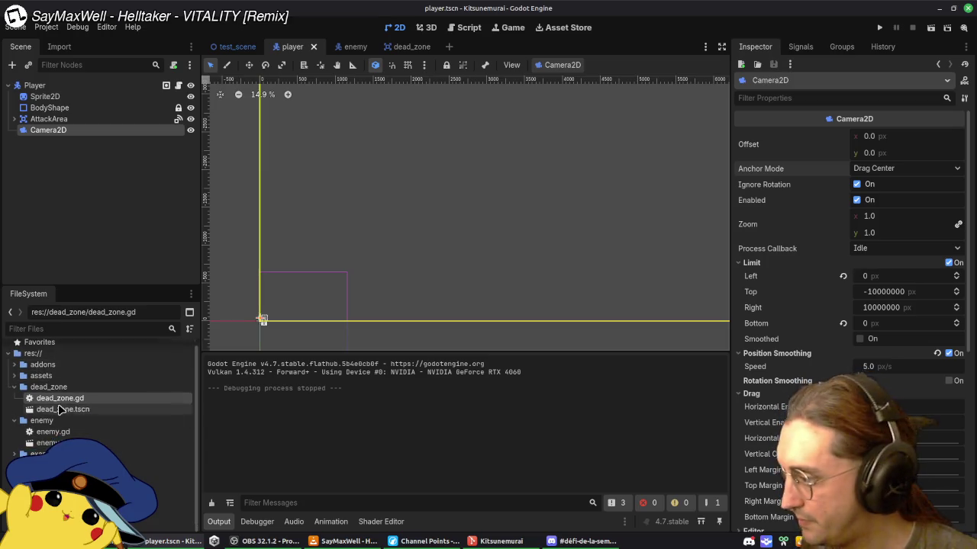
pyautogui.scroll(1, 54, 382)
pyautogui.rightClick(44, 361)
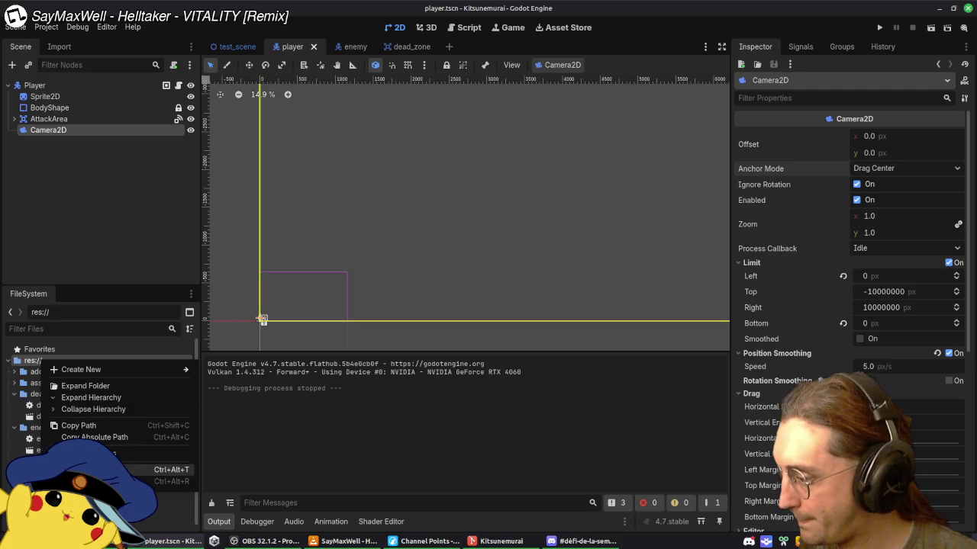
# Step: Open the project's todolist file in Xed from the res:// folder in the file manager
pyautogui.click(122, 482)
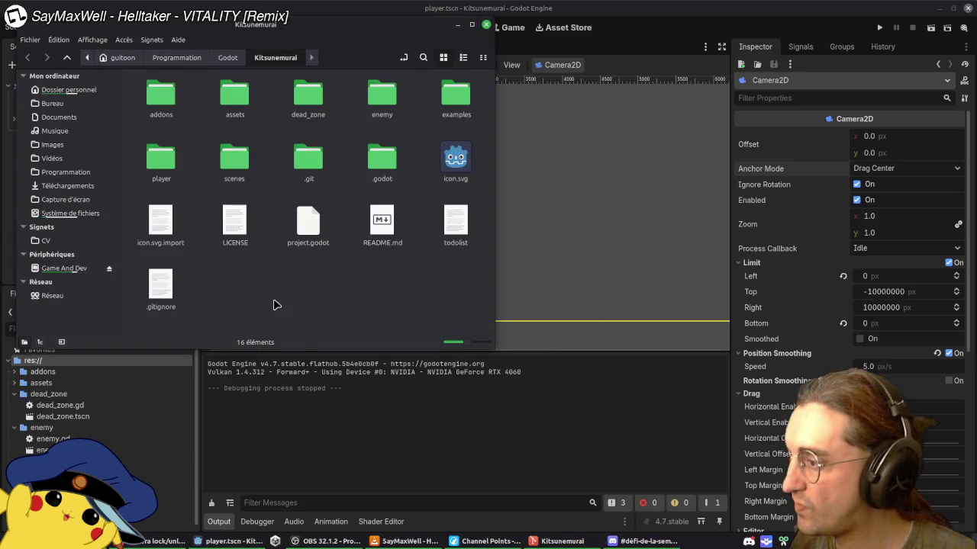
pyautogui.doubleClick(458, 231)
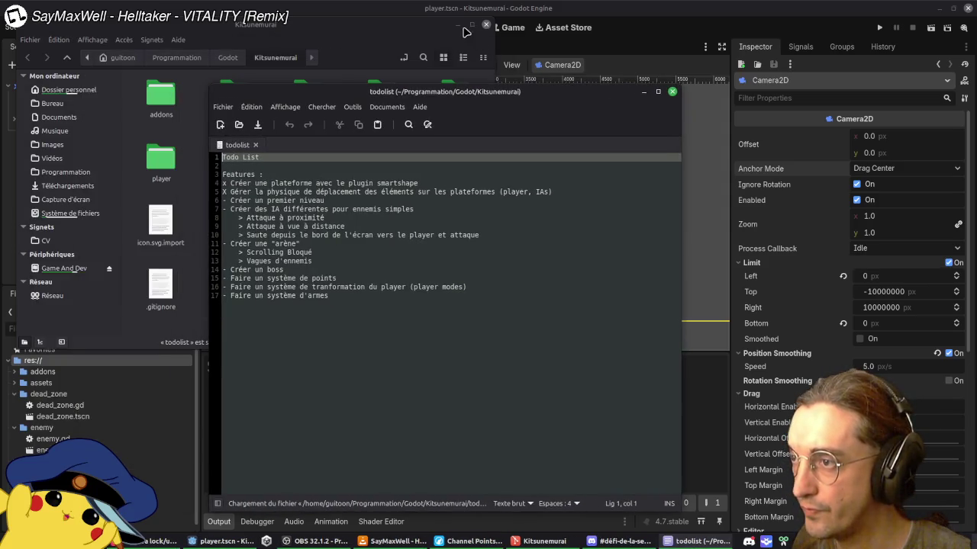
pyautogui.click(486, 25)
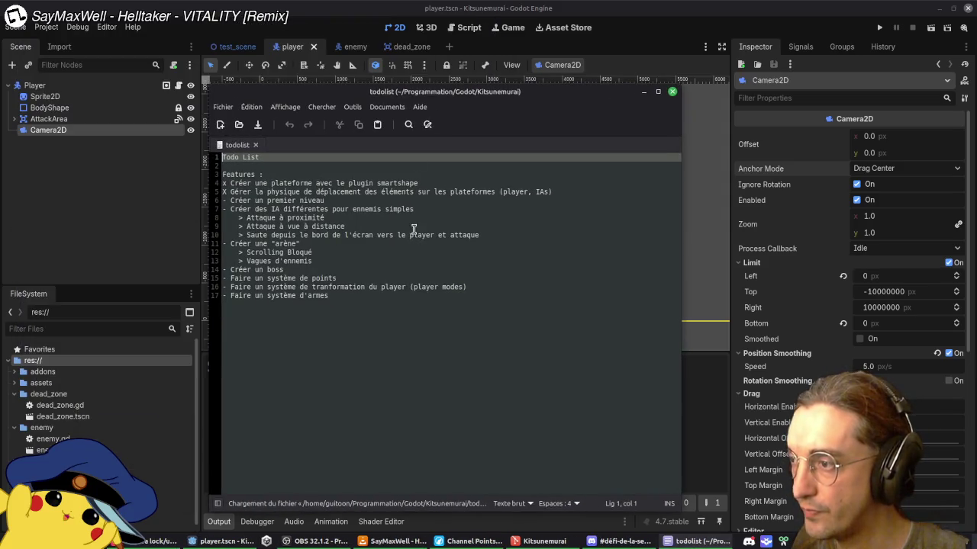
# Step: Add 'Créer système de power-up d'armes' after line 5, save, and select that line
pyautogui.click(438, 206)
pyautogui.click(578, 192)
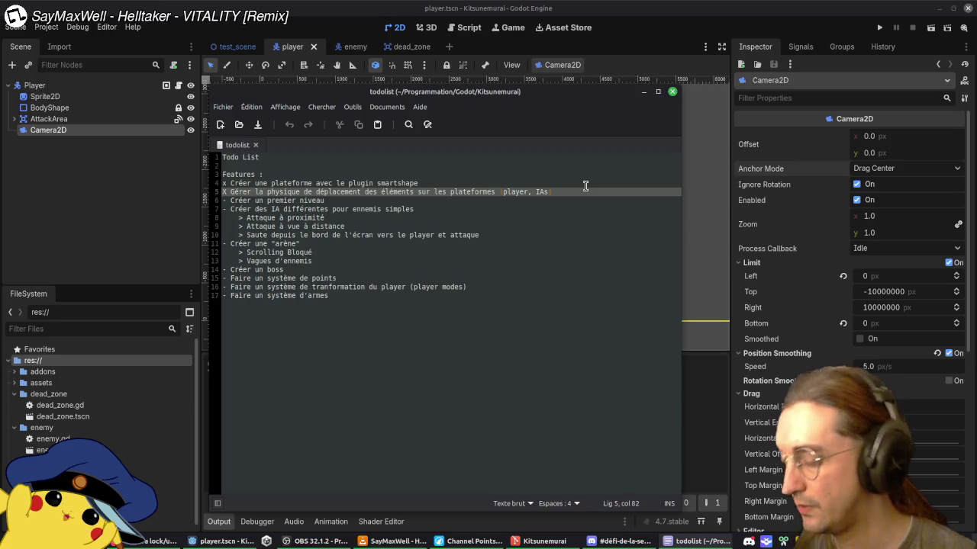
pyautogui.write(')')
pyautogui.press('Return')
pyautogui.write('- C')
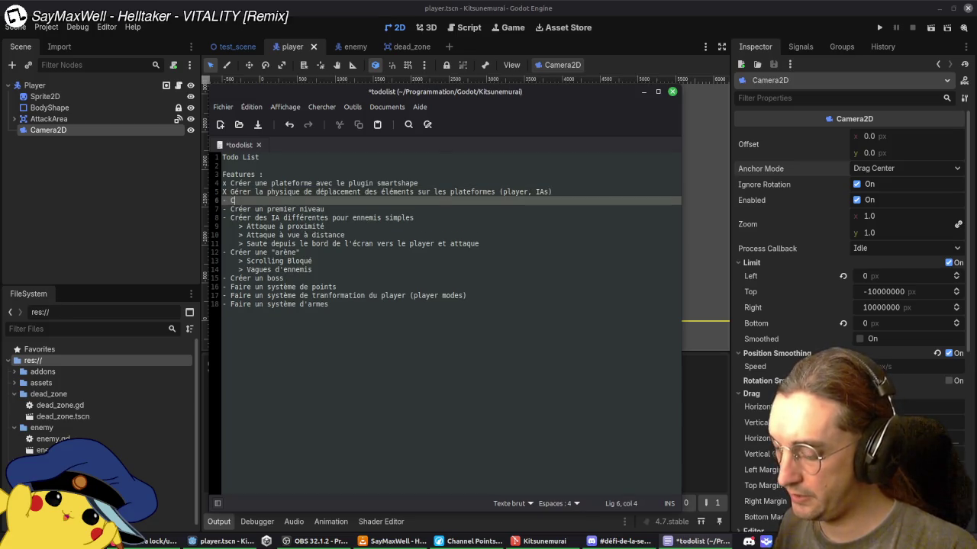
pyautogui.write('réer système de po')
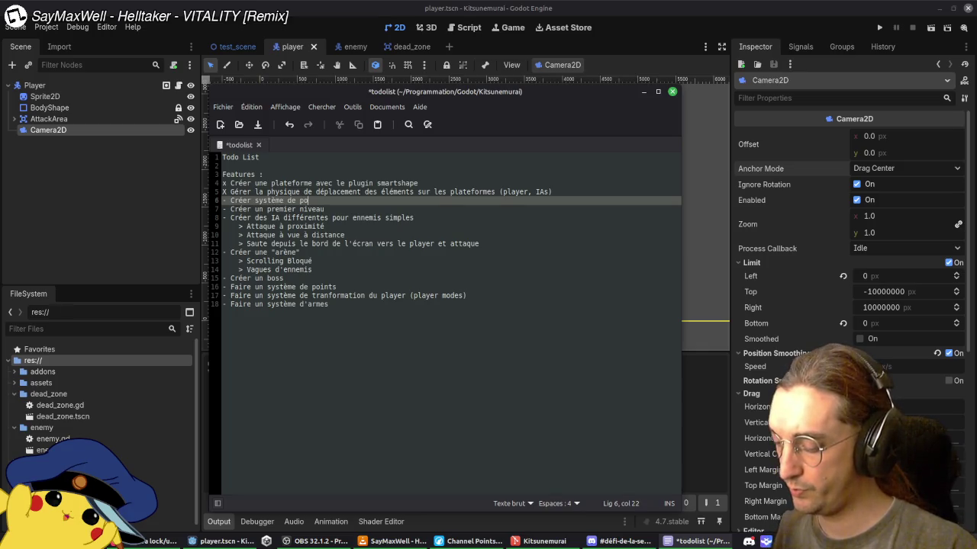
pyautogui.write('wer-')
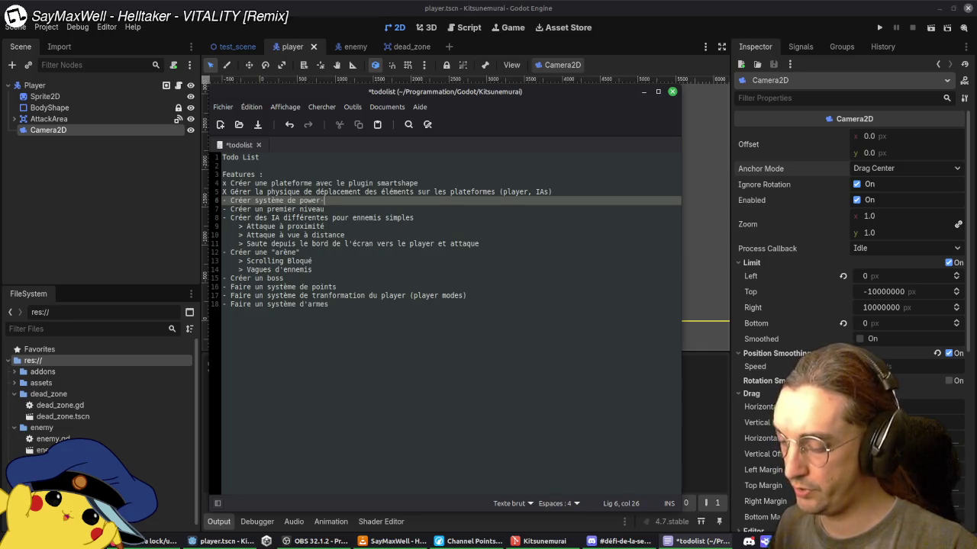
pyautogui.write("up d'armes")
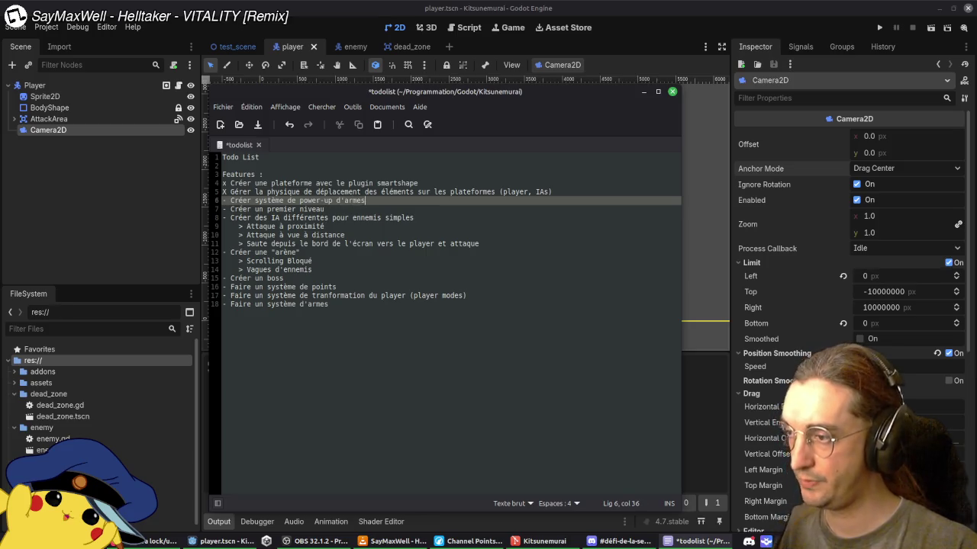
pyautogui.hotkey('ctrl', 's')
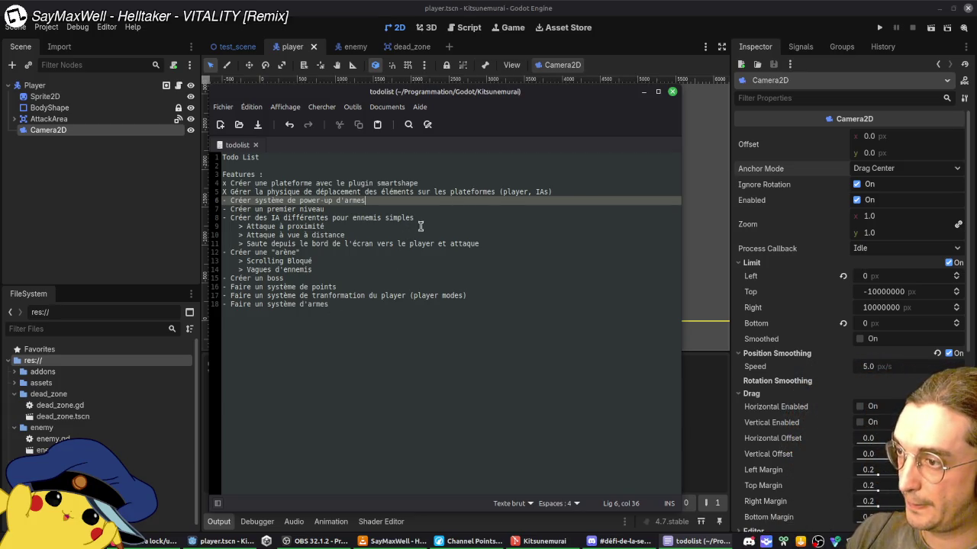
pyautogui.hotkey('shift', 'Home')
# Step: Delete the power-up line, move the weapons, points and transformation items to lines 6, 7 and 9, and save
pyautogui.press('BackSpace')
pyautogui.press('BackSpace')
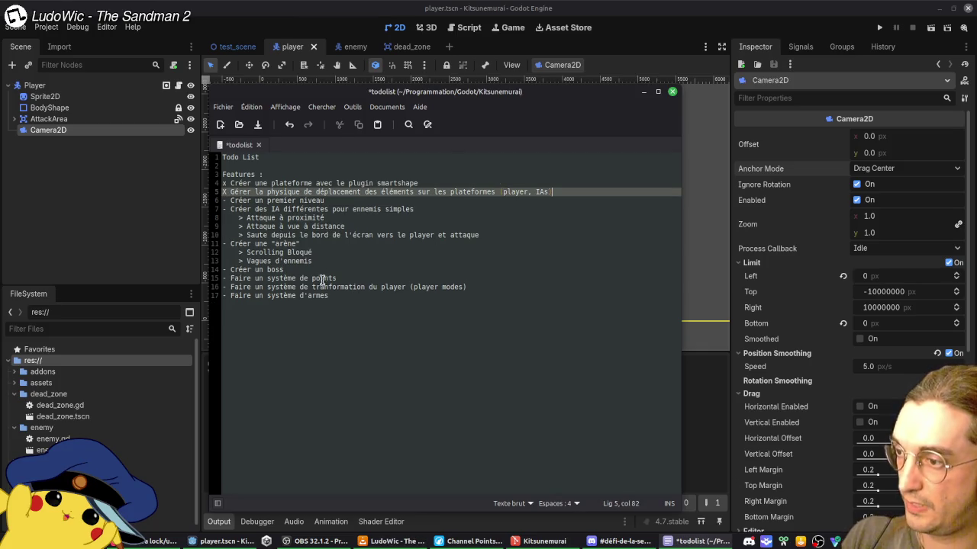
pyautogui.click(349, 293)
pyautogui.hotkey('alt', 'Up')
pyautogui.hotkey('alt', 'Up')
pyautogui.hotkey('alt', 'Up')
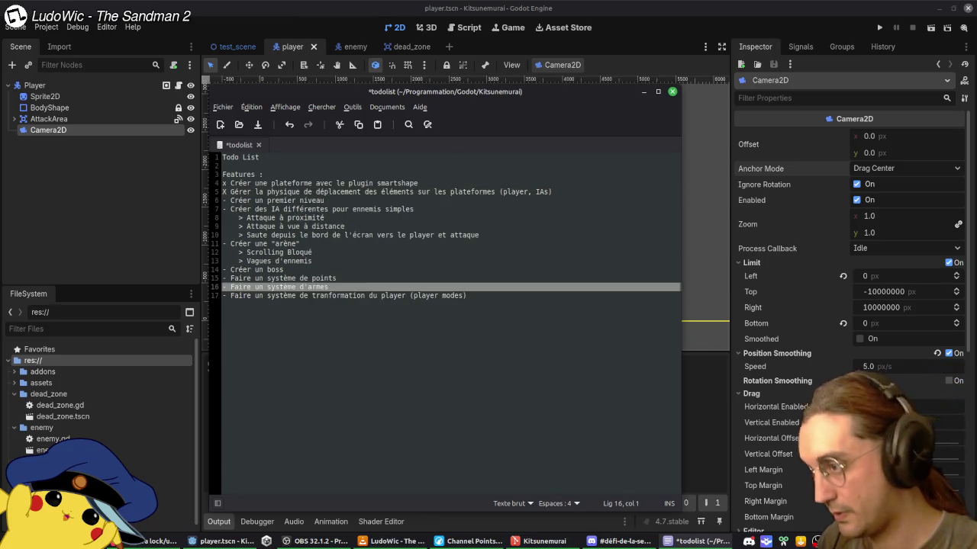
pyautogui.hotkey('alt', 'Up')
pyautogui.press('Down')
pyautogui.press('Down')
pyautogui.press('Down')
pyautogui.press('Up')
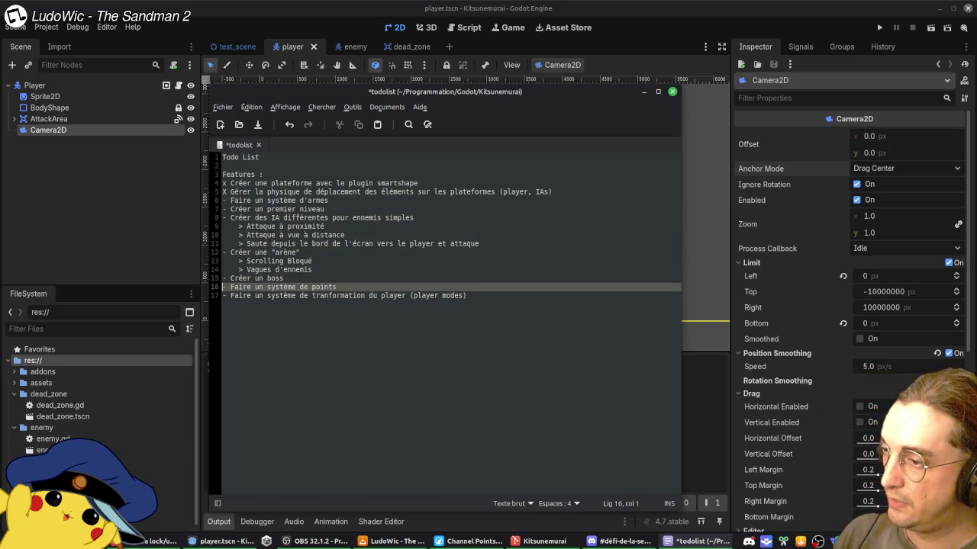
pyautogui.hotkey('alt', 'Up')
pyautogui.hotkey('alt', 'Up')
pyautogui.hotkey('alt', 'Up')
pyautogui.press('Down')
pyautogui.press('Down')
pyautogui.press('Down')
pyautogui.press('Down')
pyautogui.press('Down')
pyautogui.press('Down')
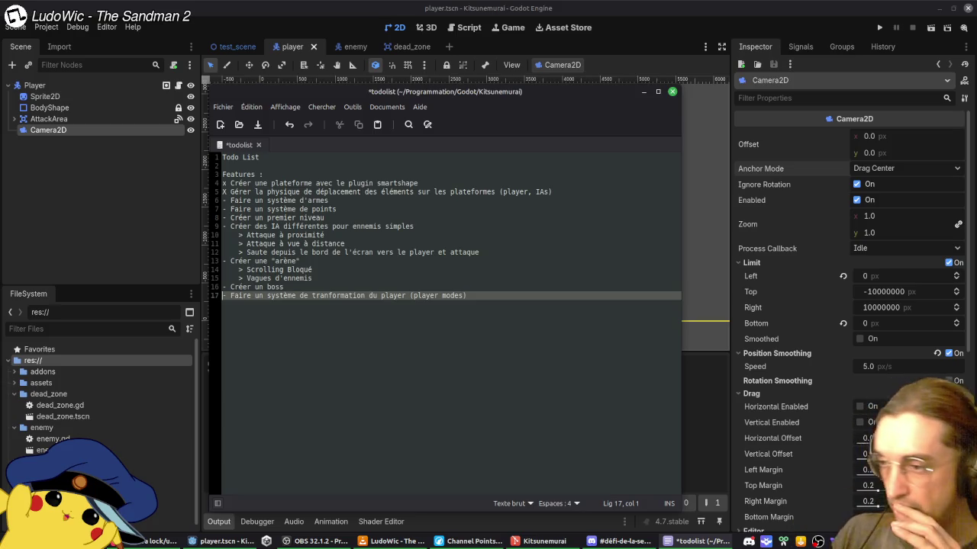
pyautogui.hotkey('alt', 'Up')
pyautogui.hotkey('alt', 'Up')
pyautogui.hotkey('alt', 'Up')
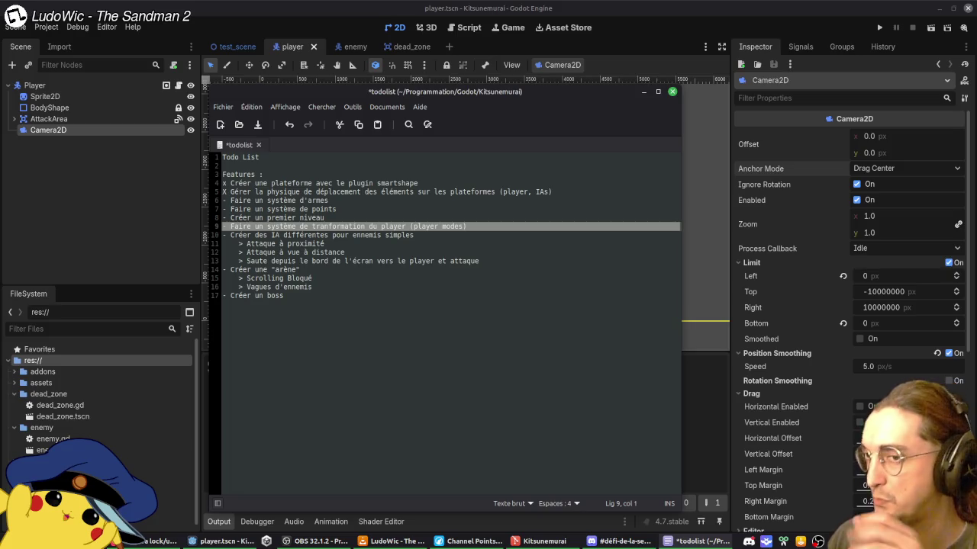
pyautogui.hotkey('ctrl', 's')
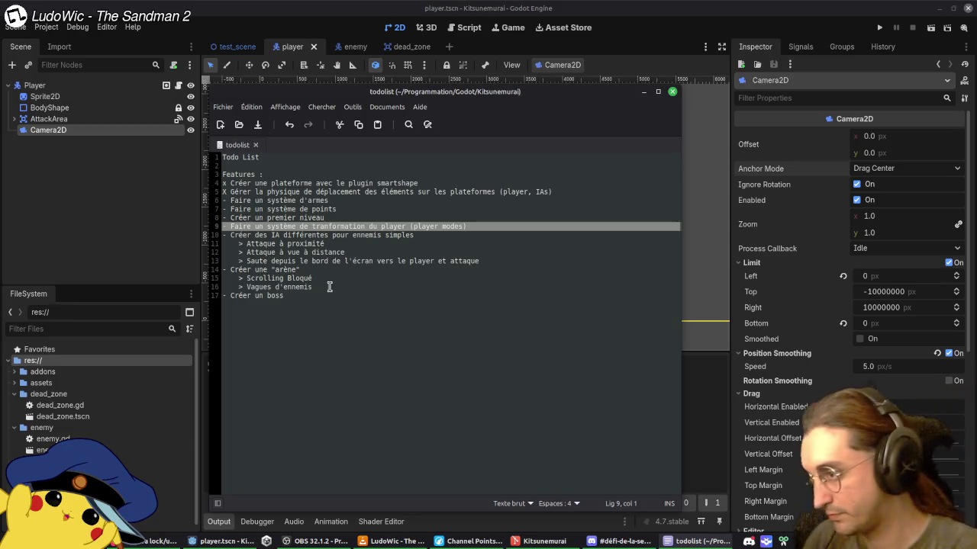
# Step: Append ' (déparenter la caméra)' to the Scrolling Bloqué line and save
pyautogui.click(355, 280)
pyautogui.write('(')
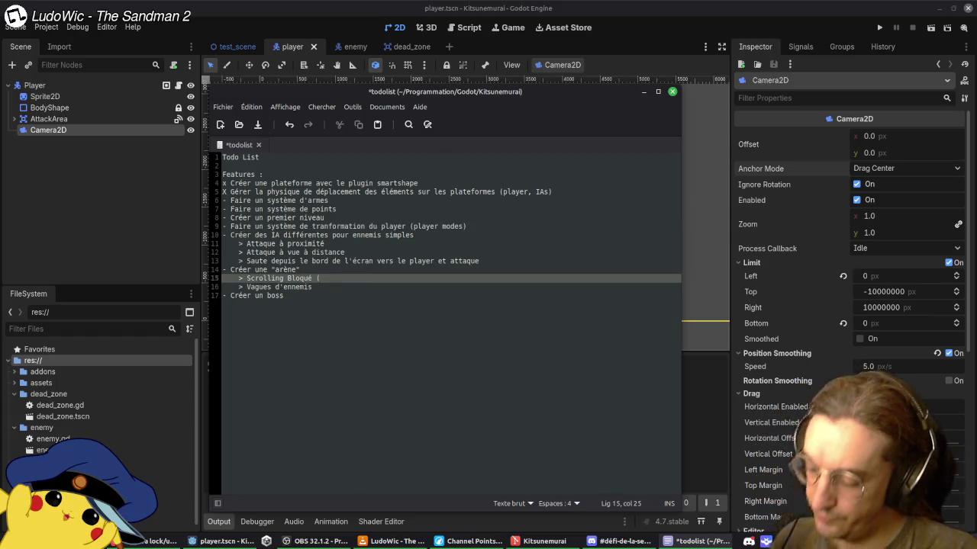
pyautogui.write('déparenter ')
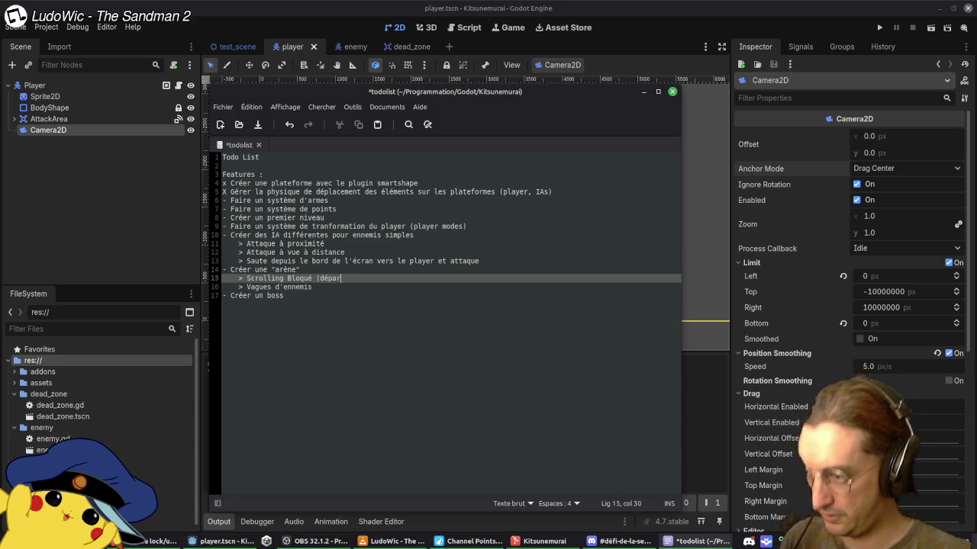
pyautogui.write('la caméra')
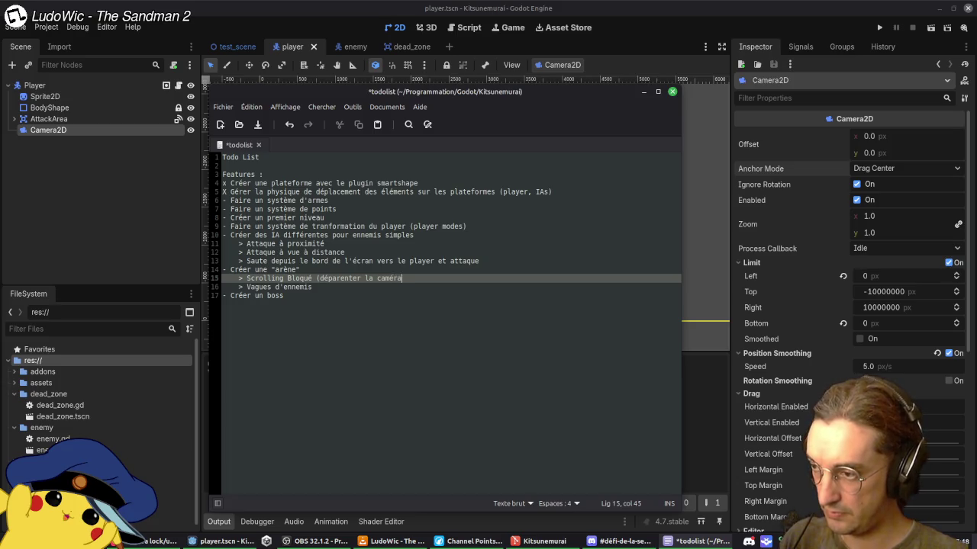
pyautogui.write(')')
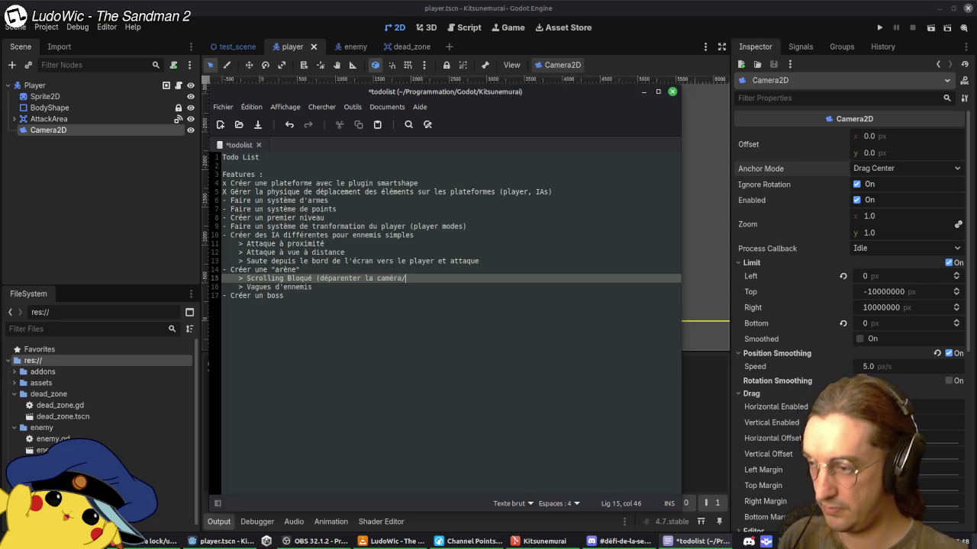
pyautogui.press('BackSpace')
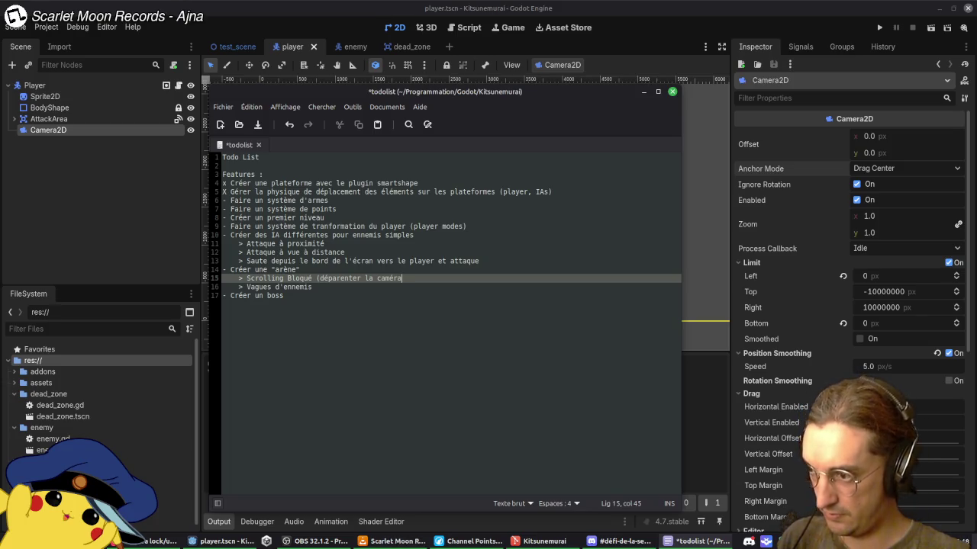
pyautogui.hotkey('ctrl', 's')
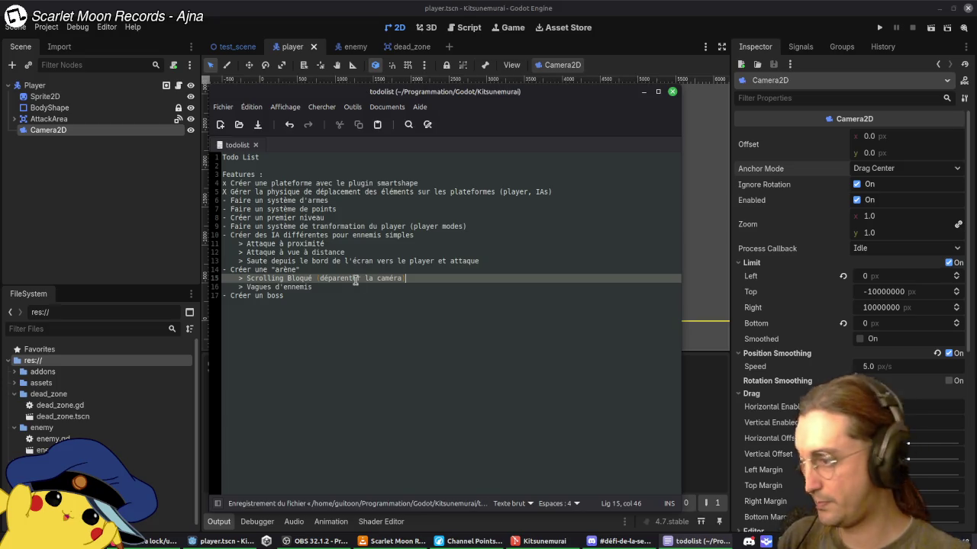
# Step: Insert 'Système de' before Vagues on the enemy waves line and save
pyautogui.click(367, 284)
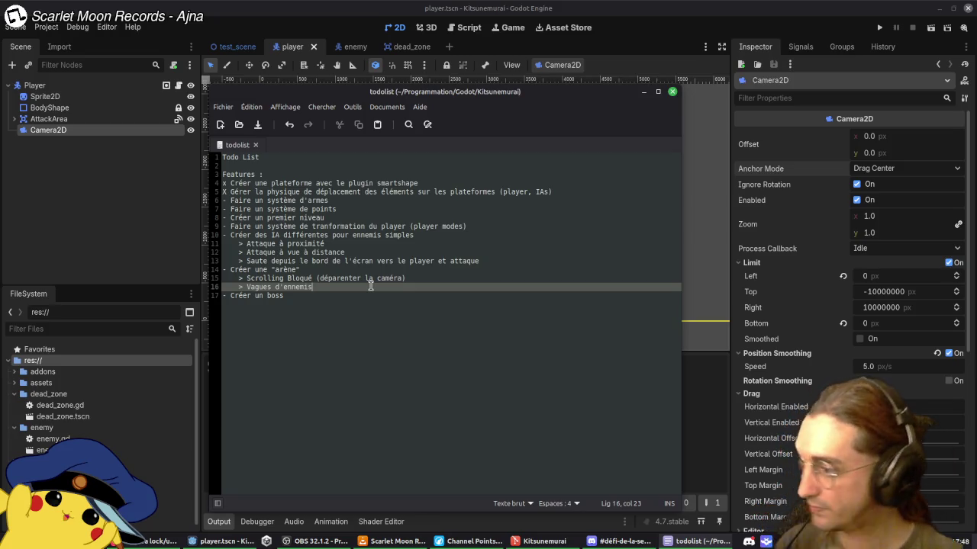
pyautogui.hotkey('ctrl', 'Left')
pyautogui.hotkey('ctrl', 'Left')
pyautogui.write('Système de')
pyautogui.hotkey('ctrl', 's')
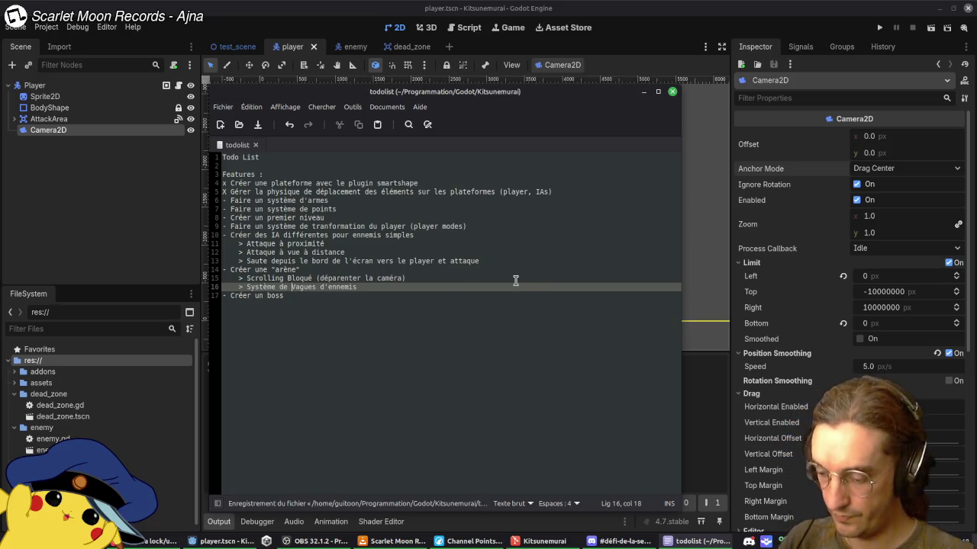
pyautogui.press('Right')
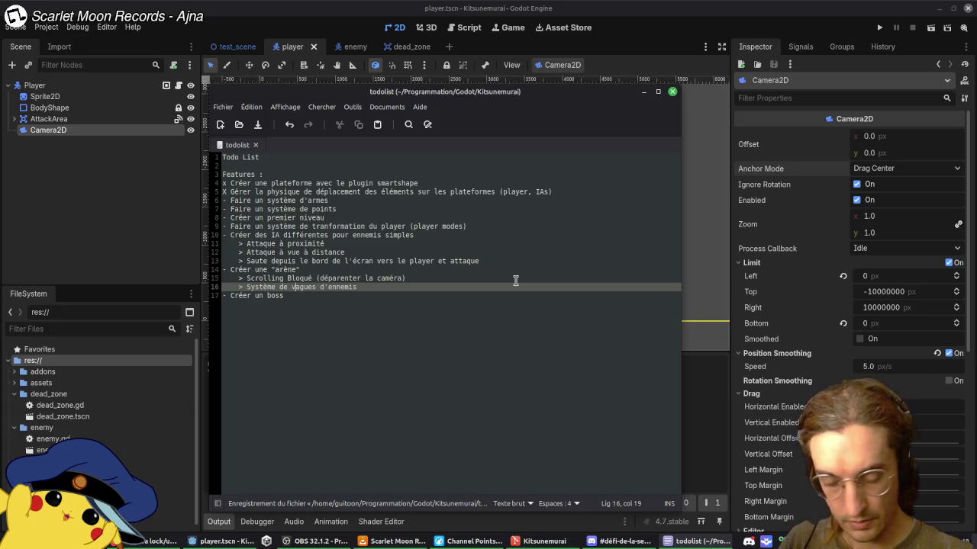